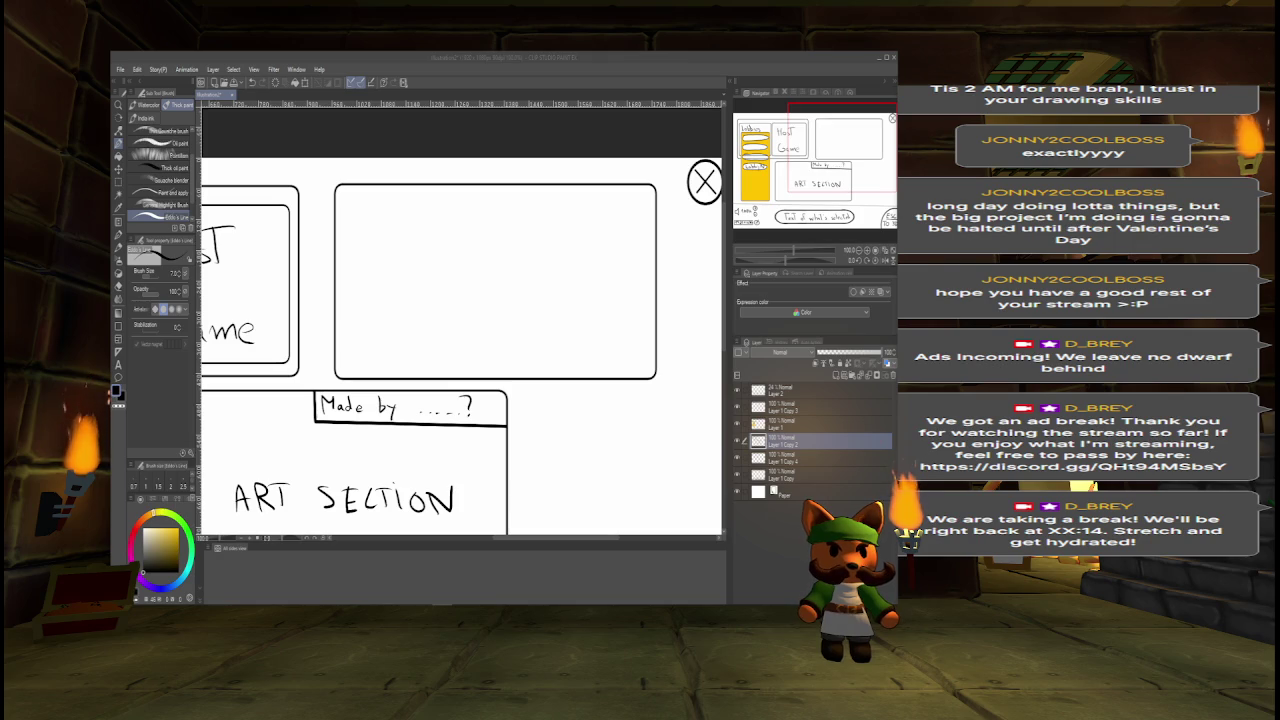
# Pan across the mockup's Host Game, Lobbies and ART SECTION areas, then fit the whole page in view.
pyautogui.moveTo(400, 400)
pyautogui.mouseDown()
pyautogui.moveTo(523, 290)
pyautogui.moveTo(410, 367)
pyautogui.moveTo(409, 401)
pyautogui.moveTo(386, 412)
pyautogui.mouseUp()
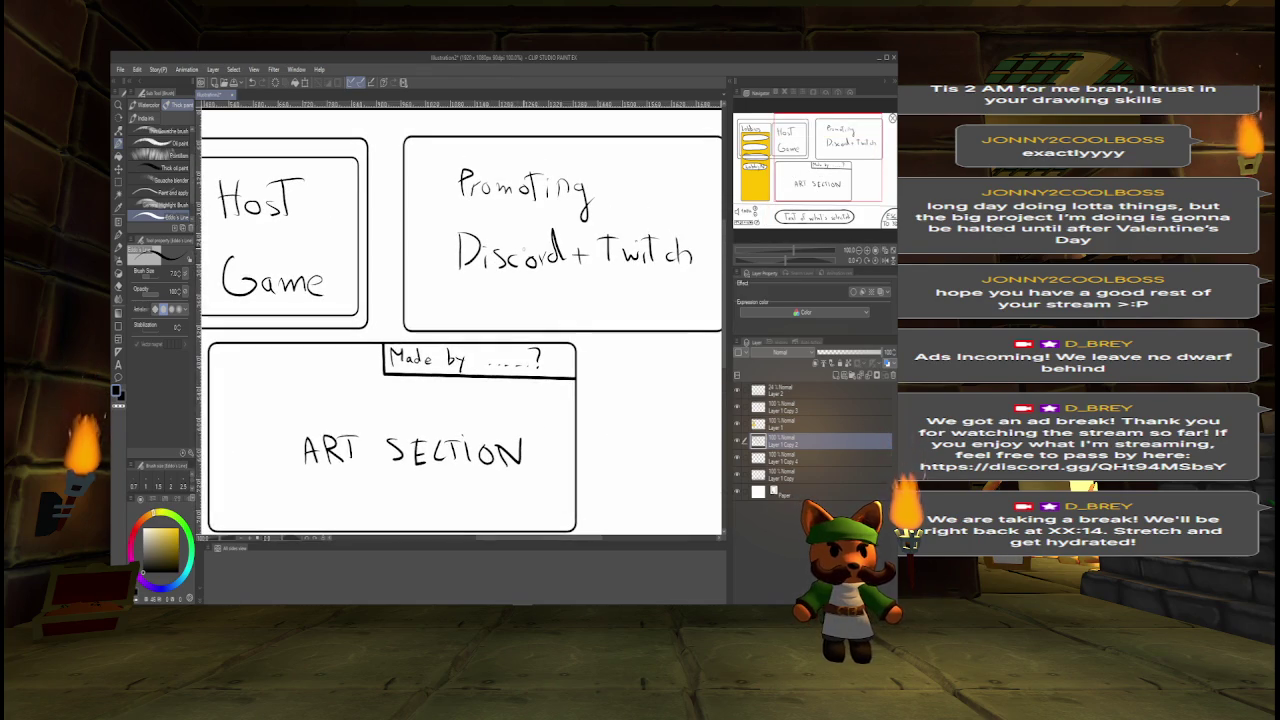
pyautogui.moveTo(812, 166); pyautogui.dragTo(768, 168)
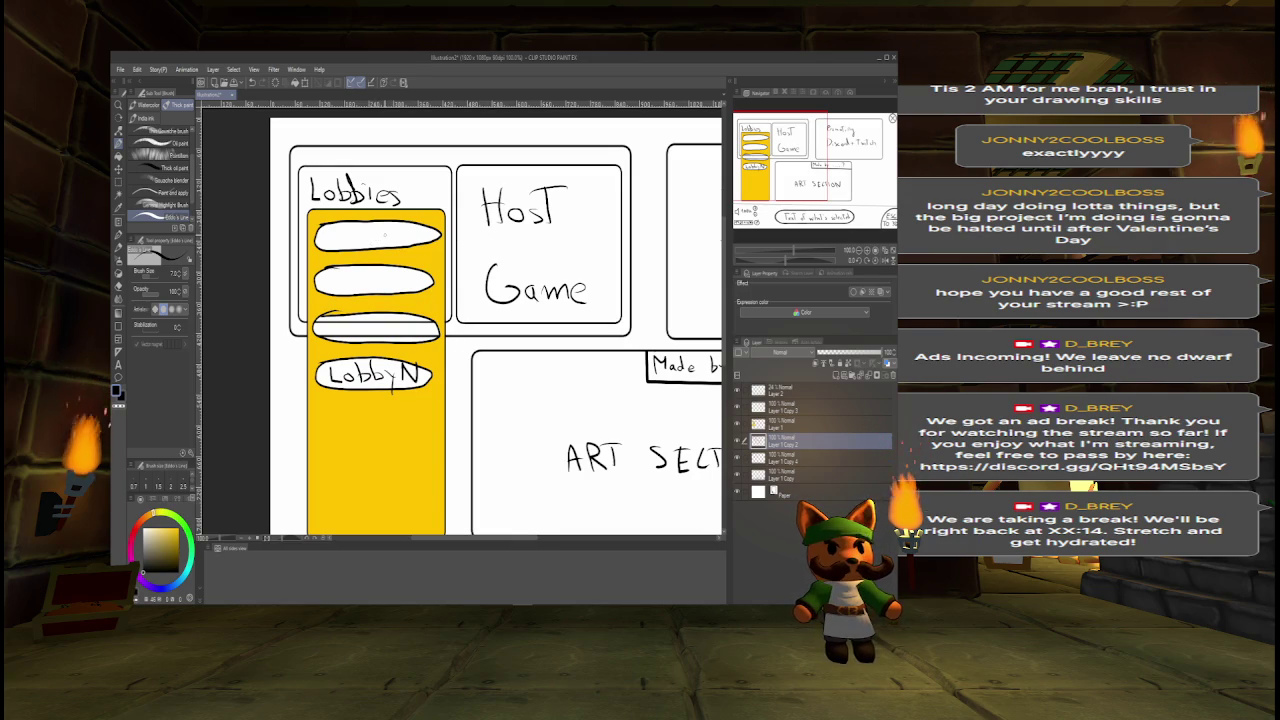
pyautogui.moveTo(800, 165)
pyautogui.mouseDown()
pyautogui.moveTo(837, 198)
pyautogui.moveTo(836, 174)
pyautogui.mouseUp()
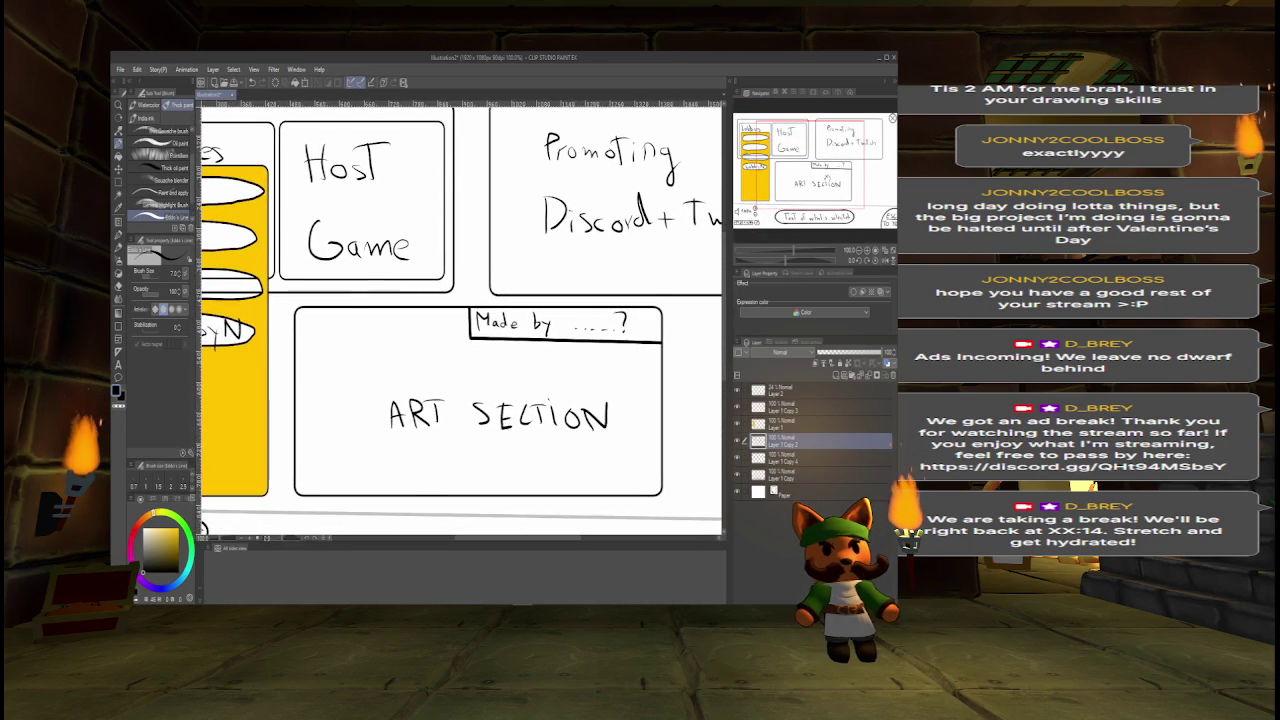
pyautogui.hotkey('ctrl', '0')
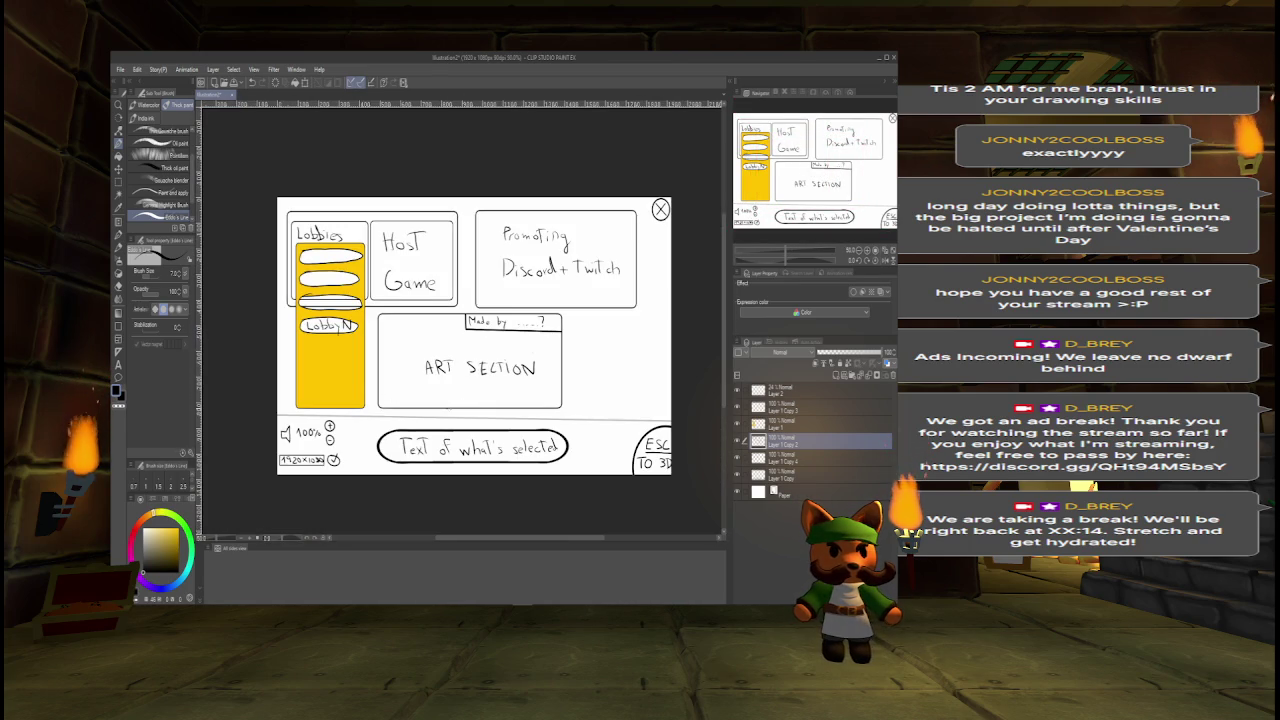
pyautogui.moveTo(845, 210); pyautogui.dragTo(851, 216)
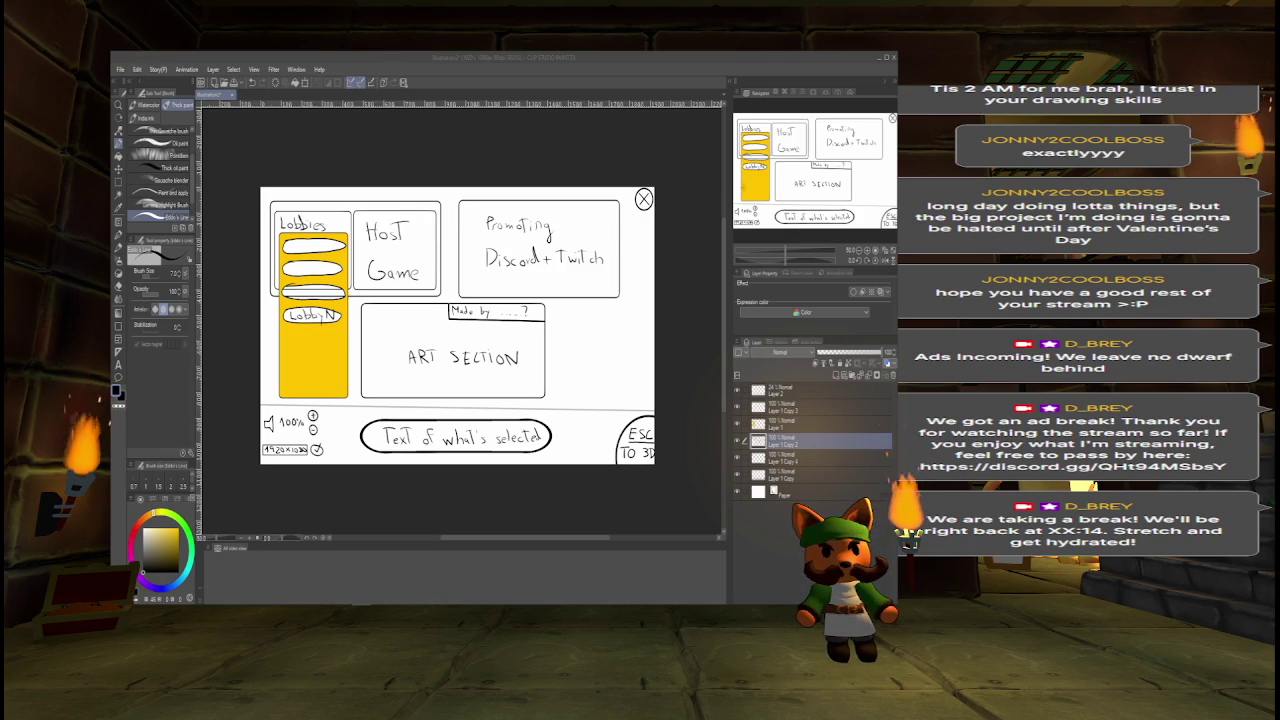
pyautogui.hotkey('alt', 'Tab')
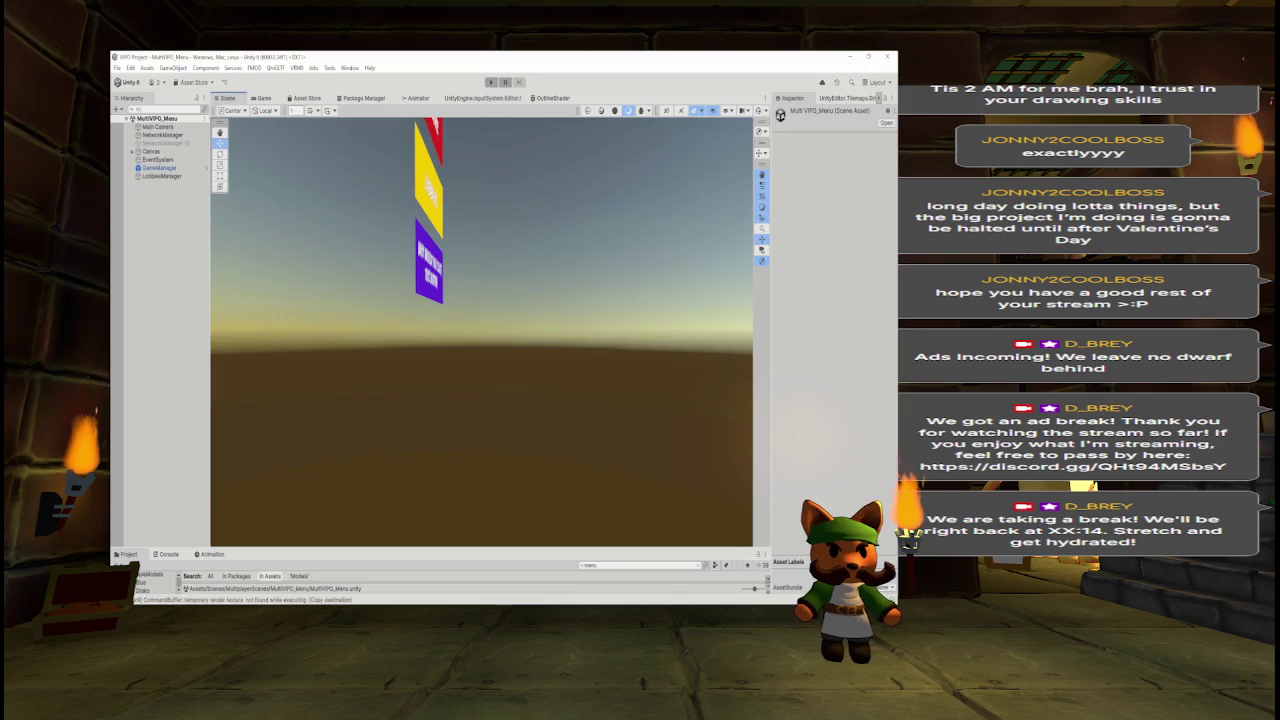
# Show the Game view, expand Canvas and rename the Canvas object to UI_Menu.
pyautogui.click(261, 99)
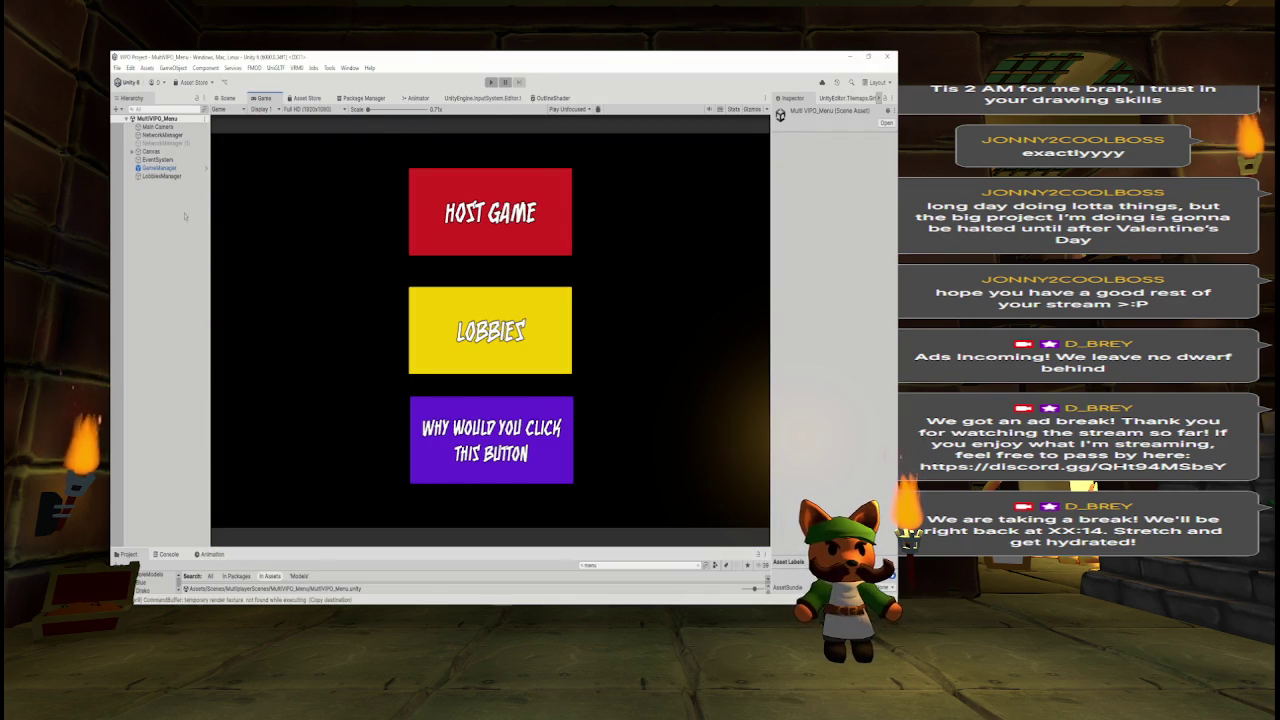
pyautogui.click(131, 151)
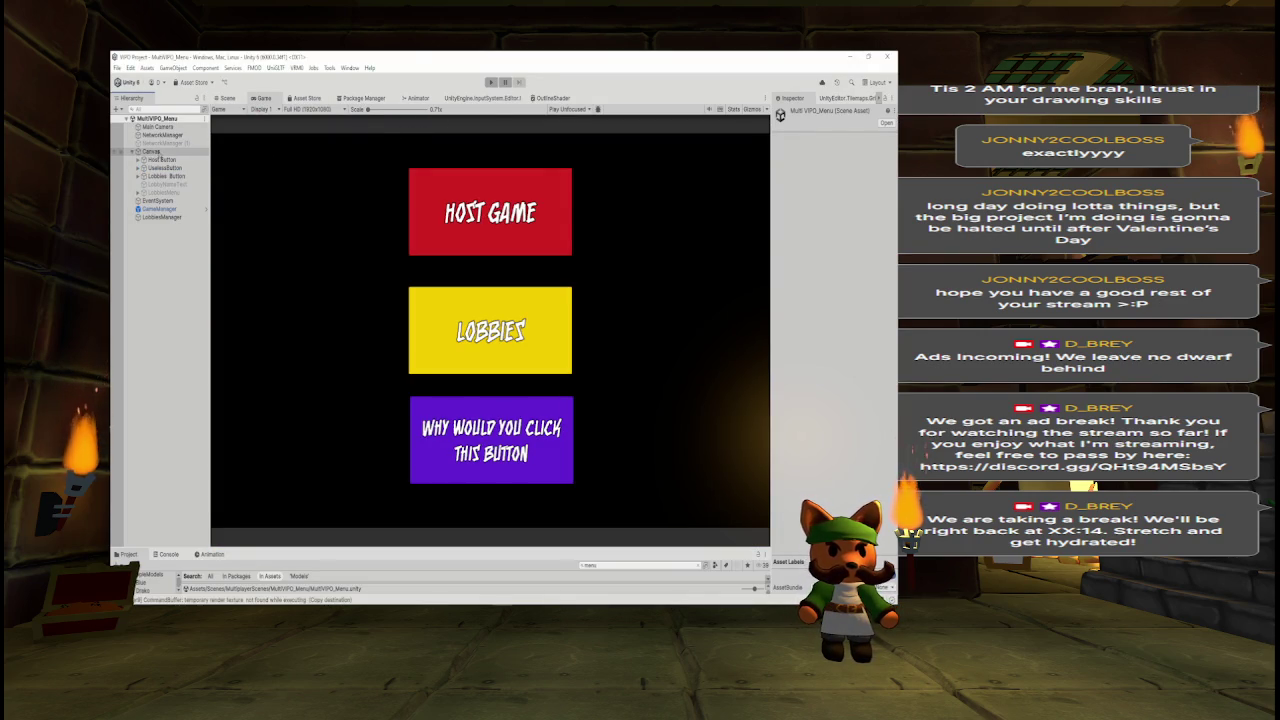
pyautogui.click(152, 151)
pyautogui.click(827, 112)
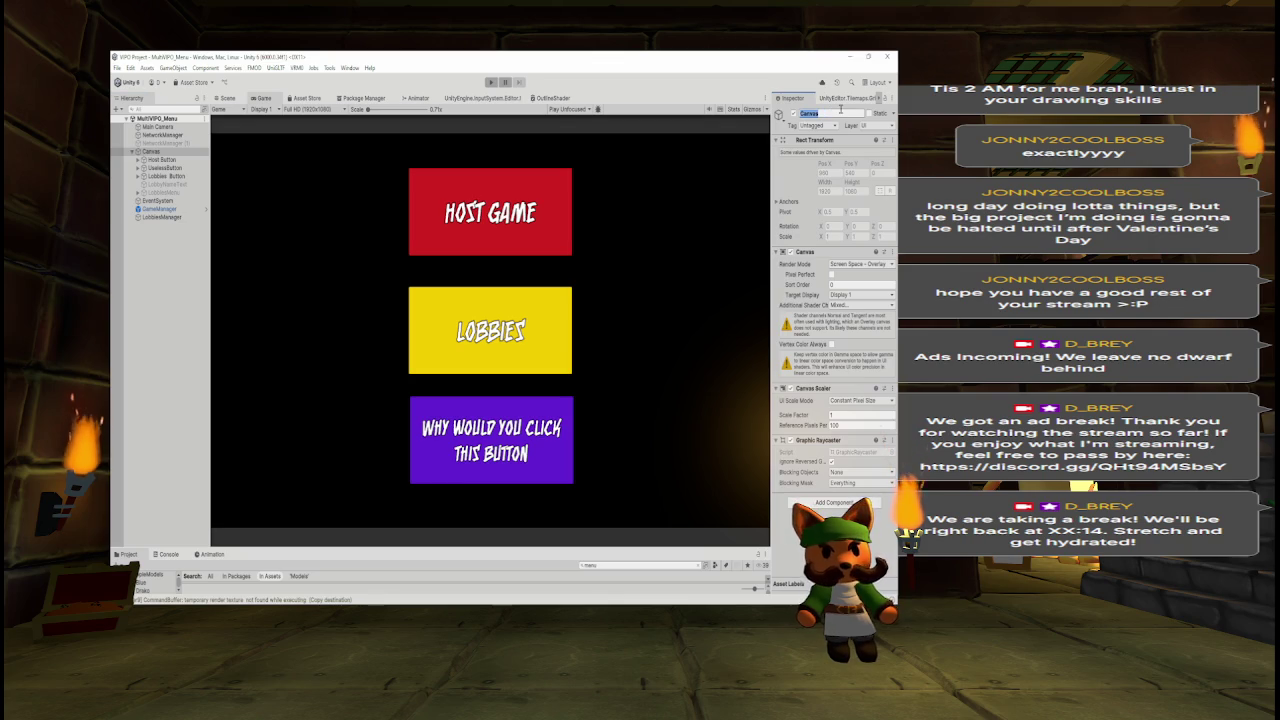
pyautogui.write('UI_Menu')
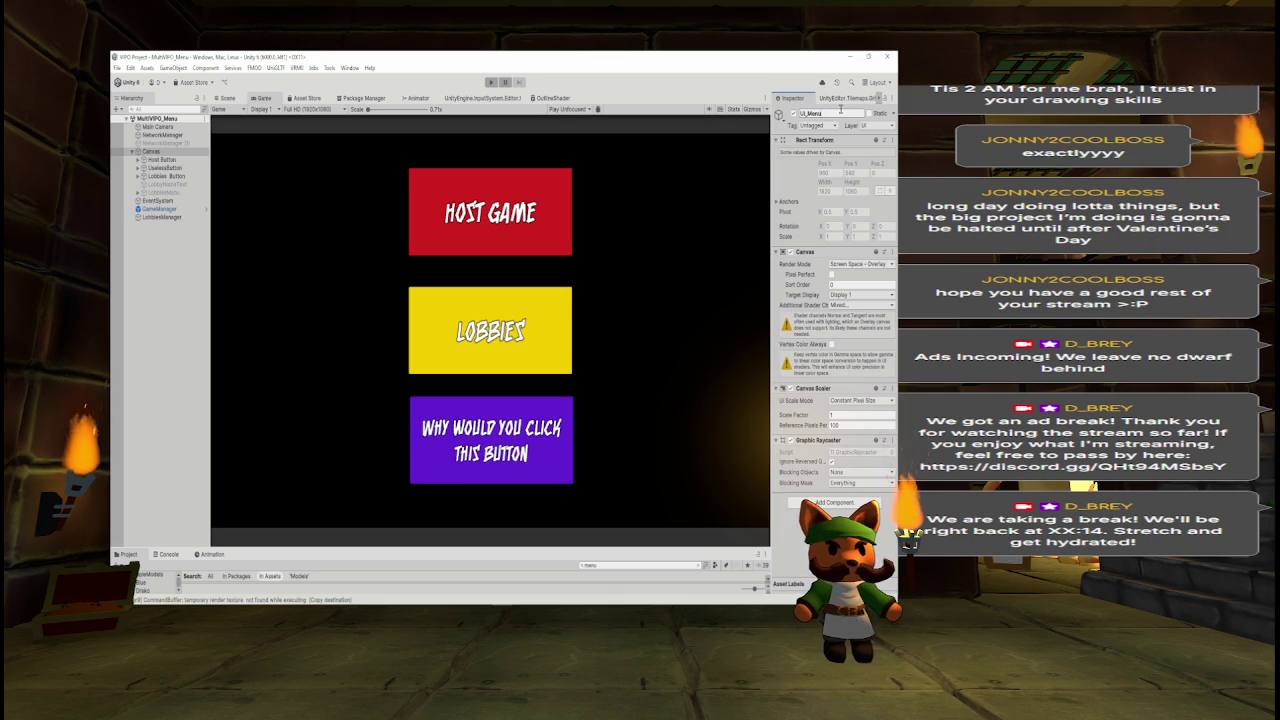
pyautogui.press('Return')
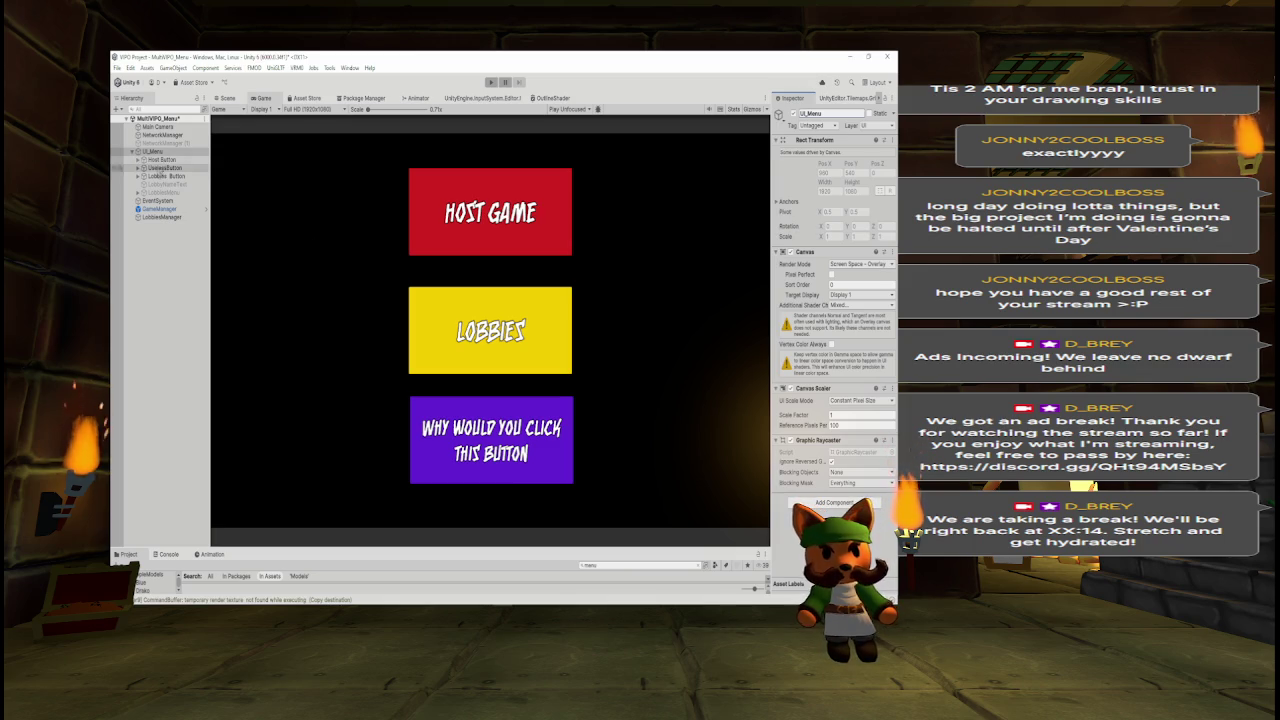
pyautogui.rightClick(160, 151)
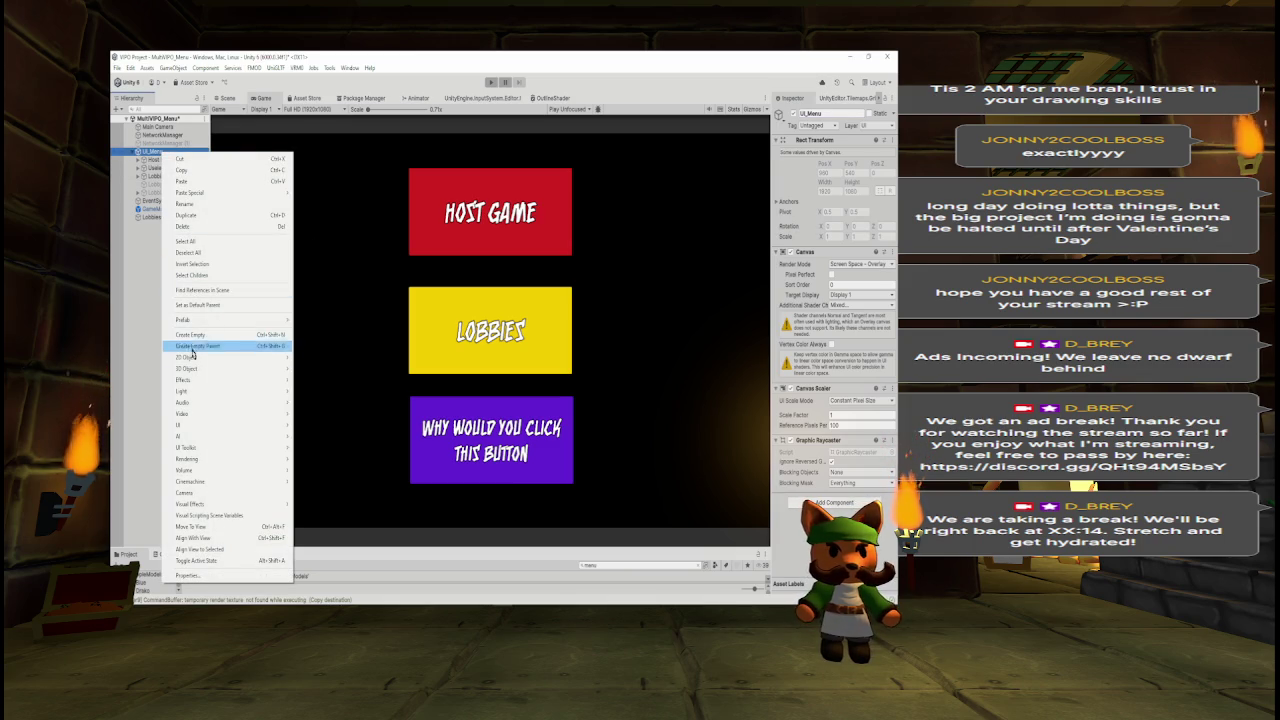
# Add a default TextMeshPro Button under UI_Menu and widen the Inspector.
pyautogui.moveTo(206, 385)
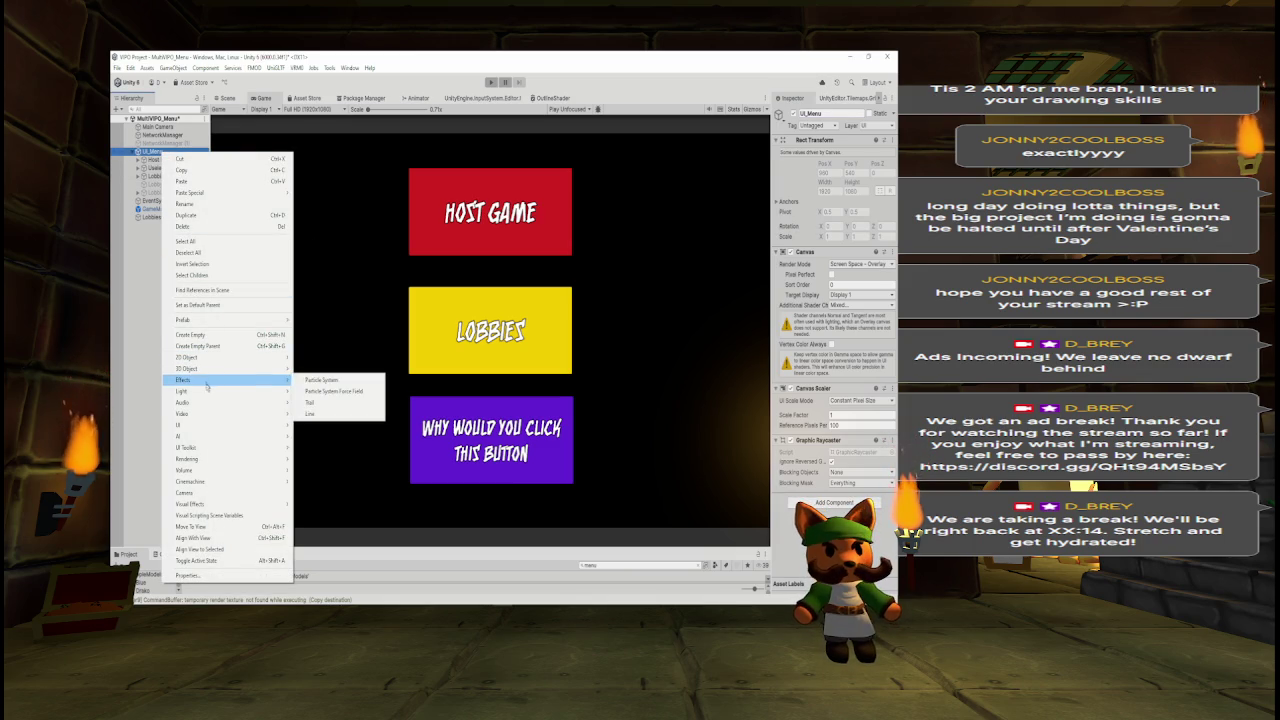
pyautogui.moveTo(211, 426)
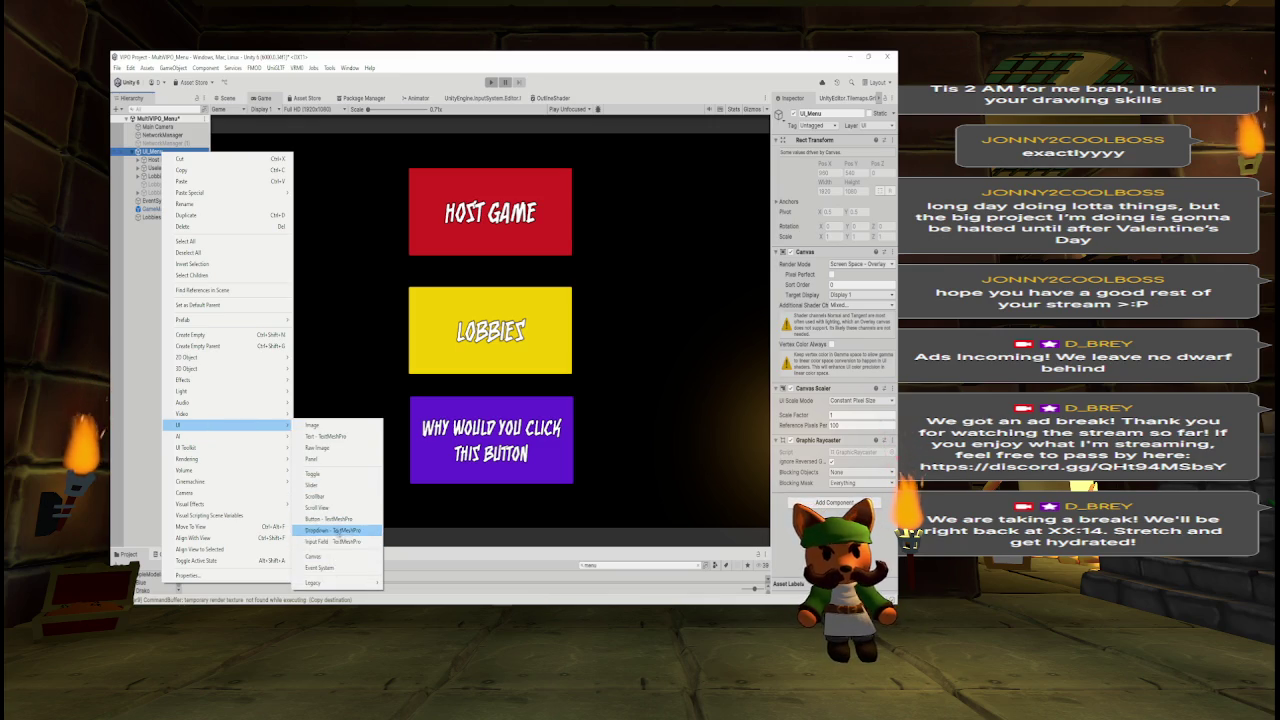
pyautogui.click(340, 520)
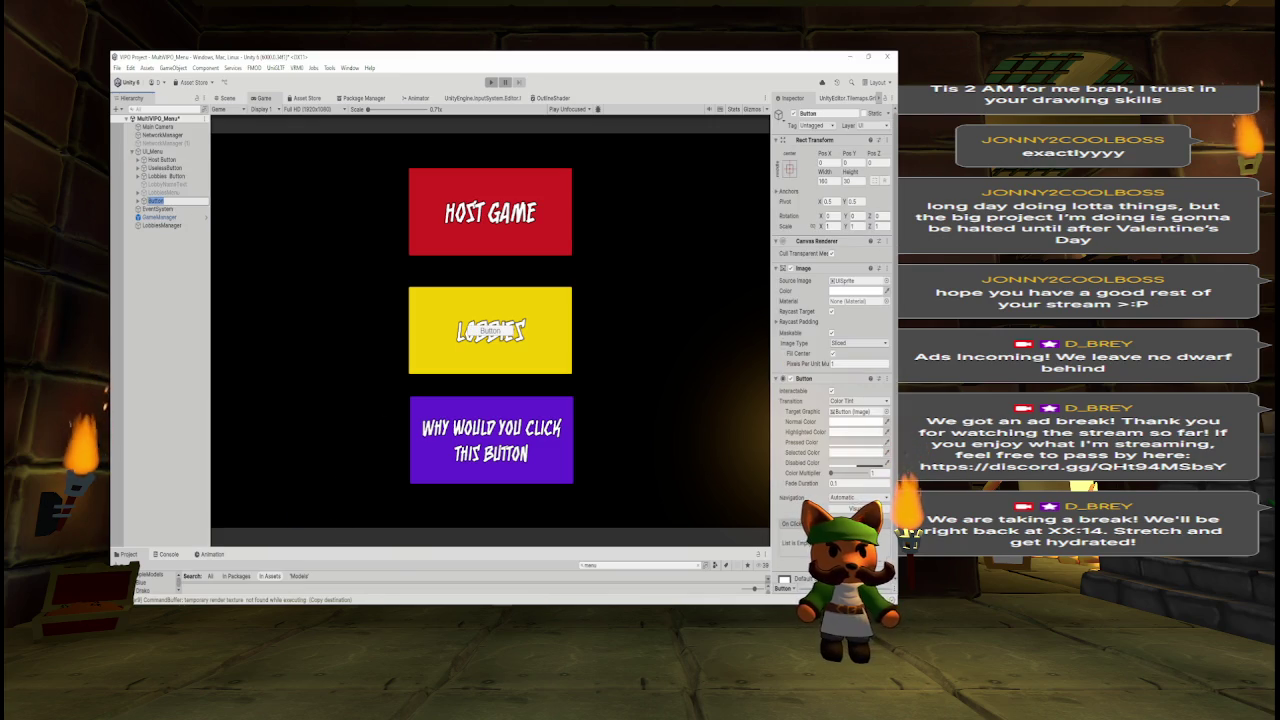
pyautogui.press('Return')
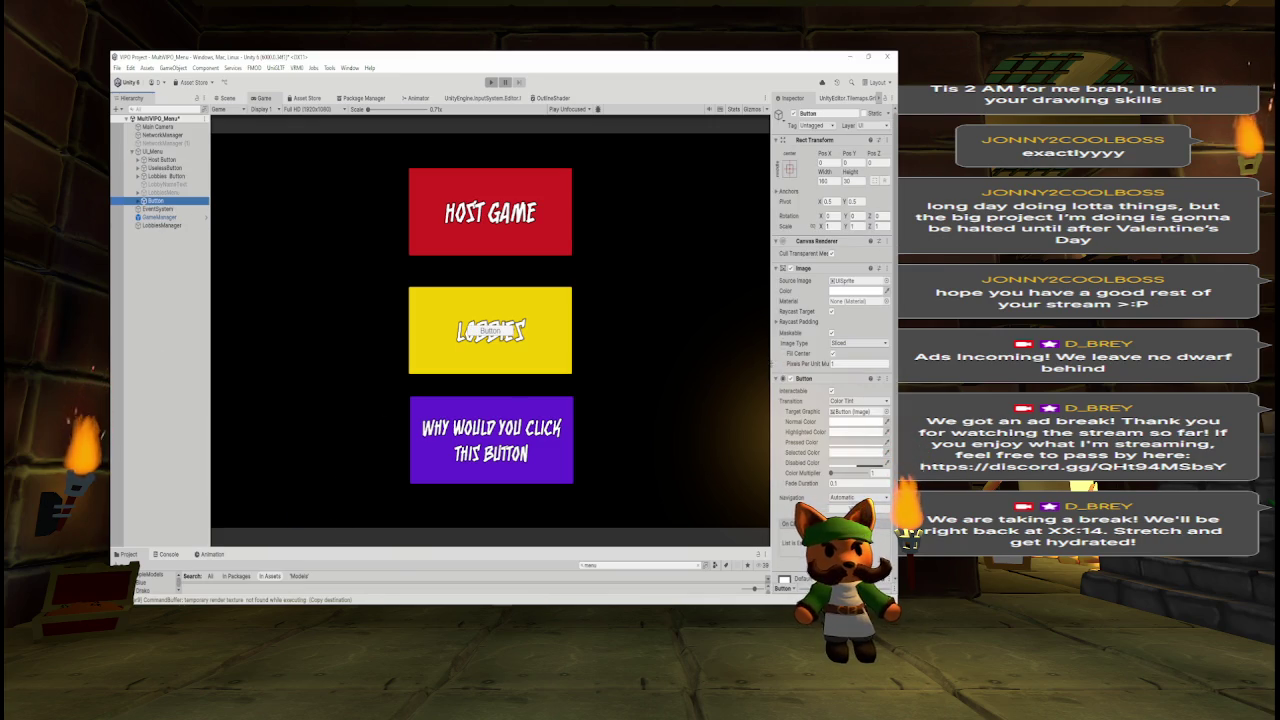
pyautogui.moveTo(766, 363); pyautogui.dragTo(731, 363)
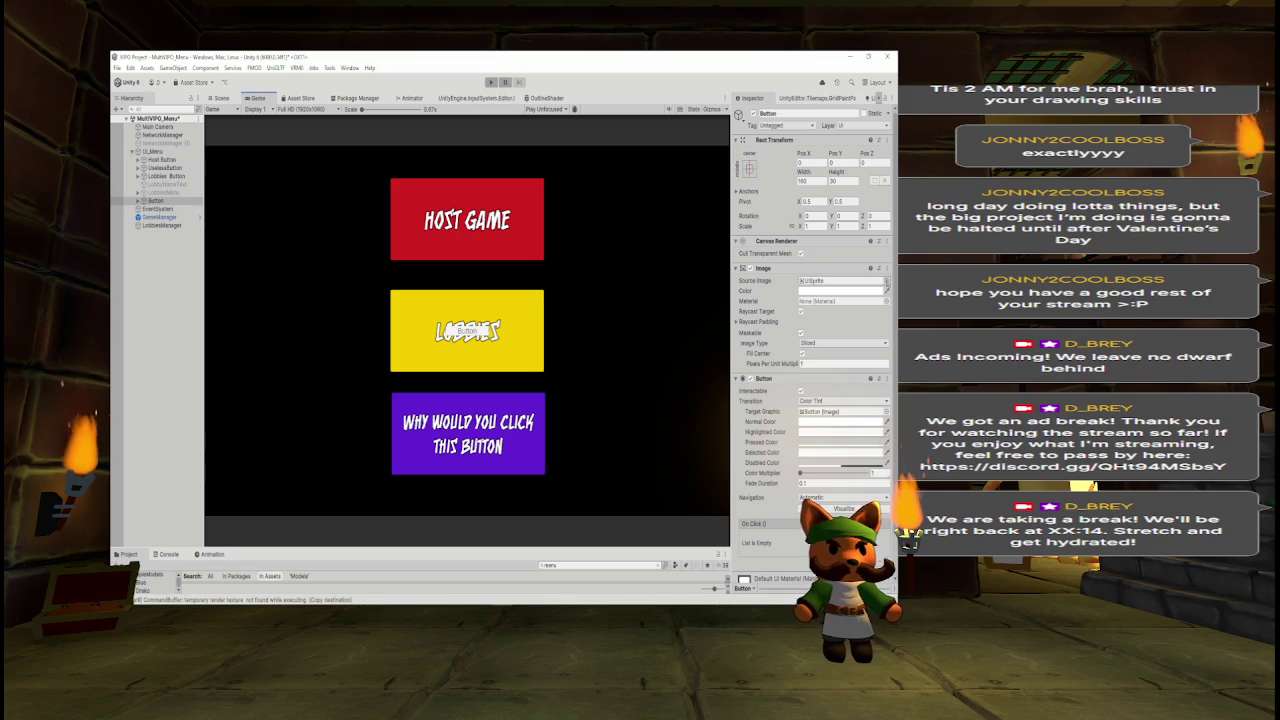
pyautogui.click(886, 281)
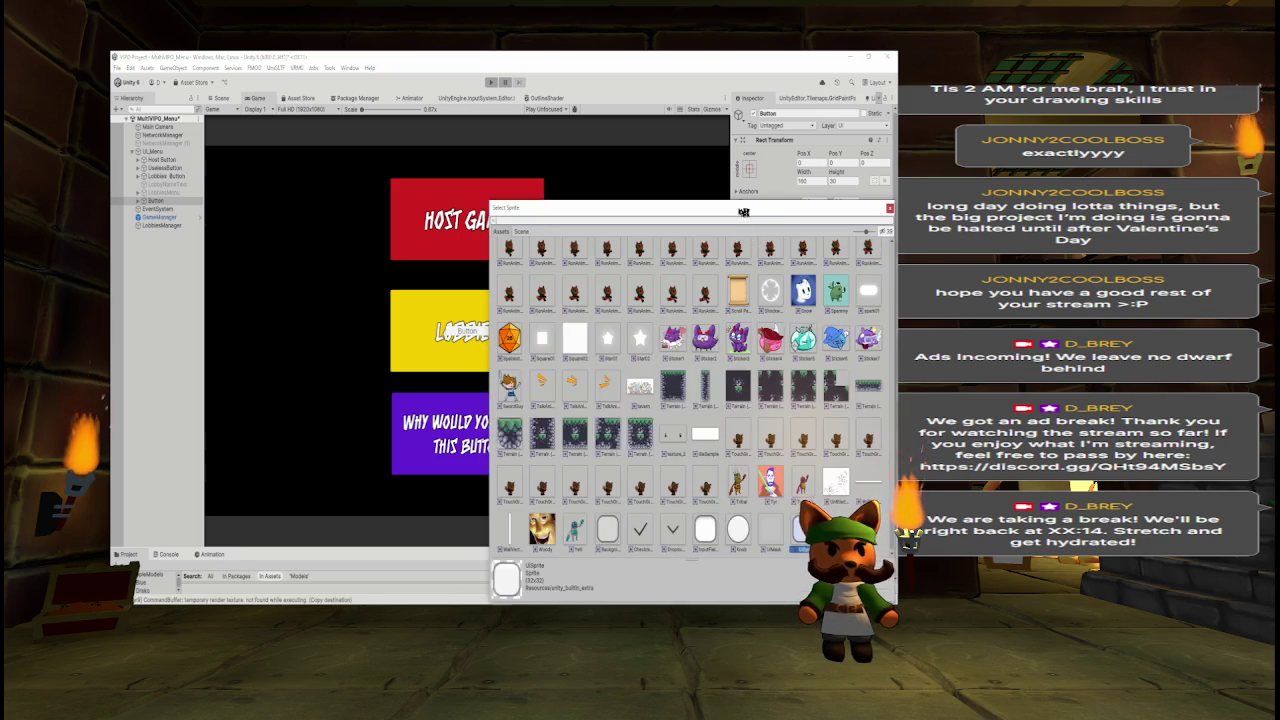
pyautogui.moveTo(747, 213); pyautogui.dragTo(655, 159)
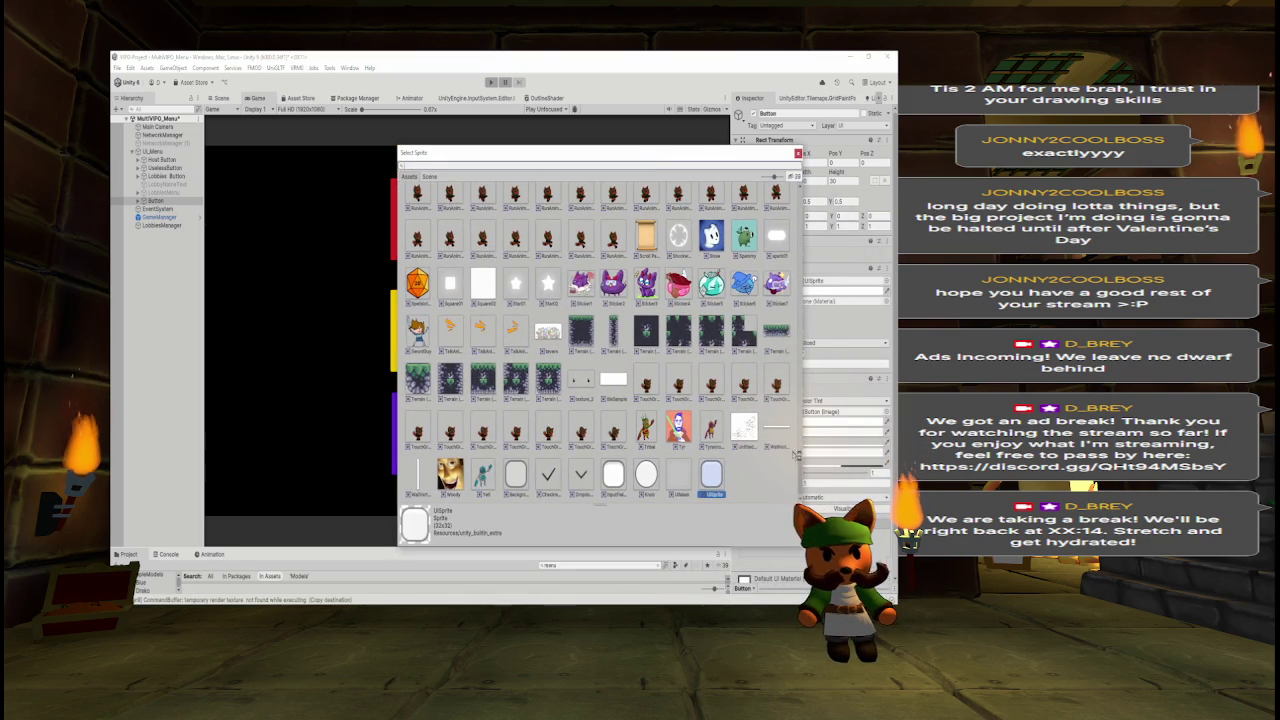
pyautogui.scroll(10, 700, 420)
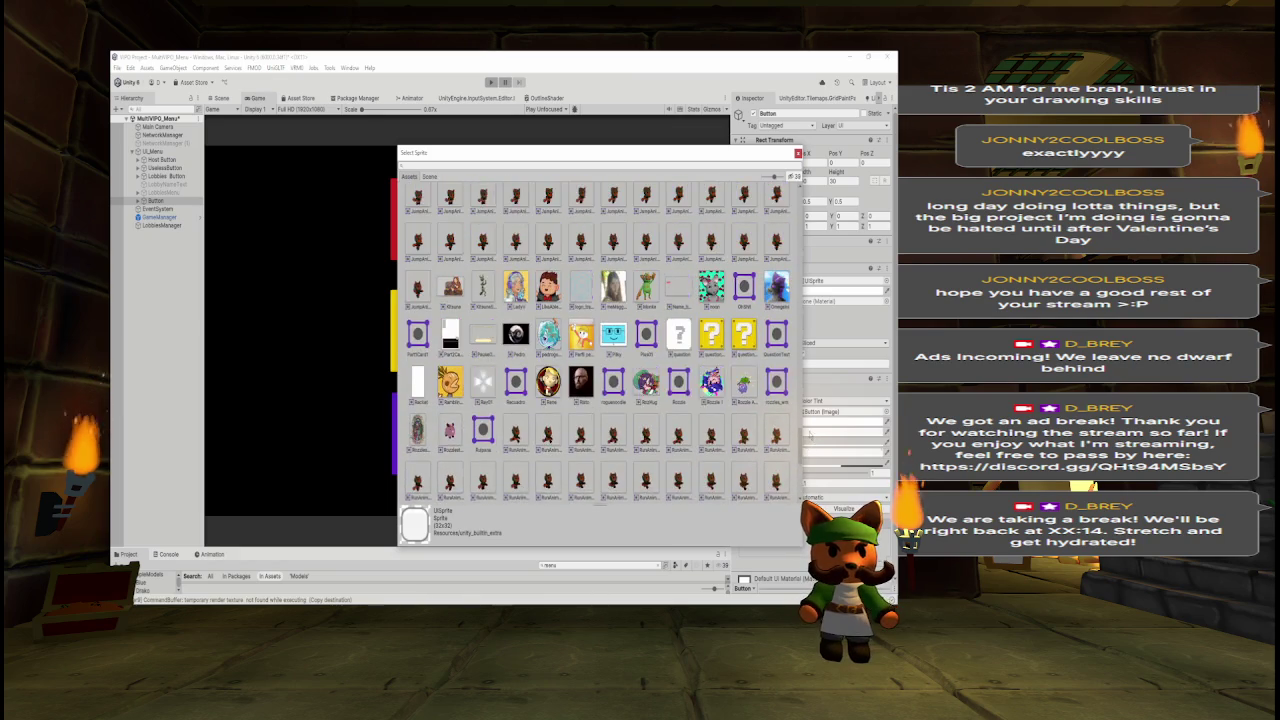
pyautogui.scroll(8, 813, 423)
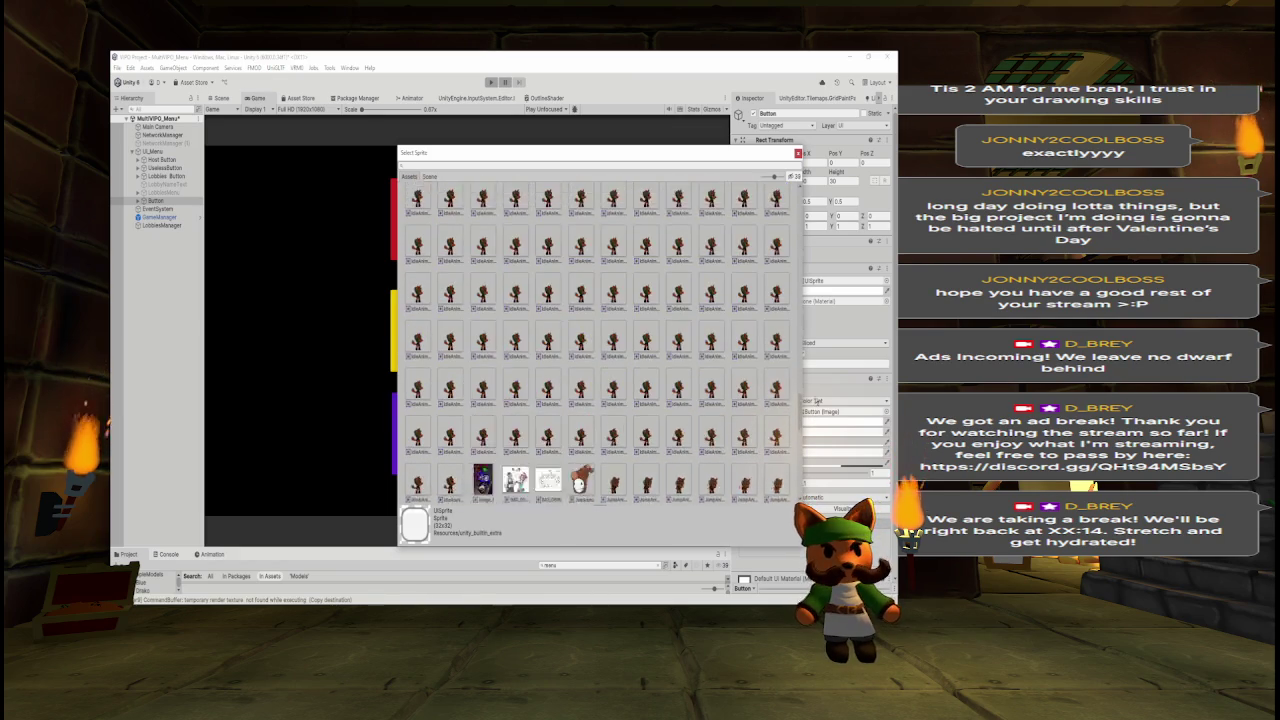
pyautogui.scroll(10, 815, 345)
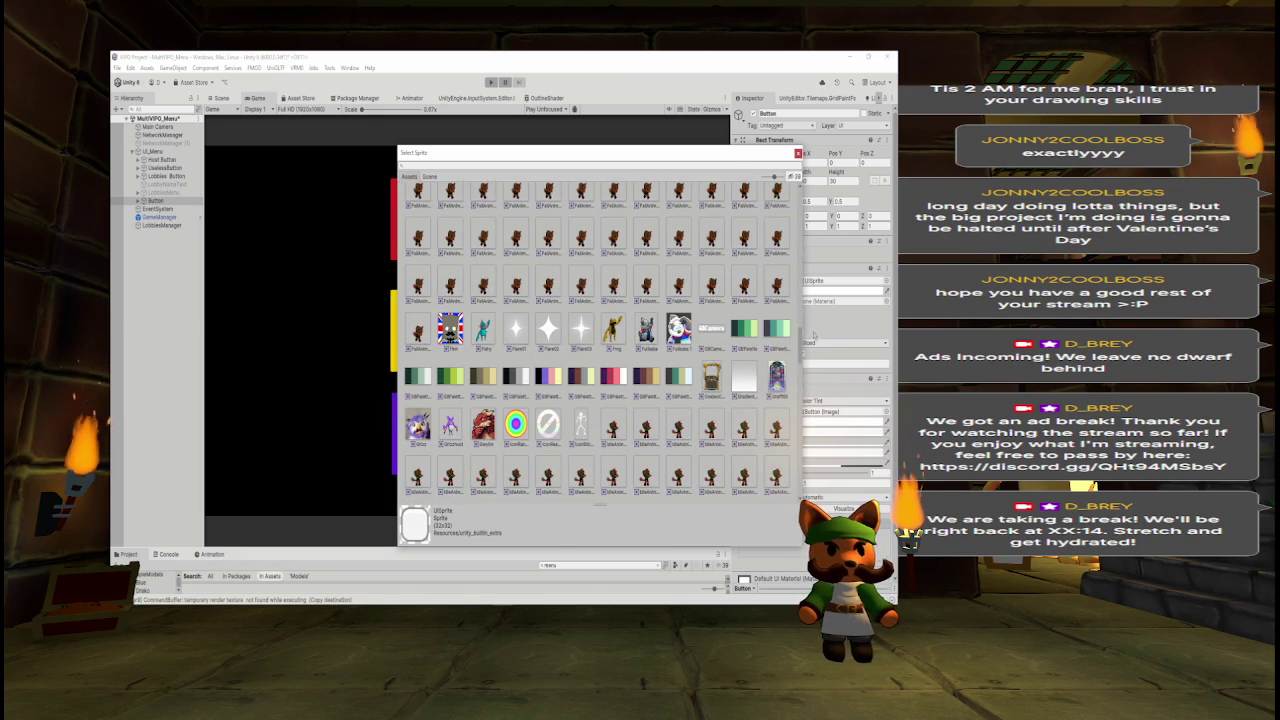
pyautogui.scroll(10, 813, 335)
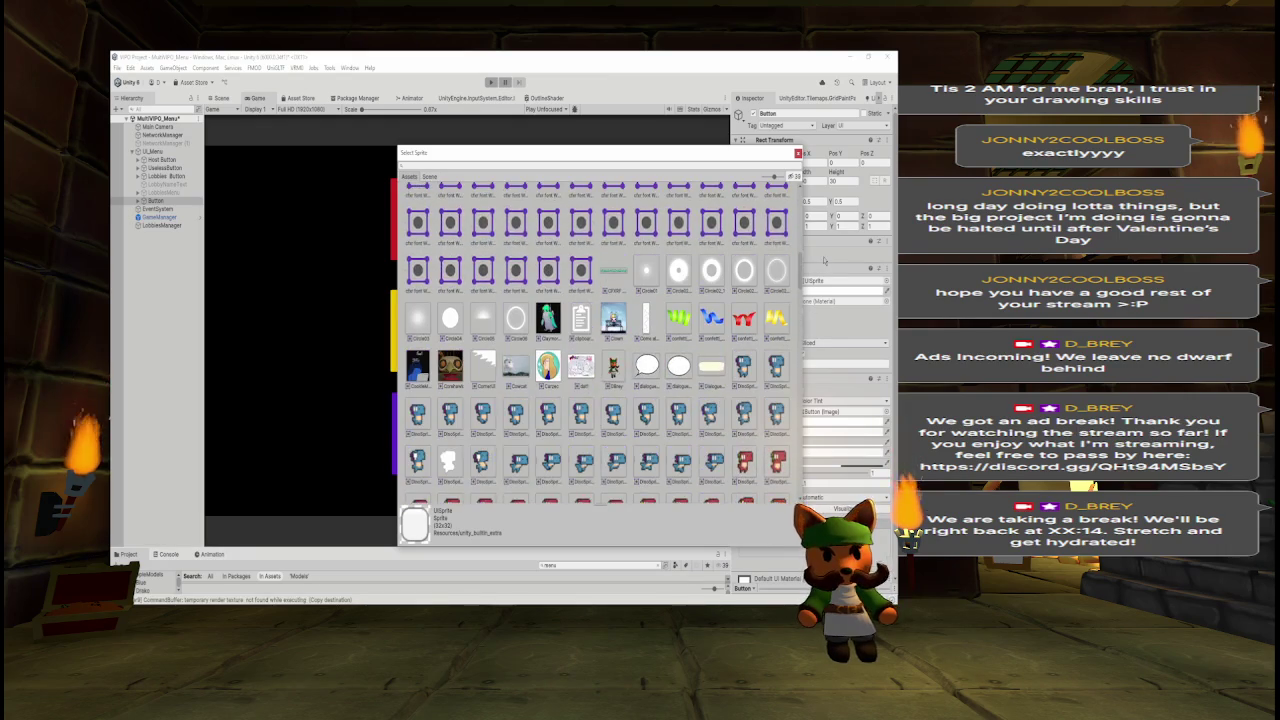
pyautogui.scroll(10, 824, 261)
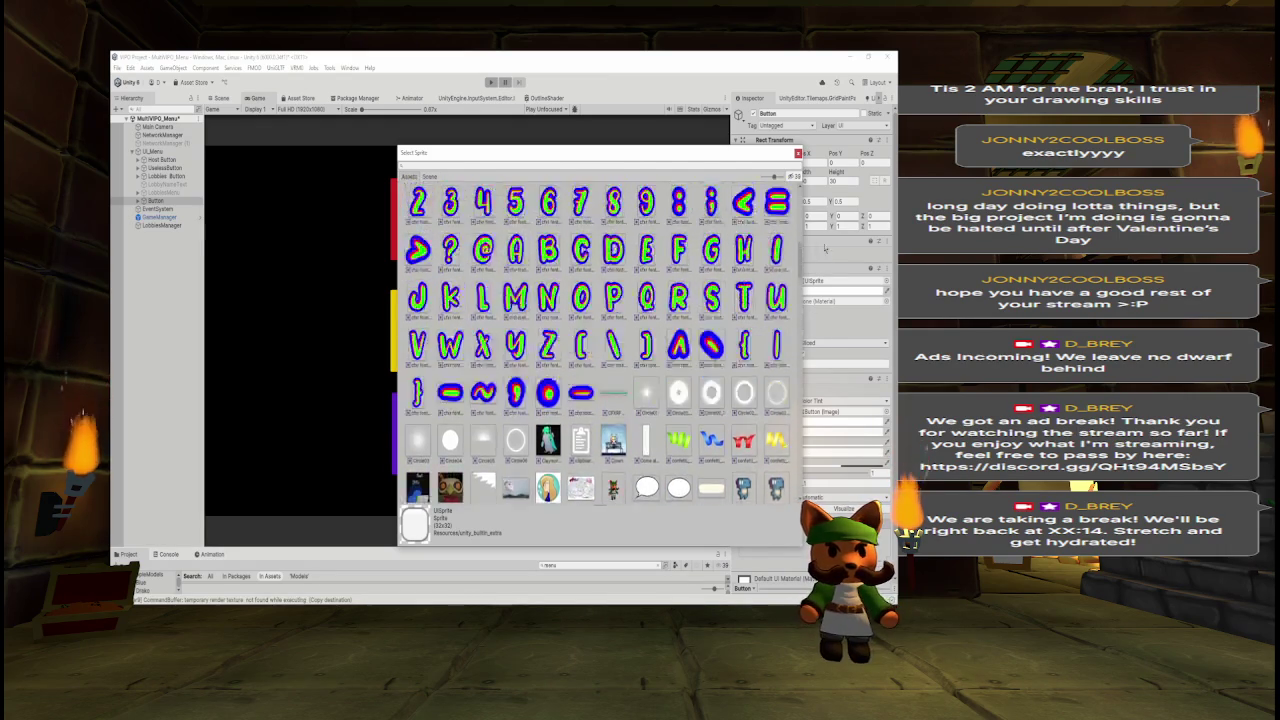
pyautogui.scroll(10, 824, 226)
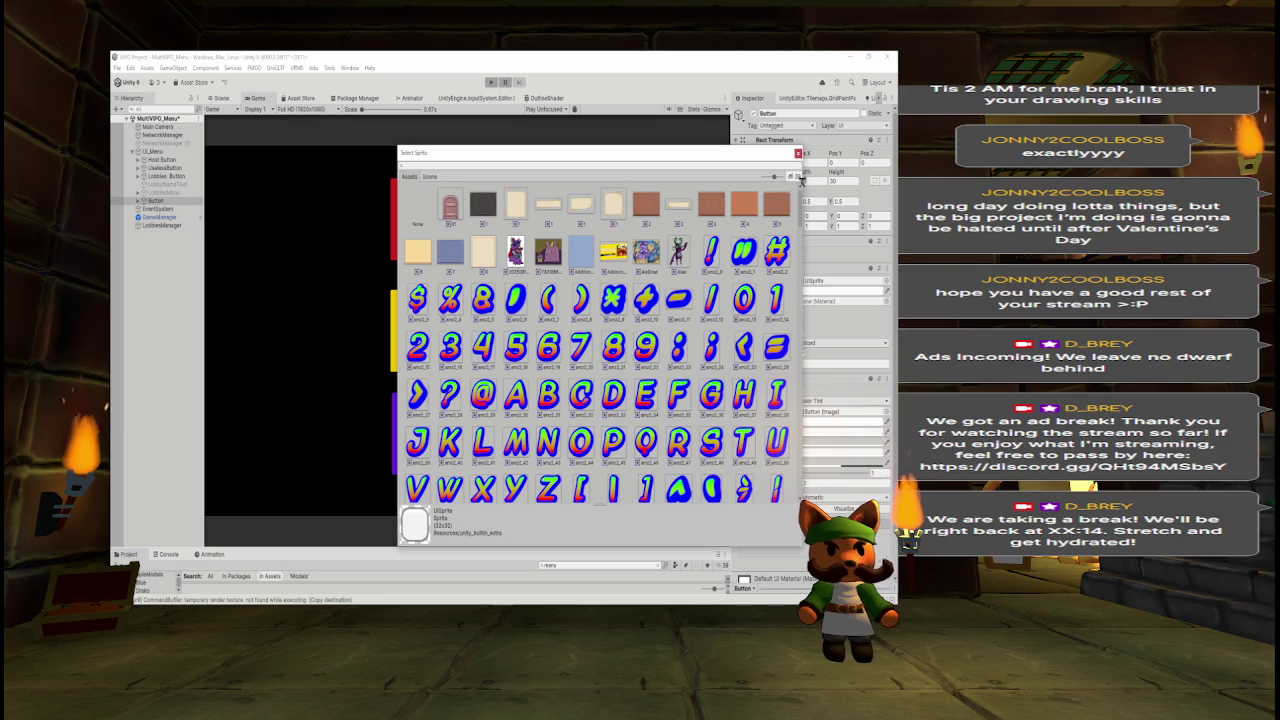
pyautogui.click(798, 154)
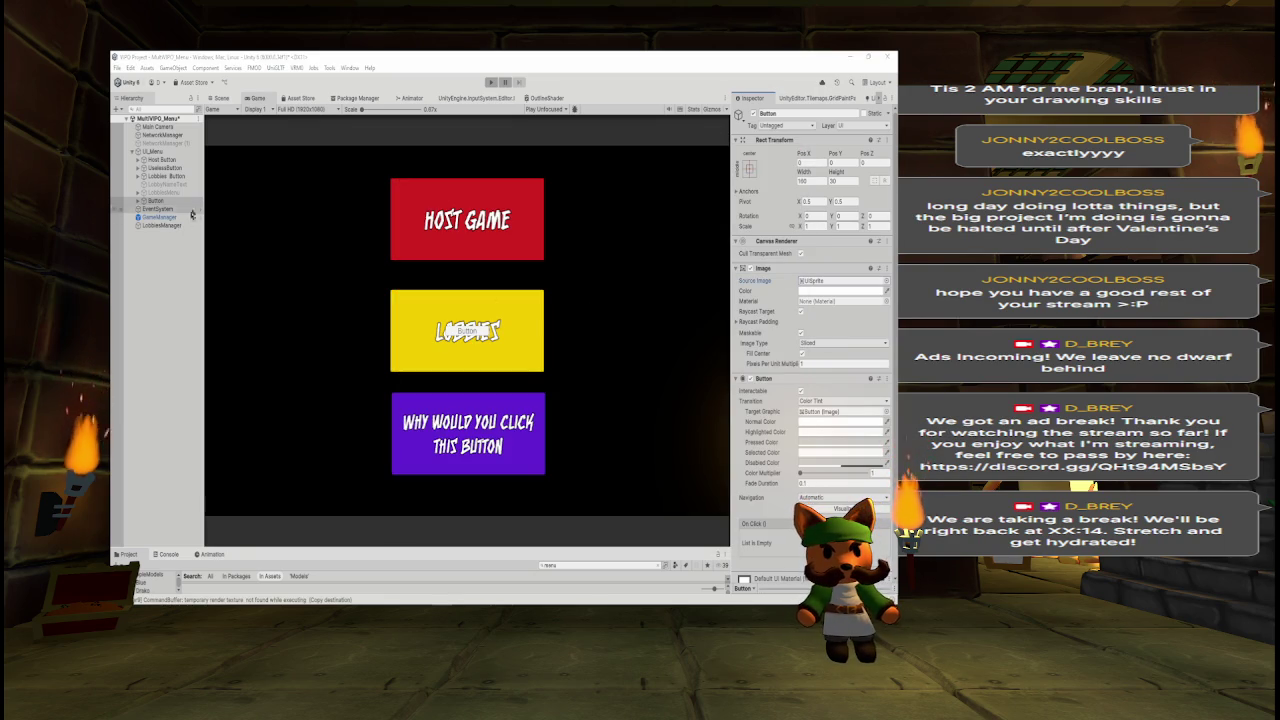
# Delete the new Button from UI_Menu and briefly check the Clip Studio Paint mockup.
pyautogui.click(160, 201)
pyautogui.press('Delete')
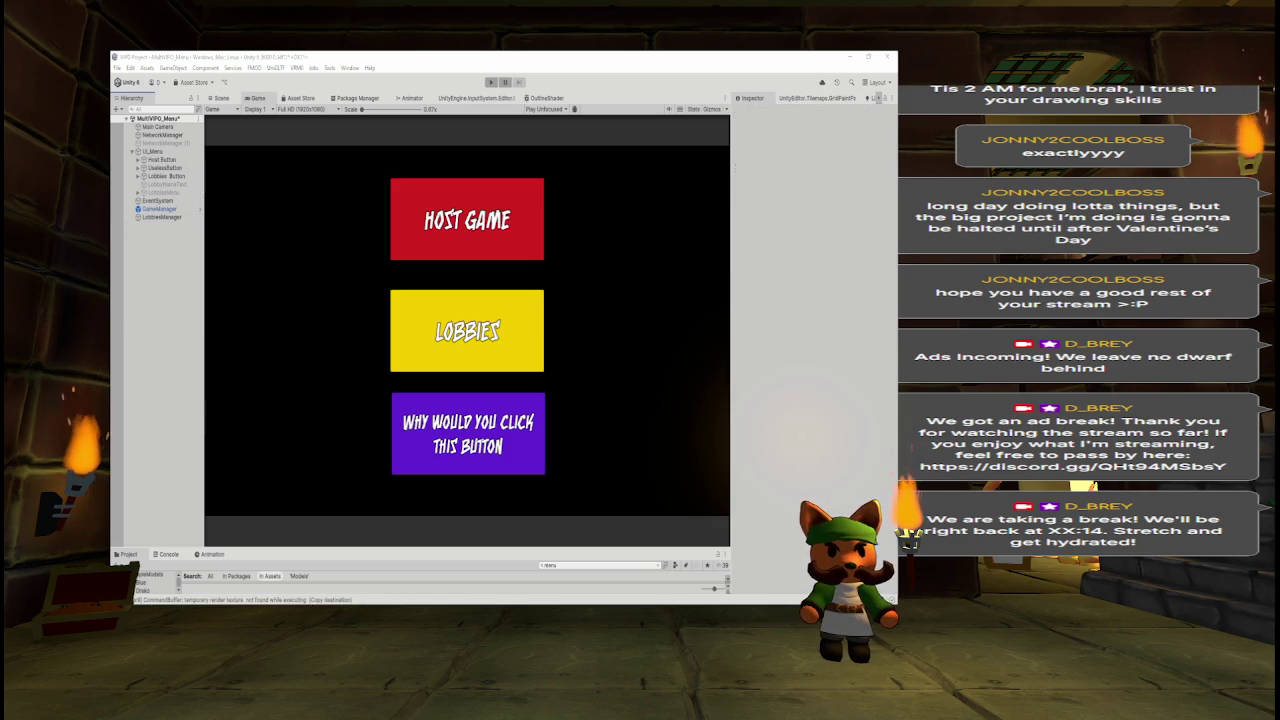
pyautogui.hotkey('alt', 'Tab')
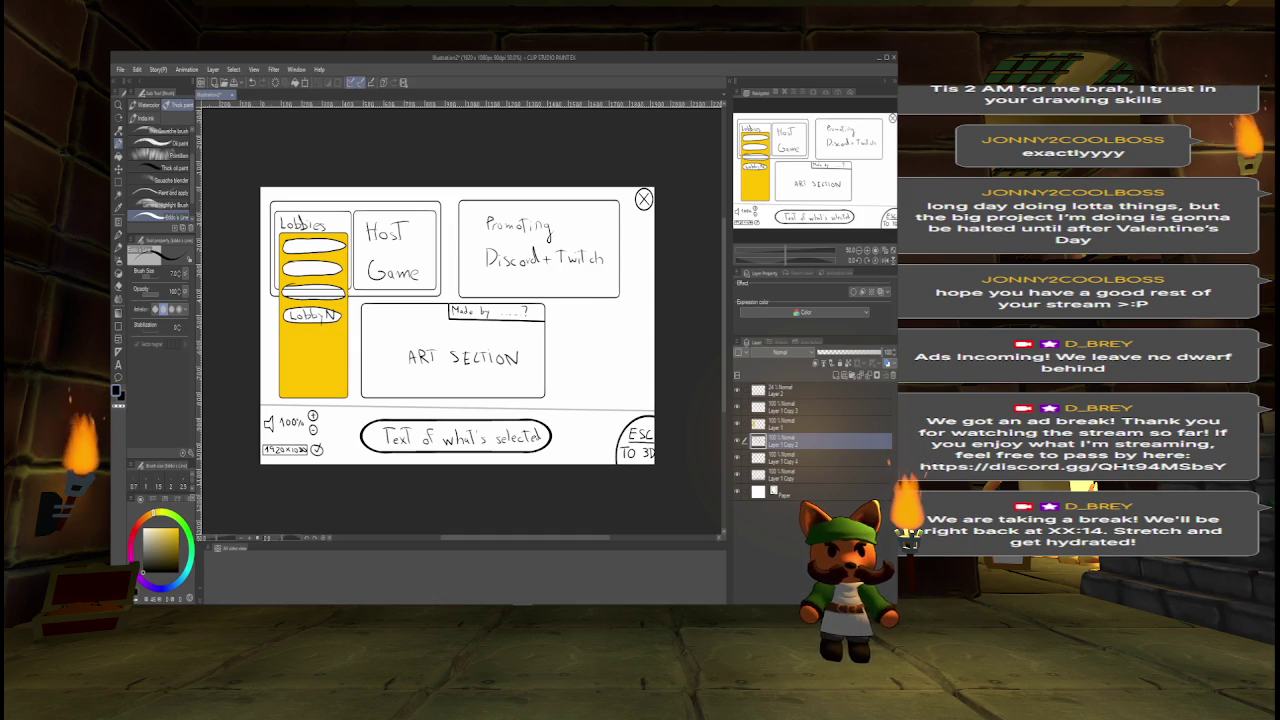
pyautogui.hotkey('alt', 'Tab')
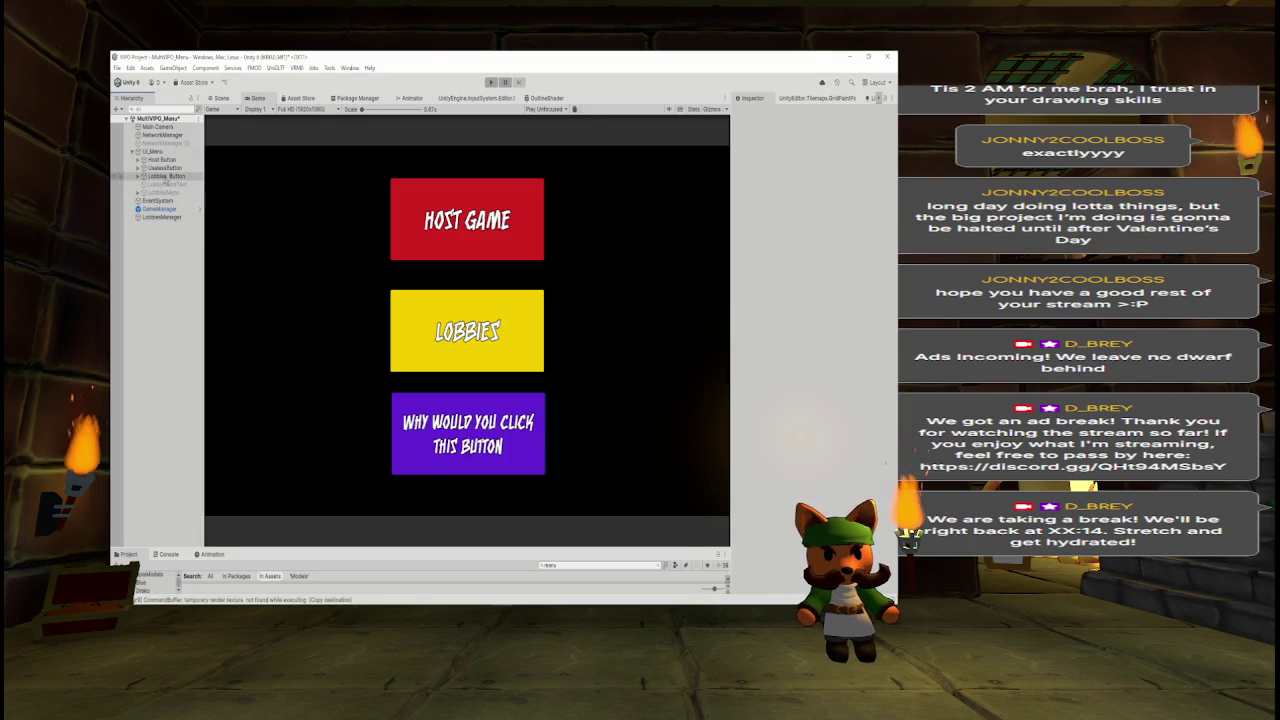
# Select the Lobbies button, then compare it against the Clip Studio Paint sketch.
pyautogui.click(175, 180)
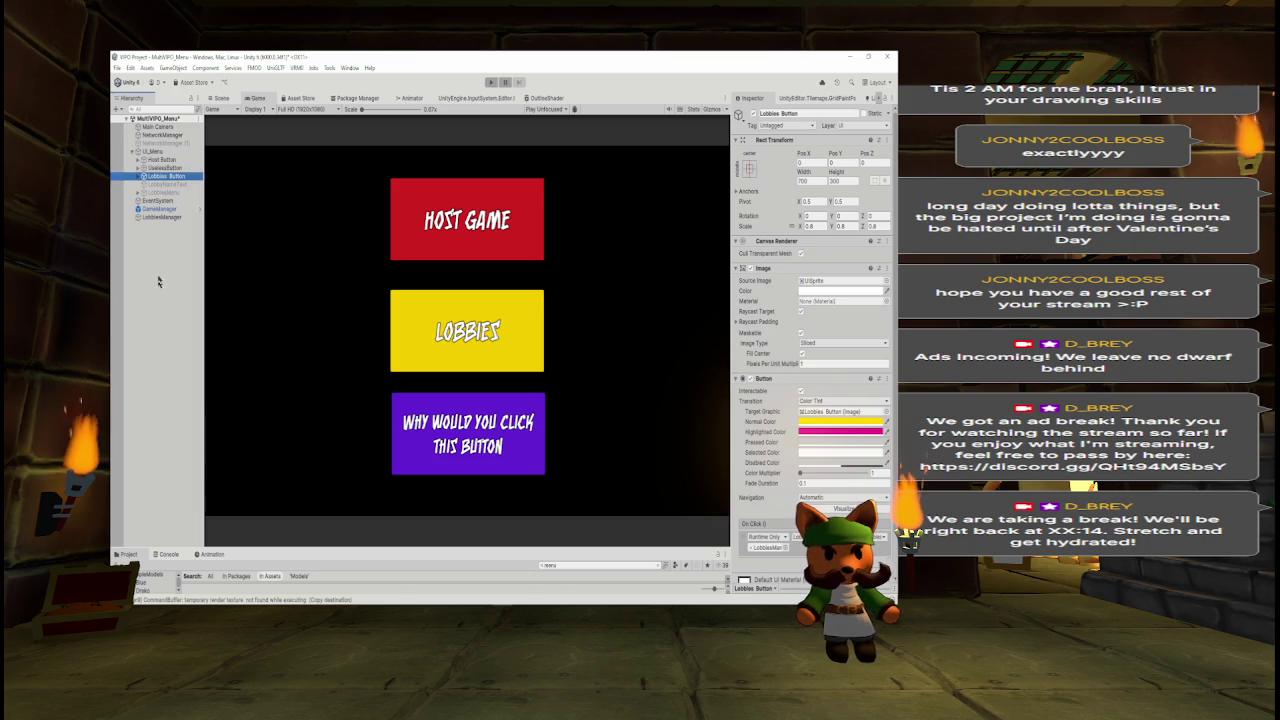
pyautogui.hotkey('alt', 'Tab')
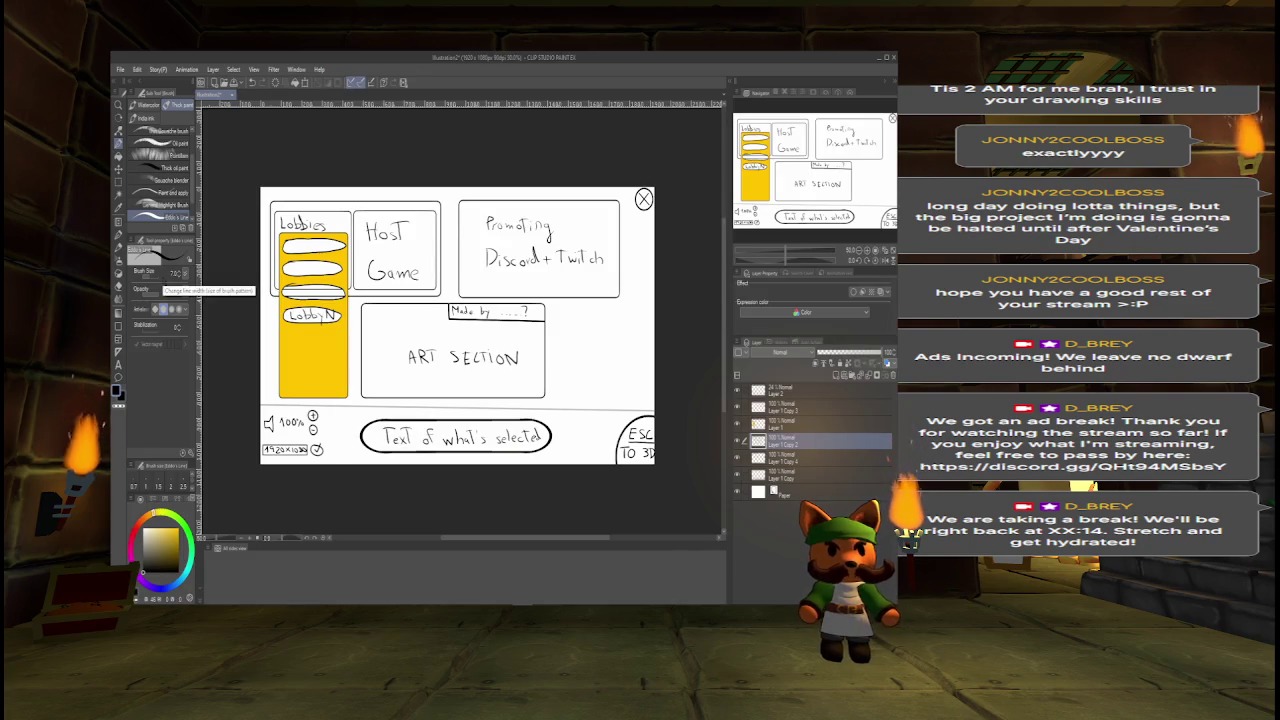
pyautogui.hotkey('alt', 'Tab')
pyautogui.hotkey('alt', 'Tab')
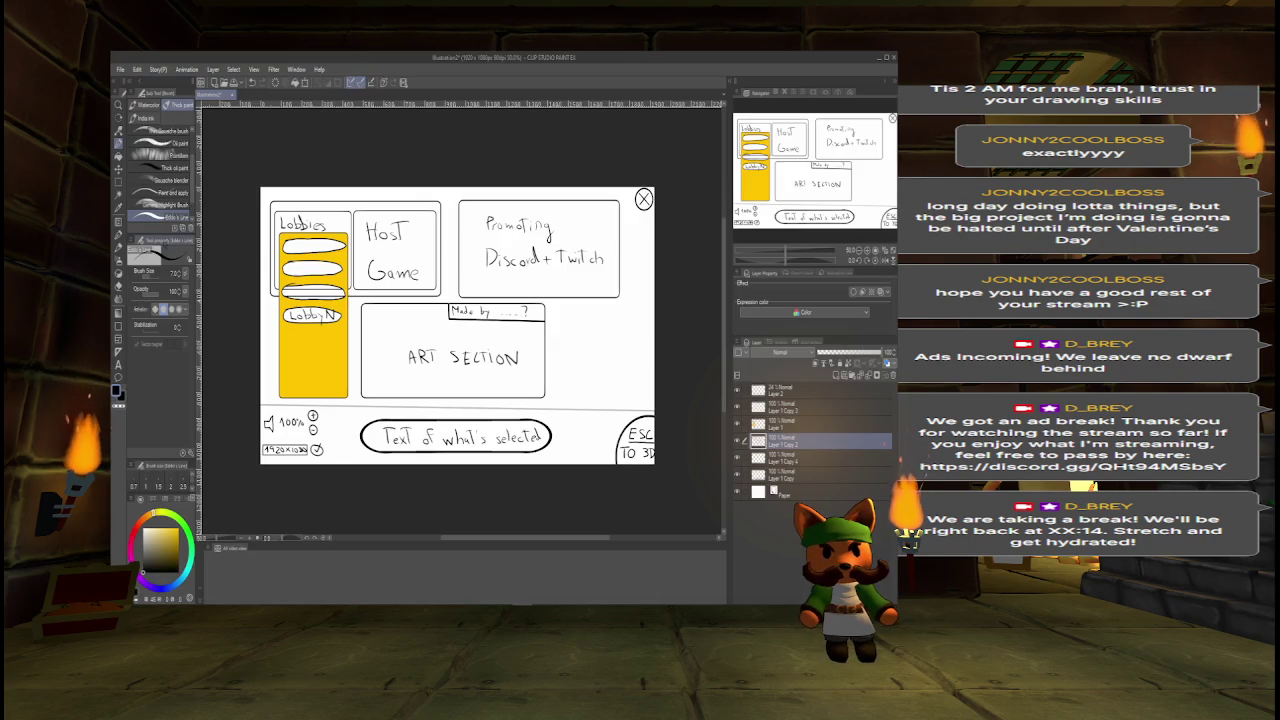
pyautogui.hotkey('alt', 'Tab')
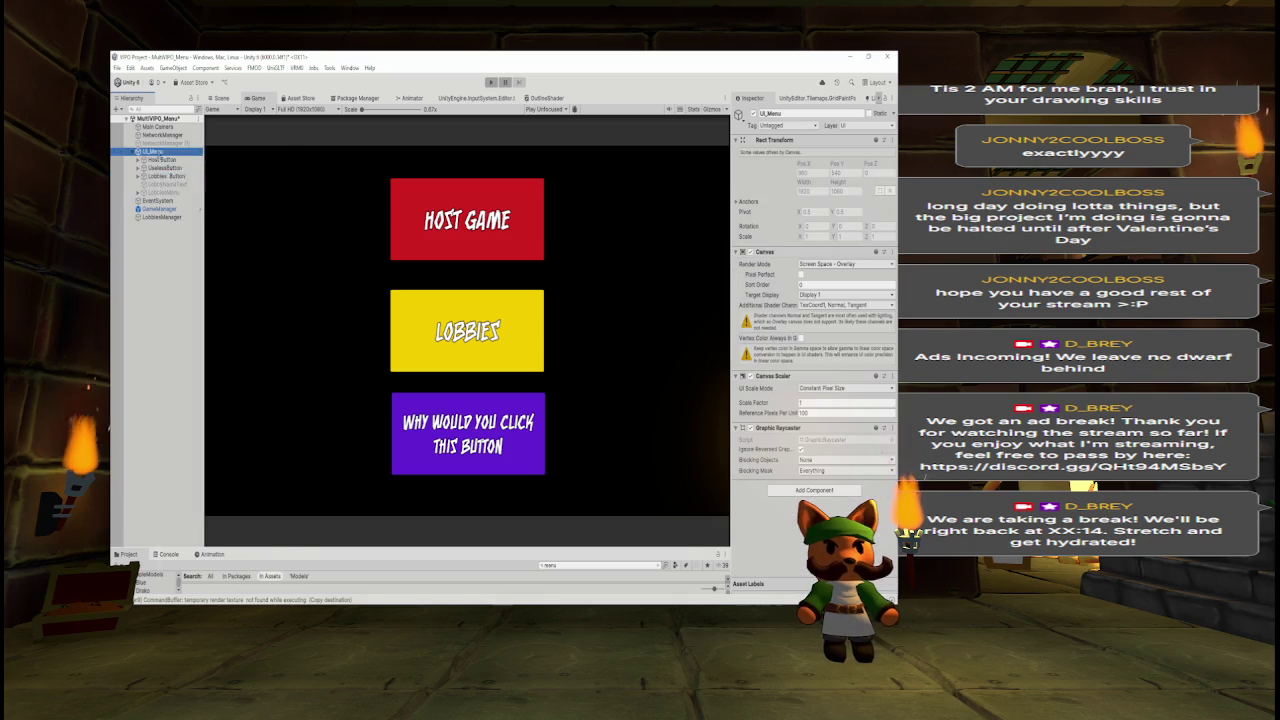
# Add a Panel named Panel under UI_Menu, undoing an accidental Toggle first.
pyautogui.rightClick(155, 152)
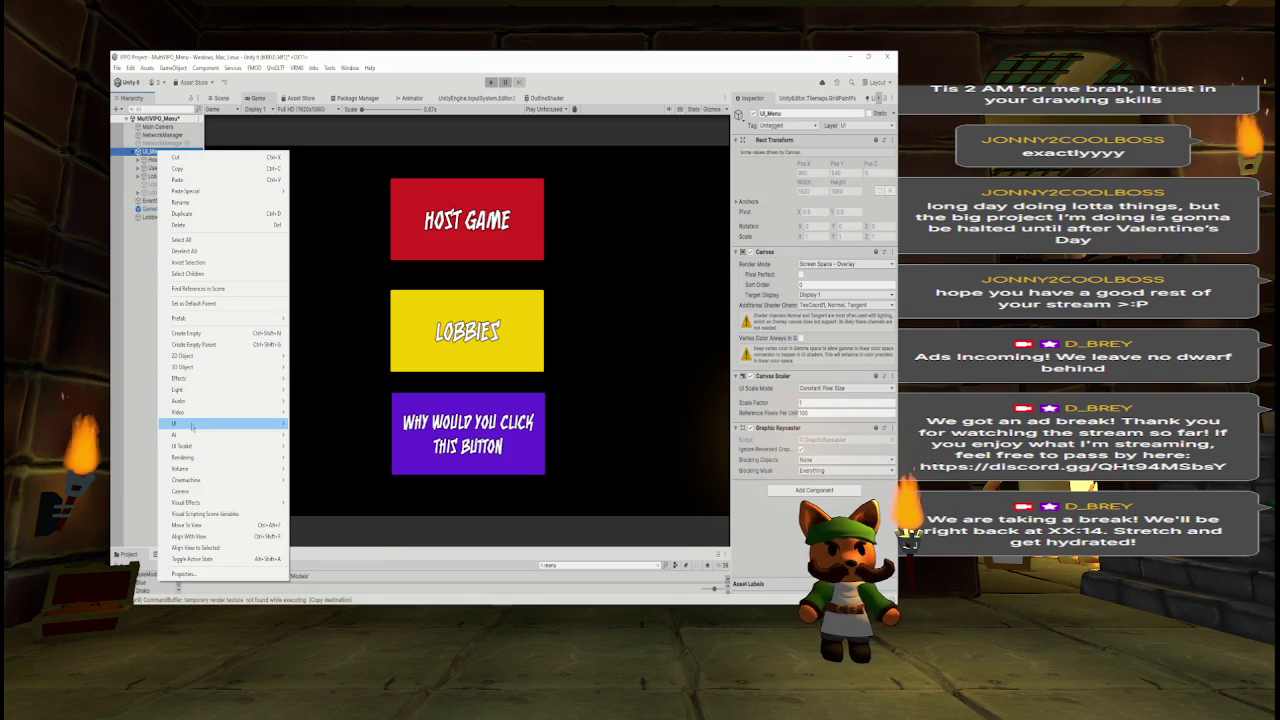
pyautogui.moveTo(195, 423)
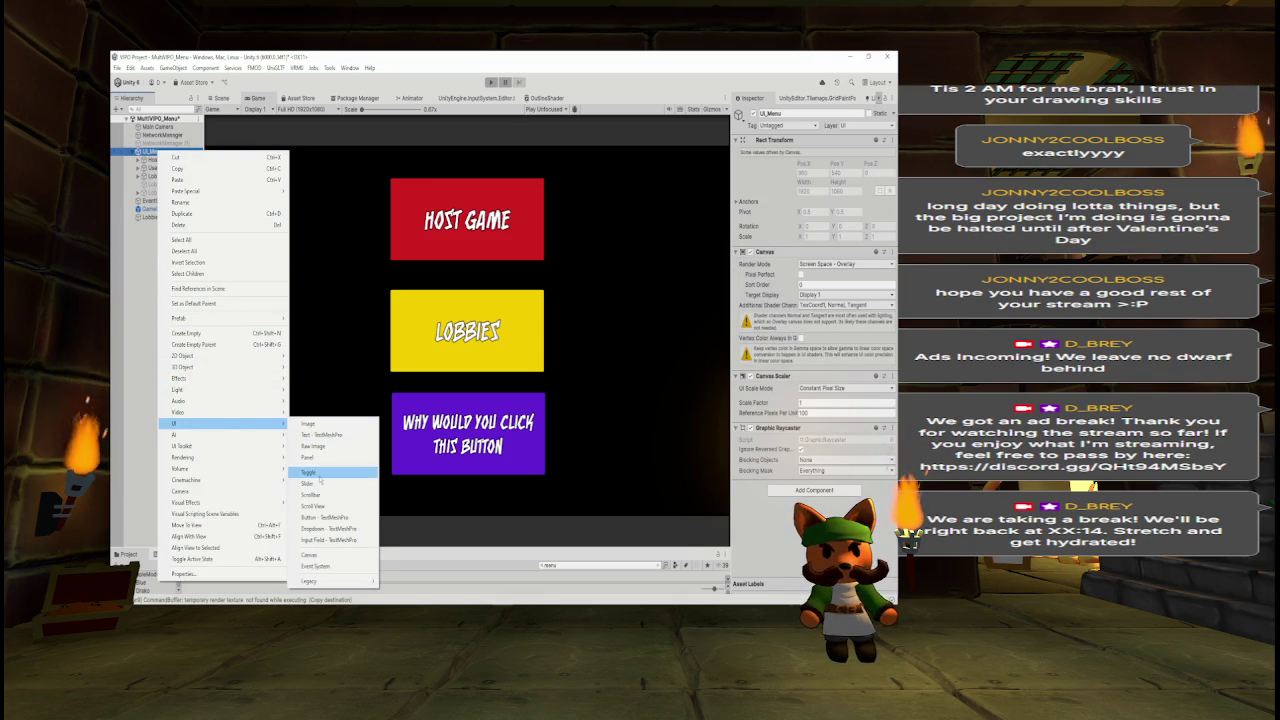
pyautogui.click(318, 473)
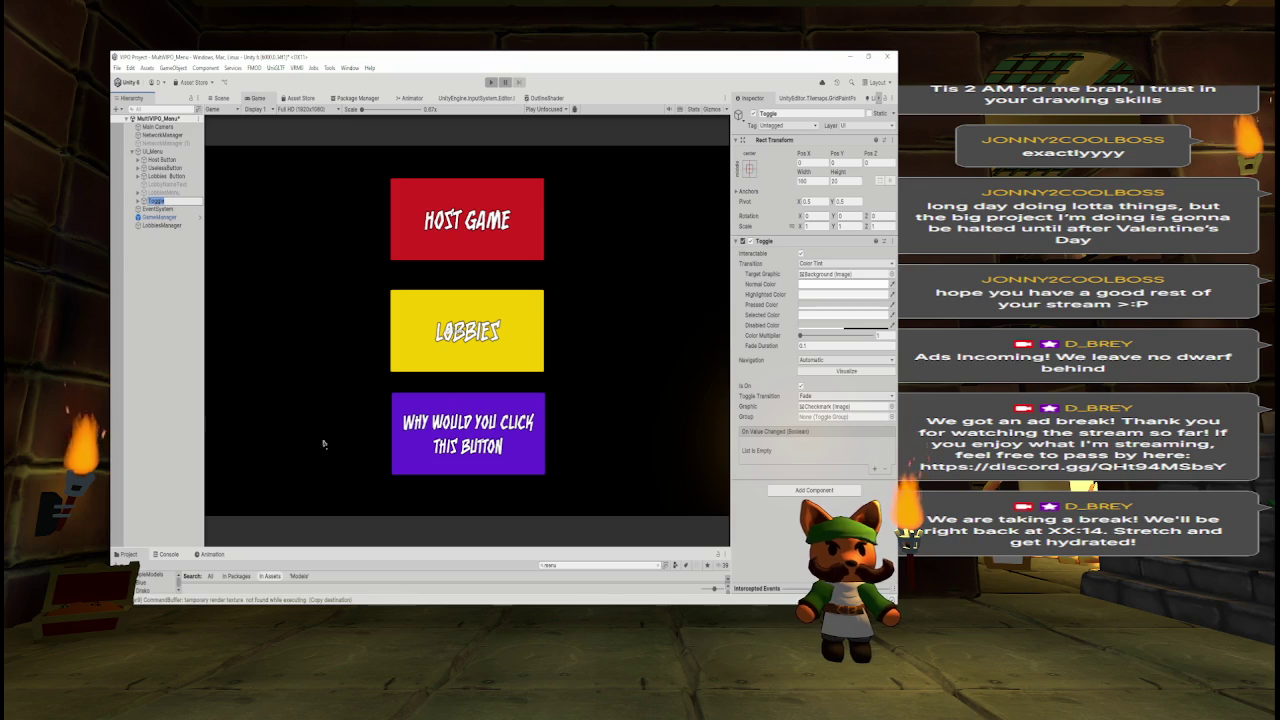
pyautogui.hotkey('ctrl', 'z')
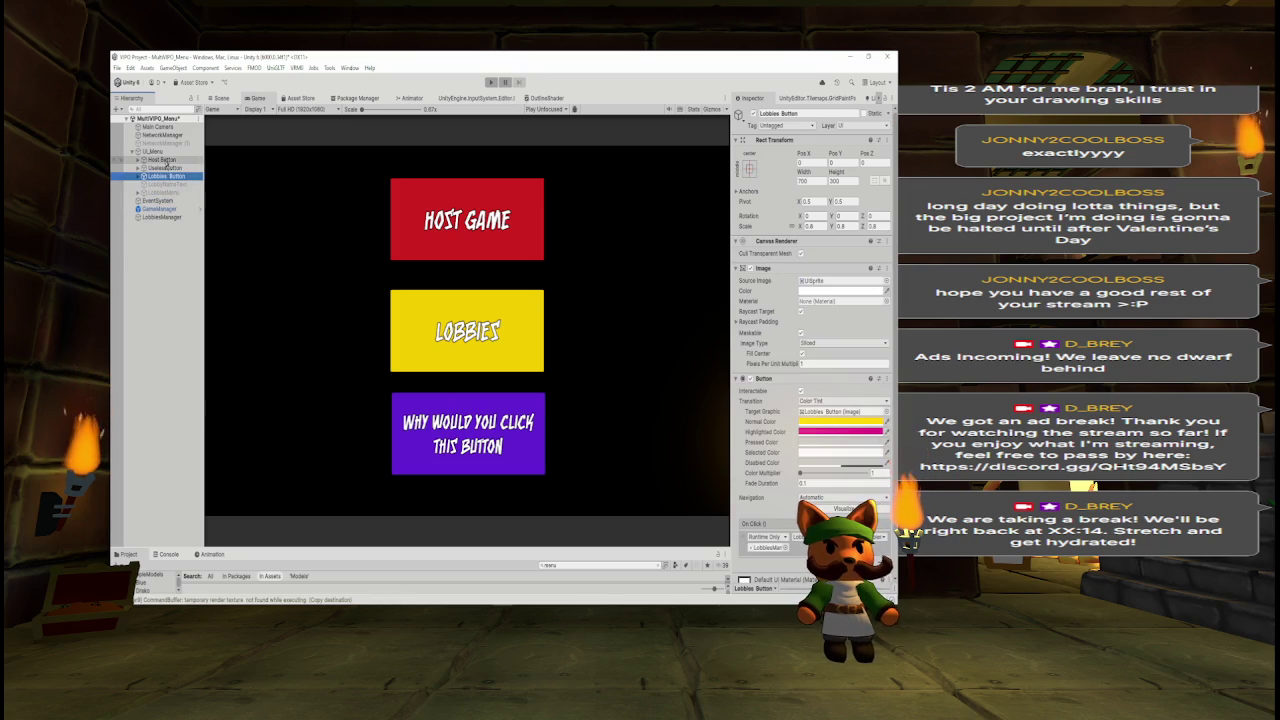
pyautogui.rightClick(168, 152)
pyautogui.moveTo(250, 424)
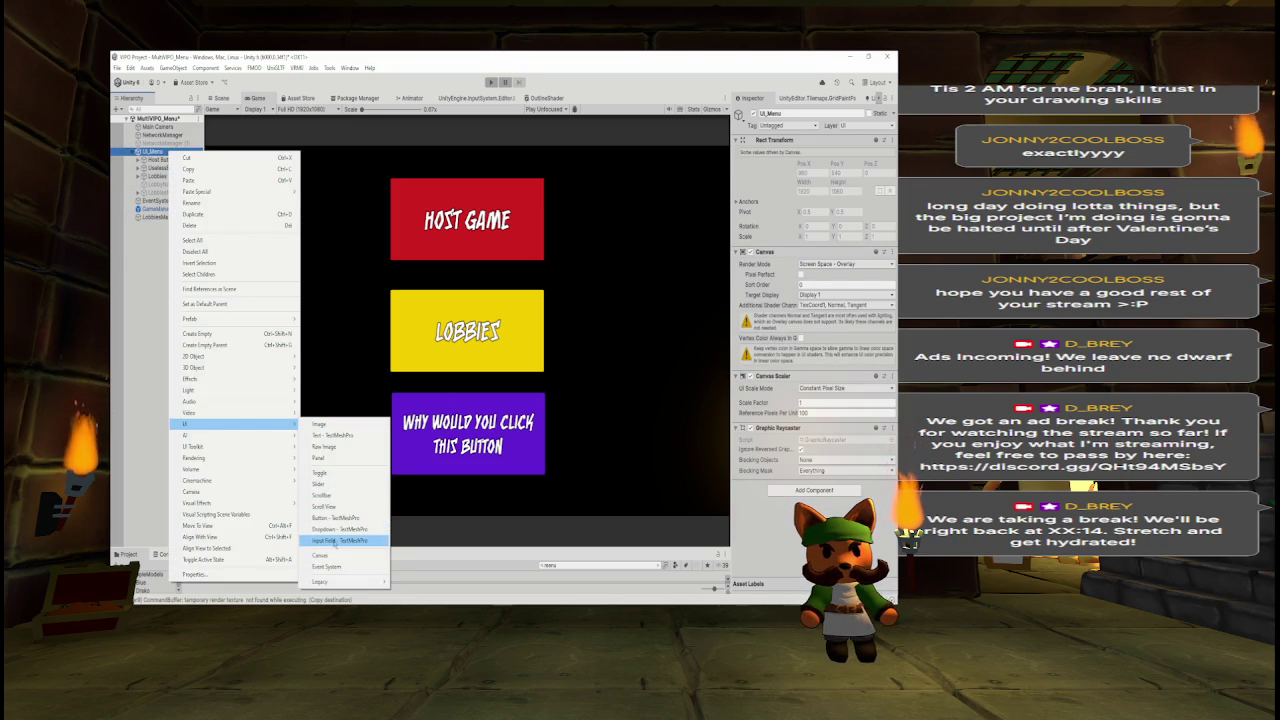
pyautogui.moveTo(327, 583)
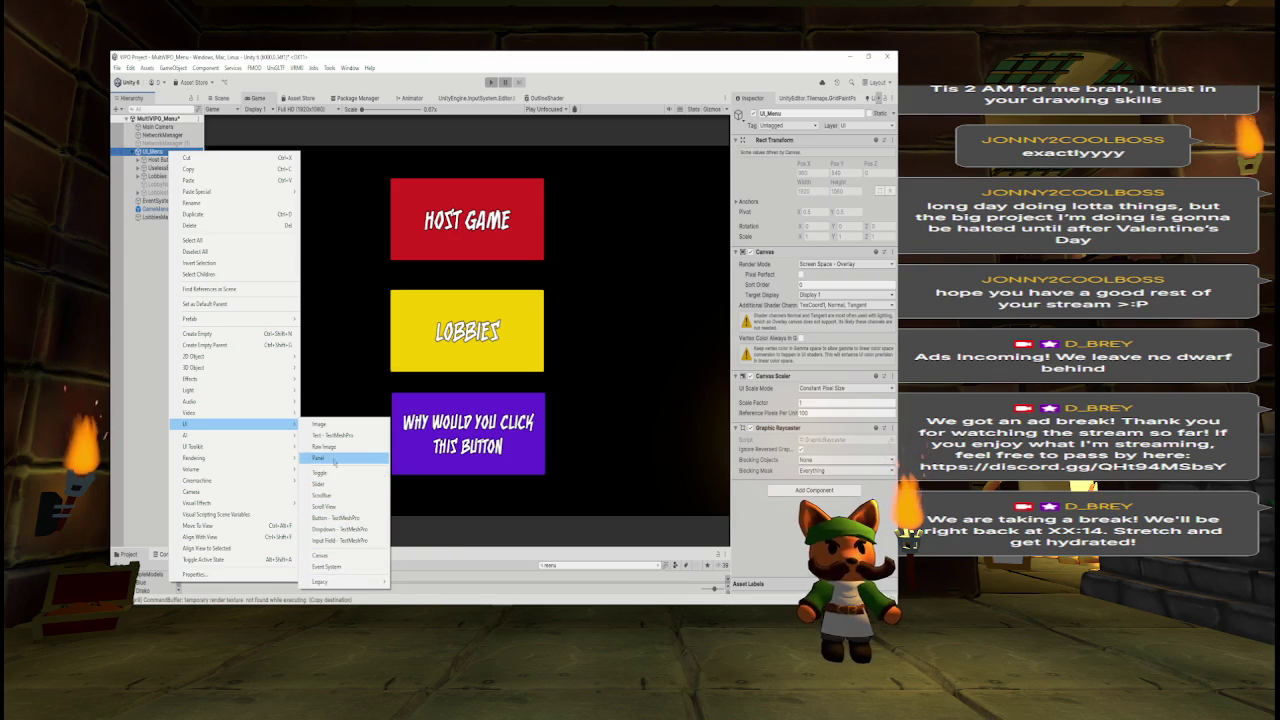
pyautogui.click(335, 459)
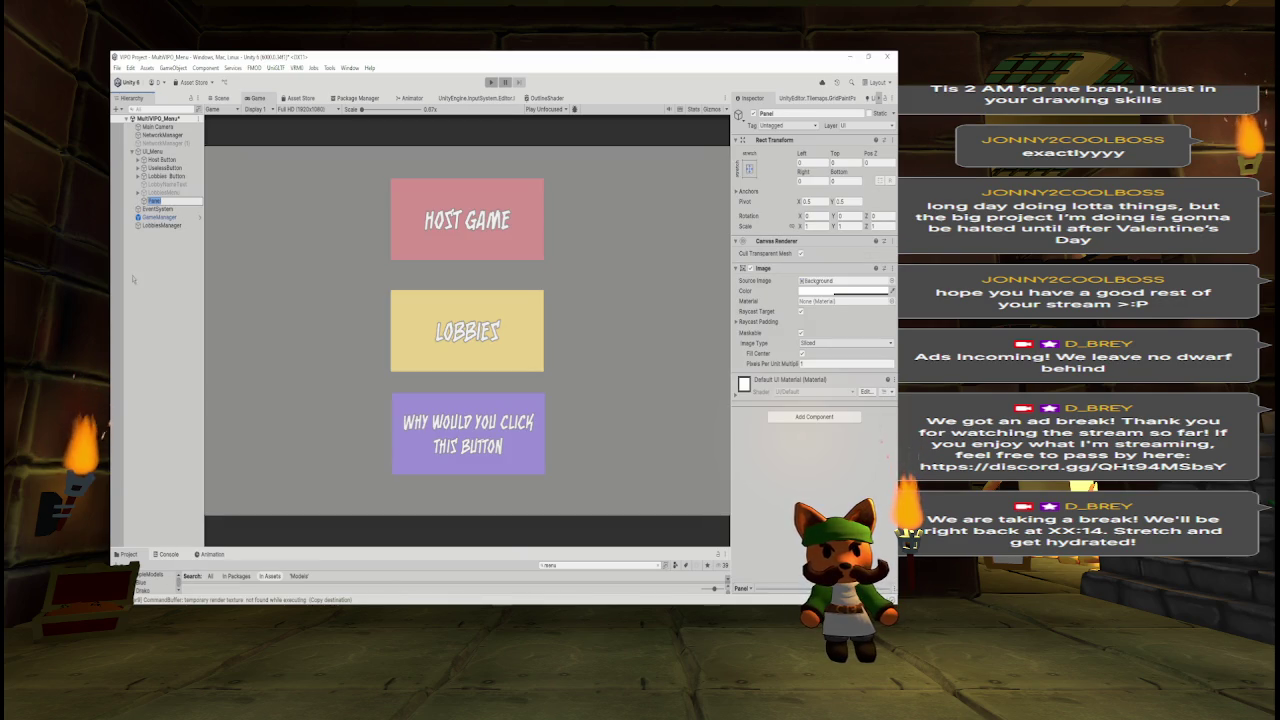
pyautogui.press('Return')
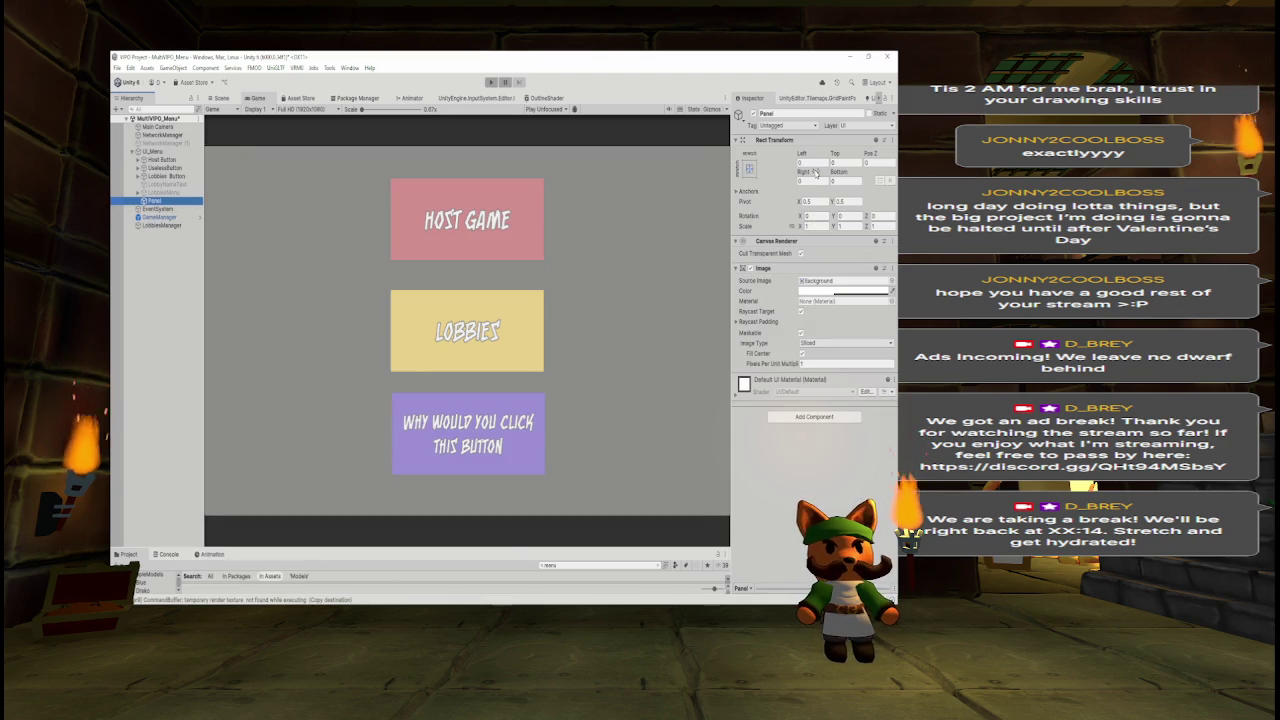
# Set the Panel's scale to 0.35.
pyautogui.click(797, 226)
pyautogui.click(815, 226)
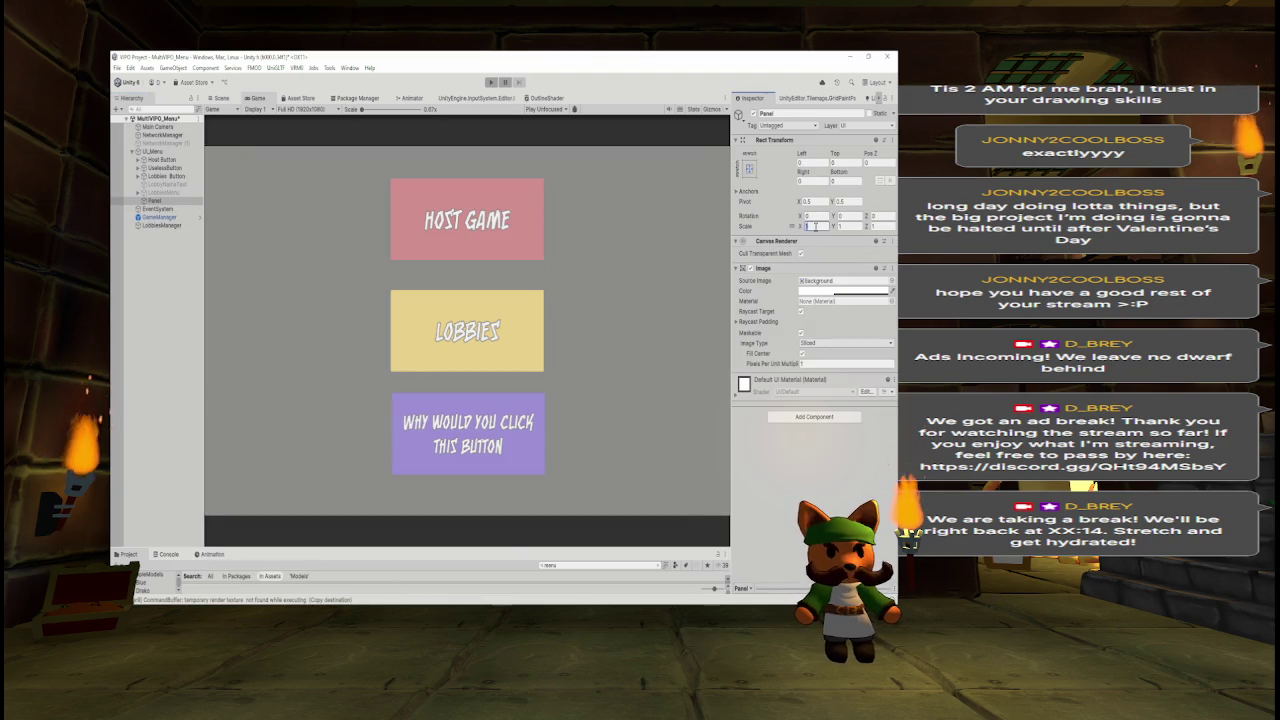
pyautogui.write('0.25')
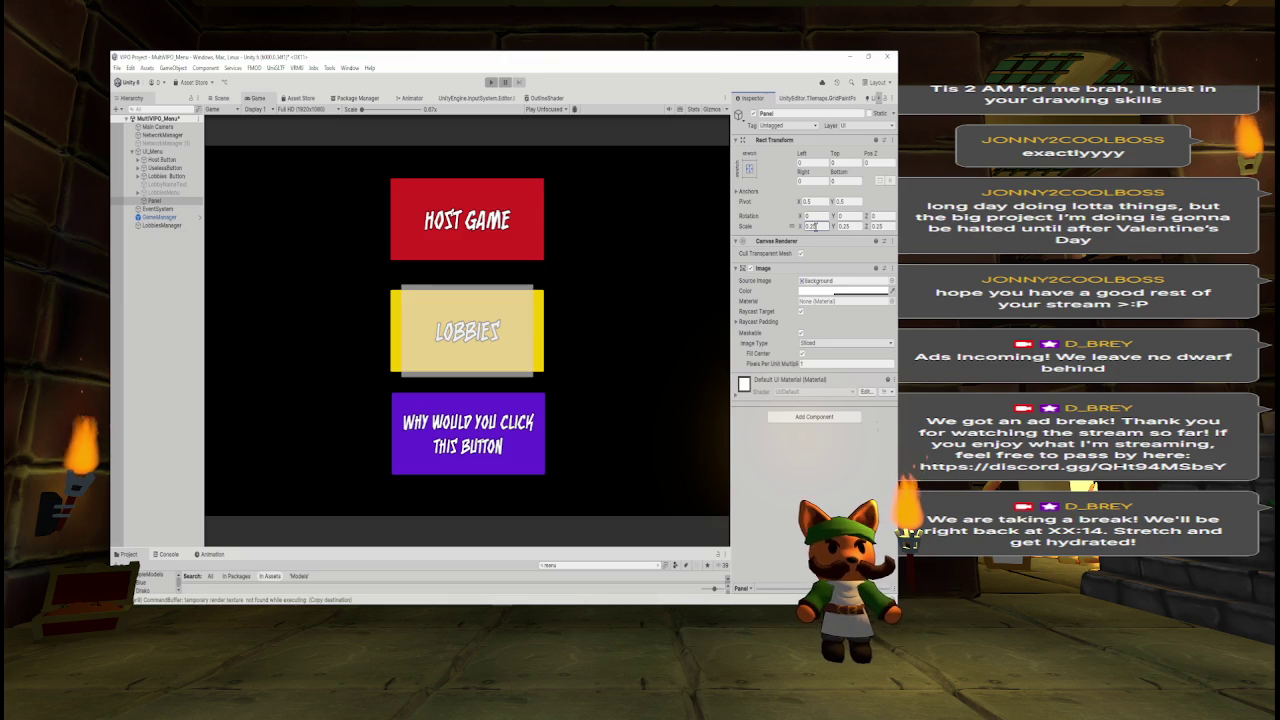
pyautogui.press('Return')
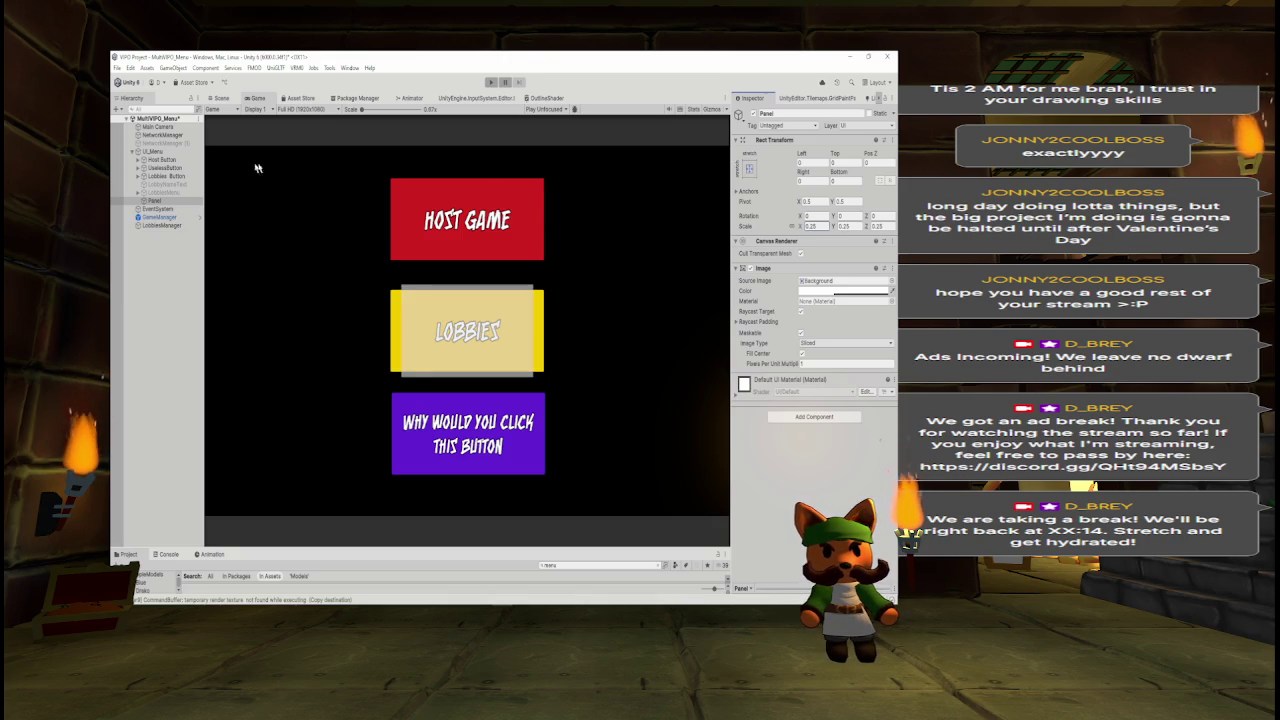
pyautogui.click(818, 226)
pyautogui.write('0.3')
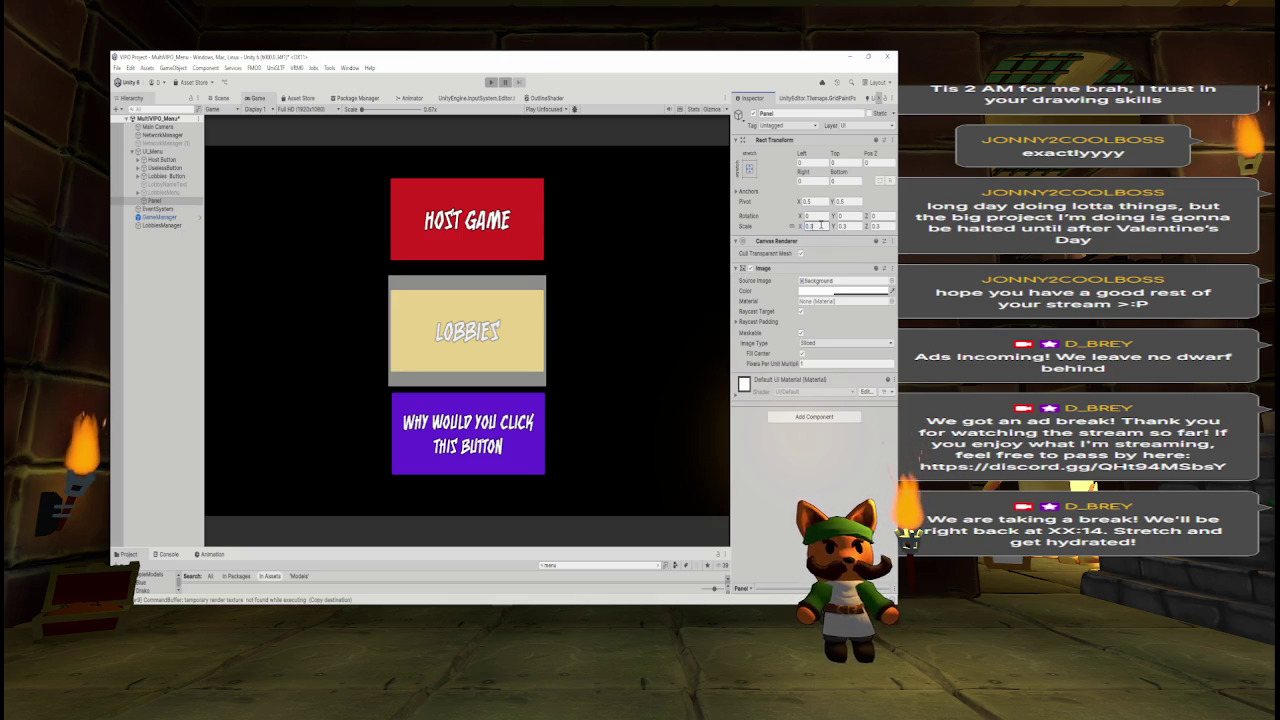
pyautogui.write('5')
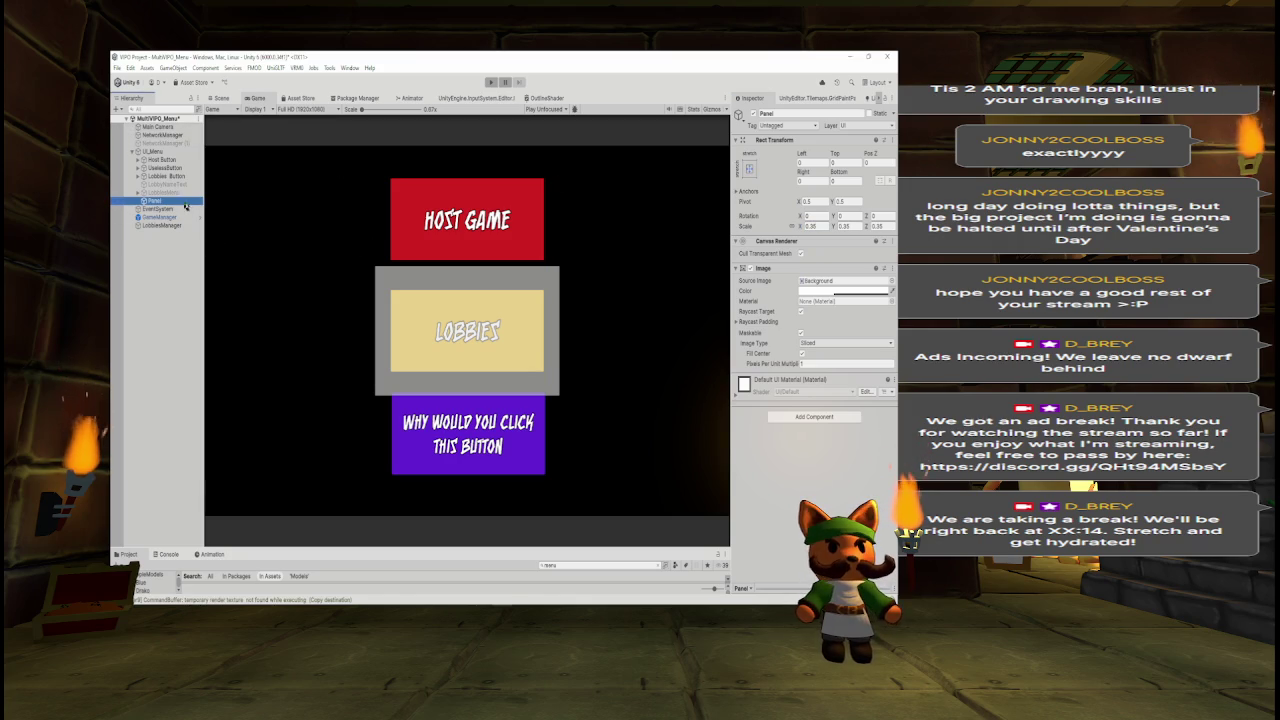
# Shift the Panel left over the Lobbies button and frame it in the Scene view.
pyautogui.moveTo(808, 158)
pyautogui.mouseDown()
pyautogui.moveTo(311, 331)
pyautogui.moveTo(329, 326)
pyautogui.mouseUp()
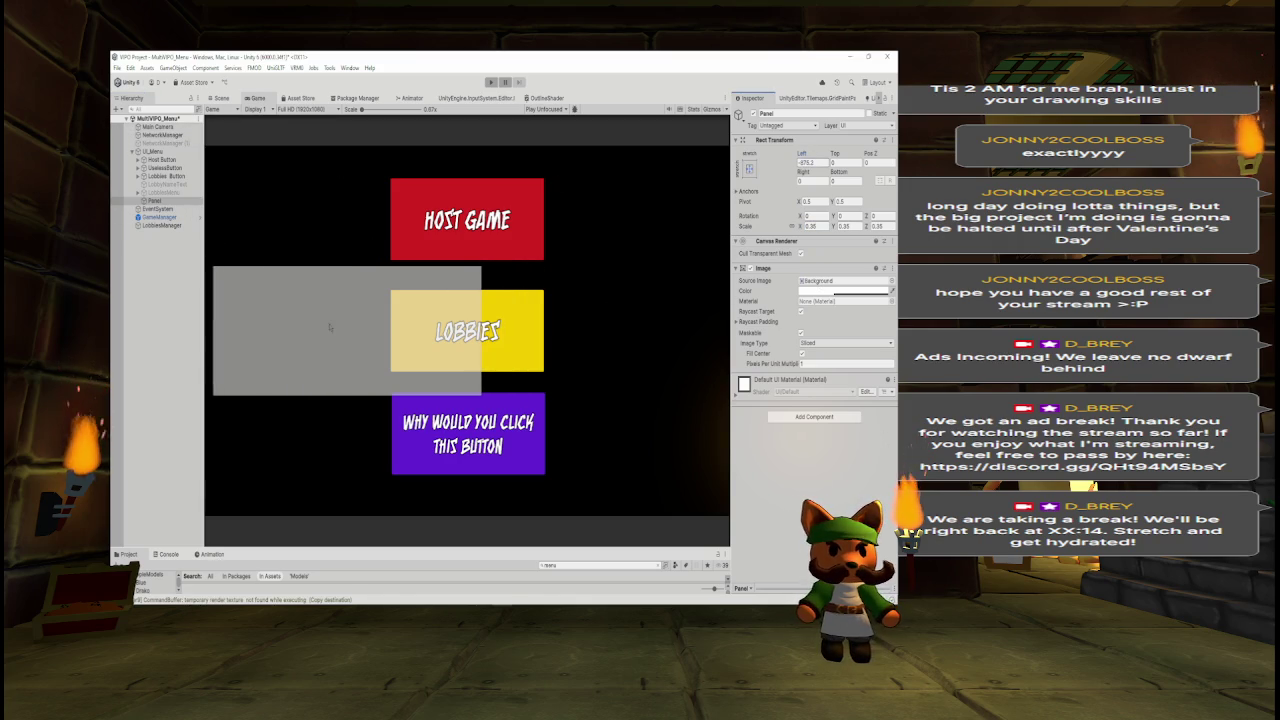
pyautogui.moveTo(834, 155)
pyautogui.mouseDown()
pyautogui.moveTo(400, 250)
pyautogui.moveTo(881, 283)
pyautogui.mouseUp()
pyautogui.hotkey('ctrl', 'z')
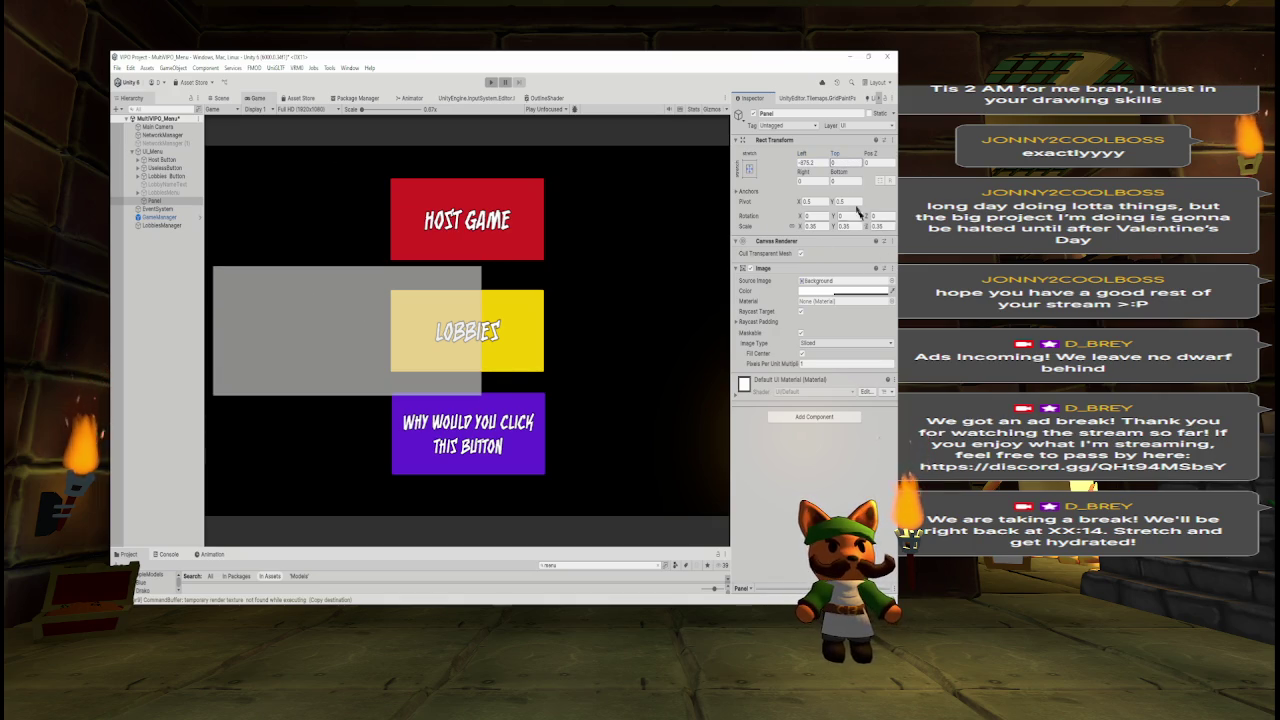
pyautogui.click(220, 98)
pyautogui.doubleClick(156, 201)
pyautogui.moveTo(324, 260); pyautogui.dragTo(169, 268)
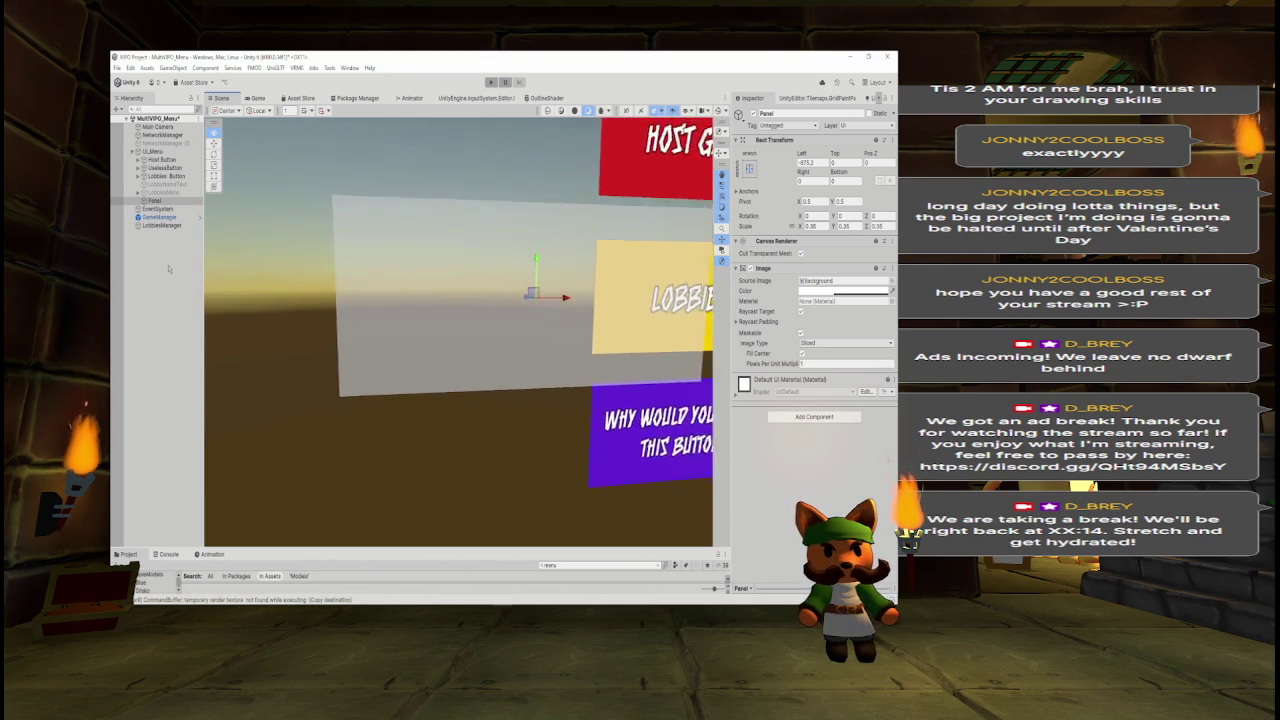
# Move the Panel up beside the Host Game button.
pyautogui.click(600, 110)
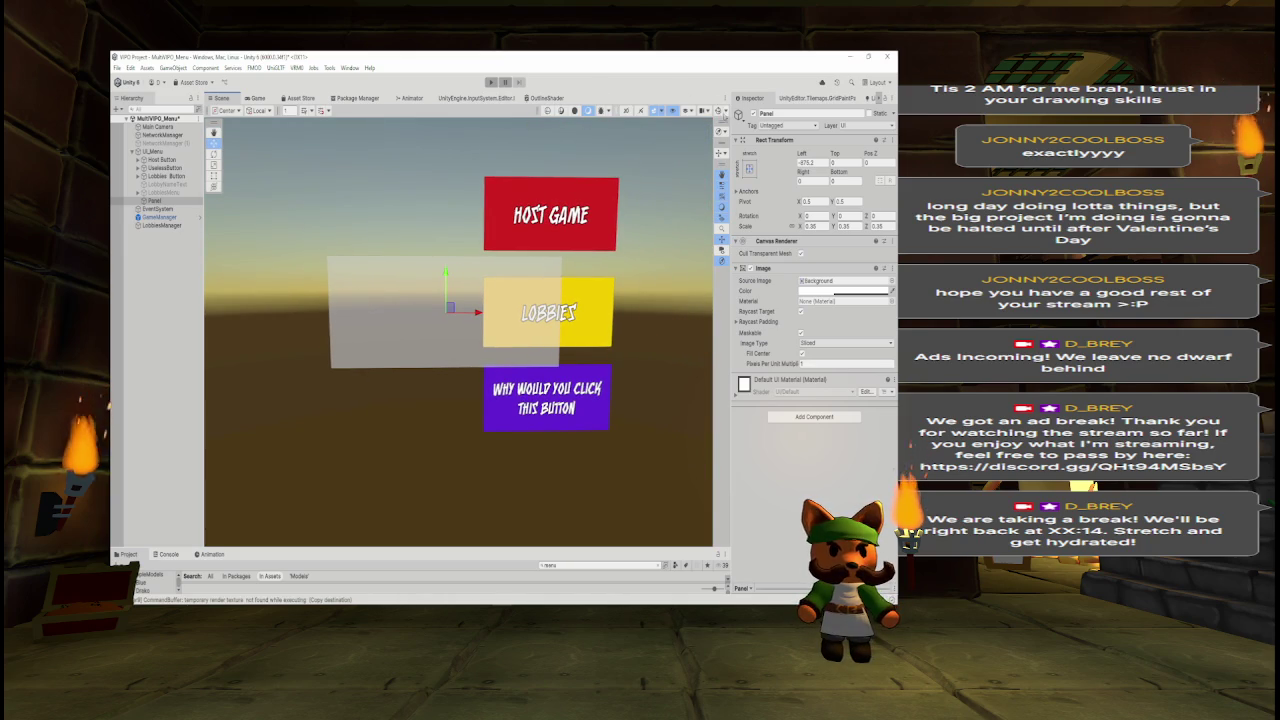
pyautogui.moveTo(446, 278); pyautogui.dragTo(446, 183)
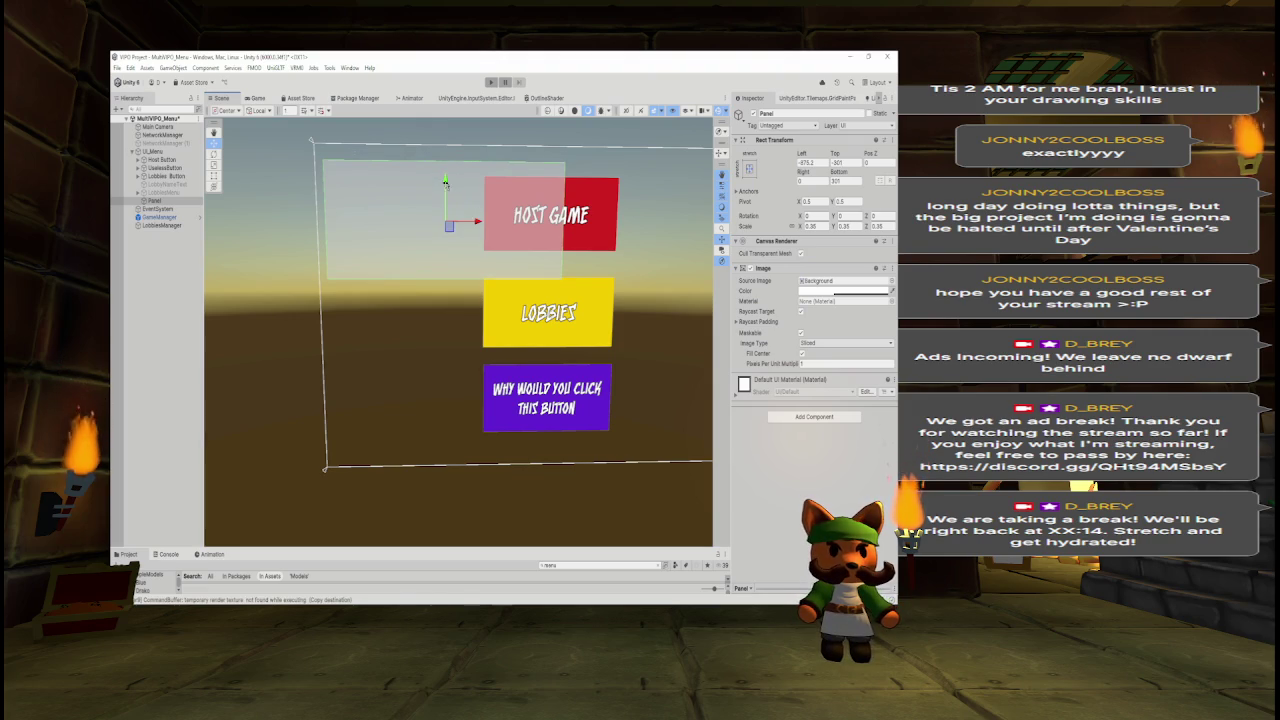
pyautogui.click(257, 98)
pyautogui.click(226, 98)
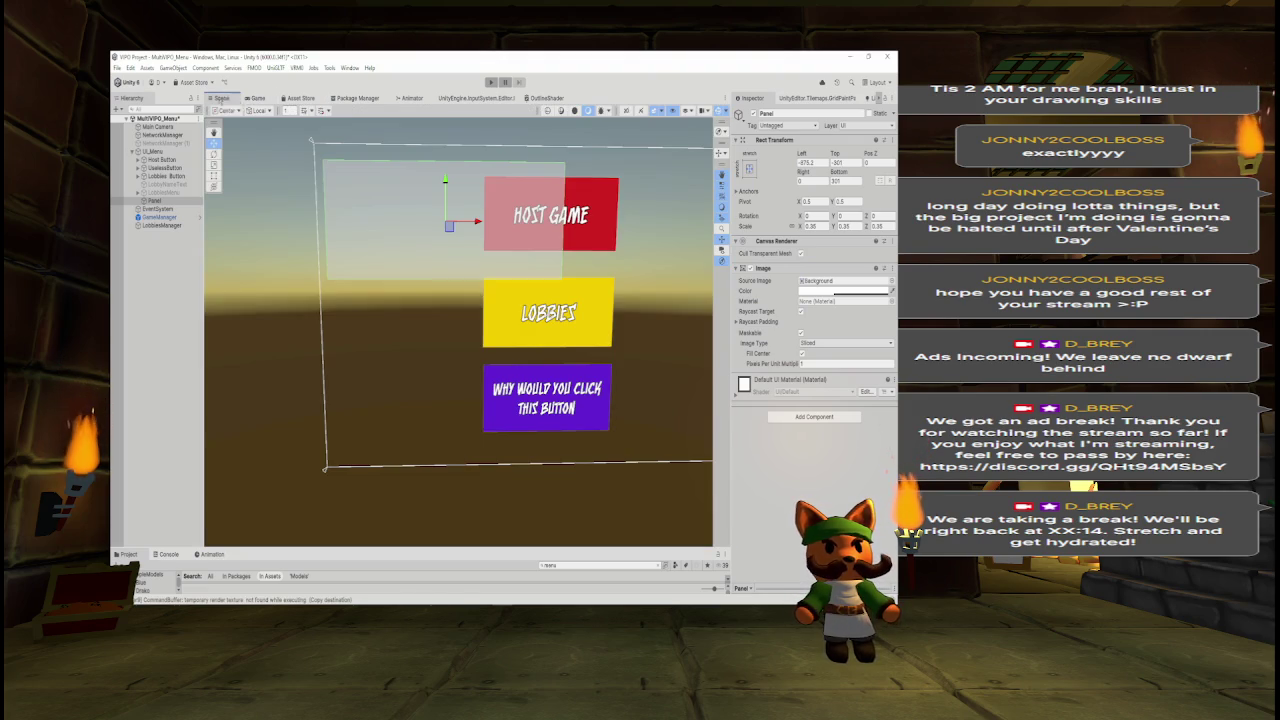
# Stretch the Panel's bottom edge slightly lower with the Rect Tool.
pyautogui.moveTo(800, 180); pyautogui.dragTo(344, 170)
pyautogui.hotkey('ctrl', 'z')
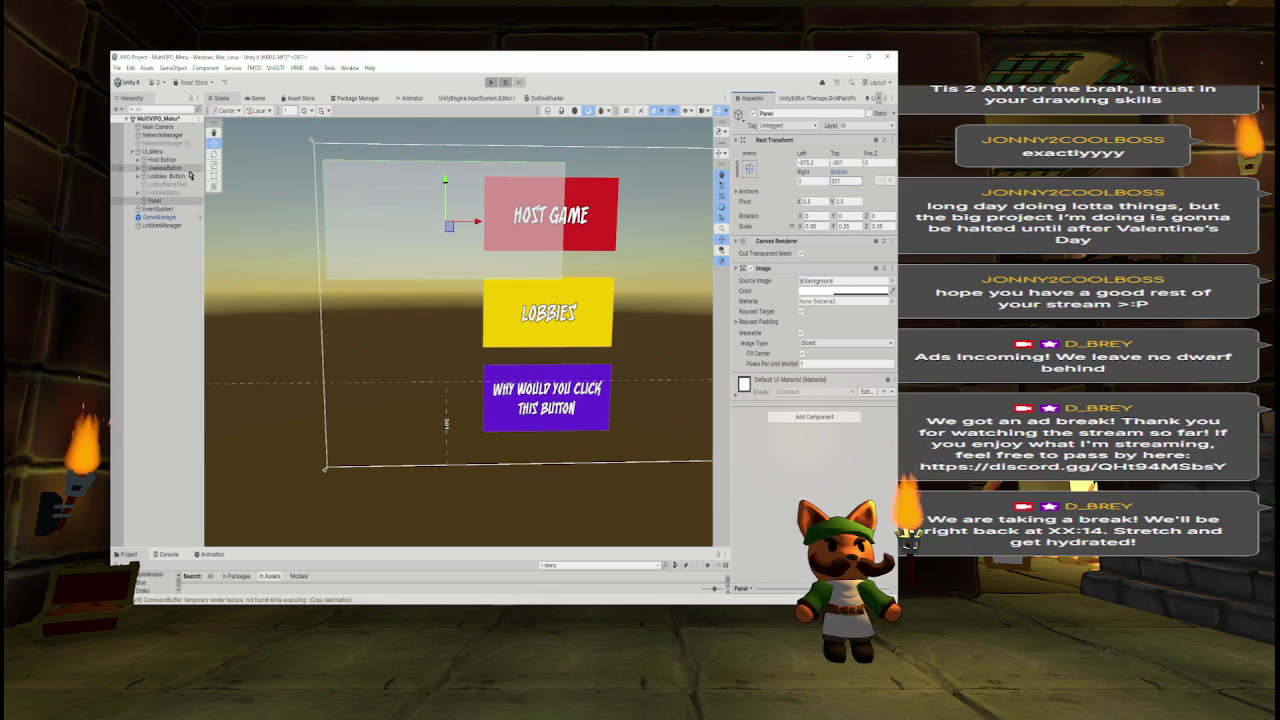
pyautogui.press('t')
pyautogui.moveTo(461, 278); pyautogui.dragTo(461, 290)
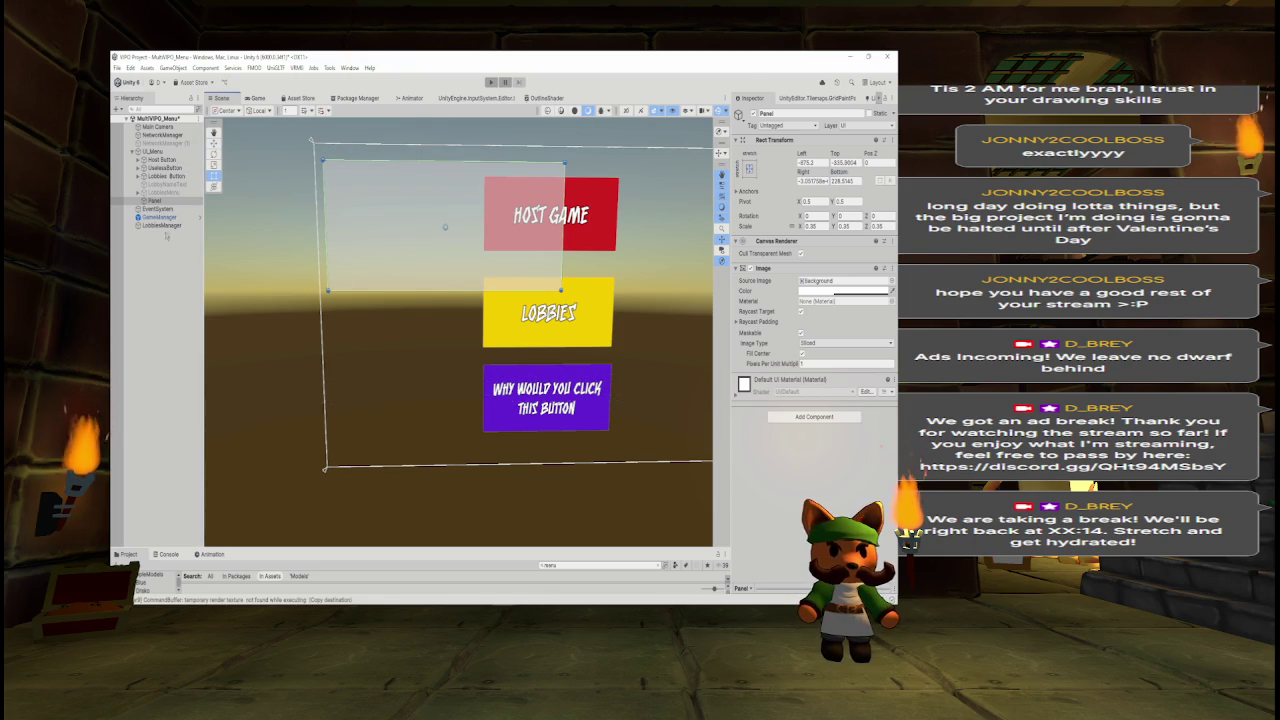
pyautogui.hotkey('alt', 'Tab')
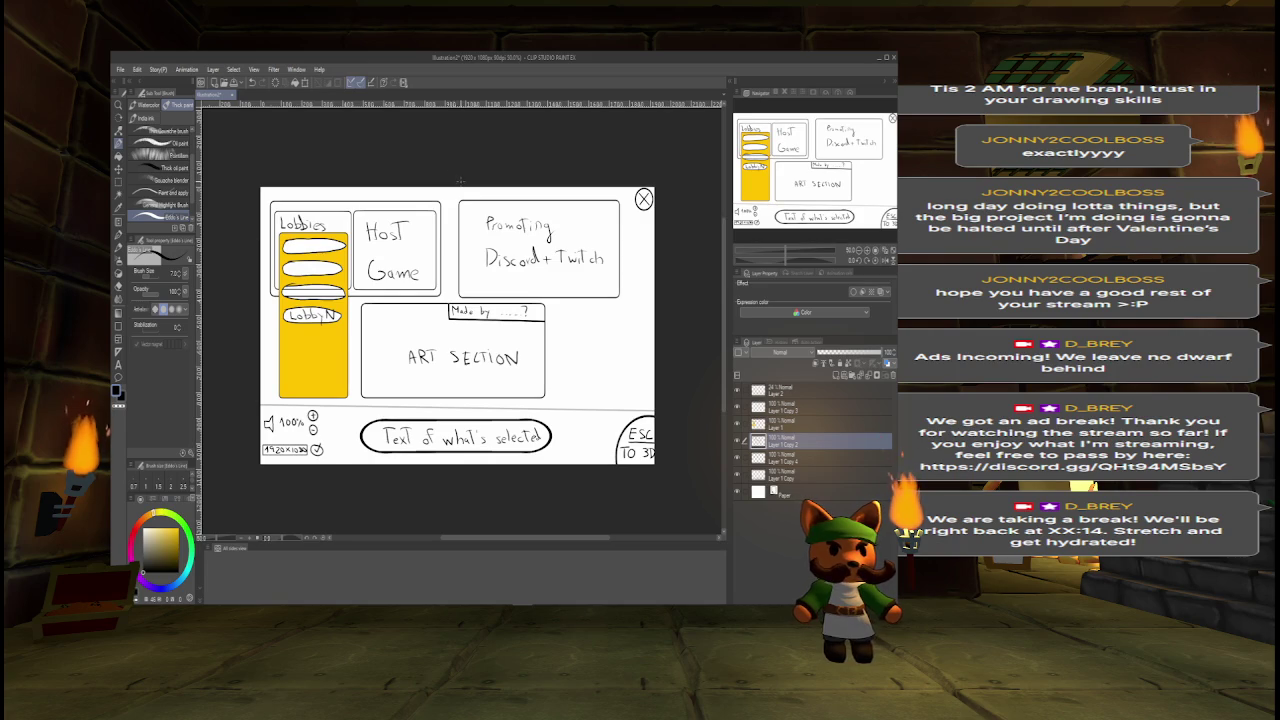
# Rename the Panel to Multiplayer_Panel.
pyautogui.hotkey('alt', 'Tab')
pyautogui.click(808, 116)
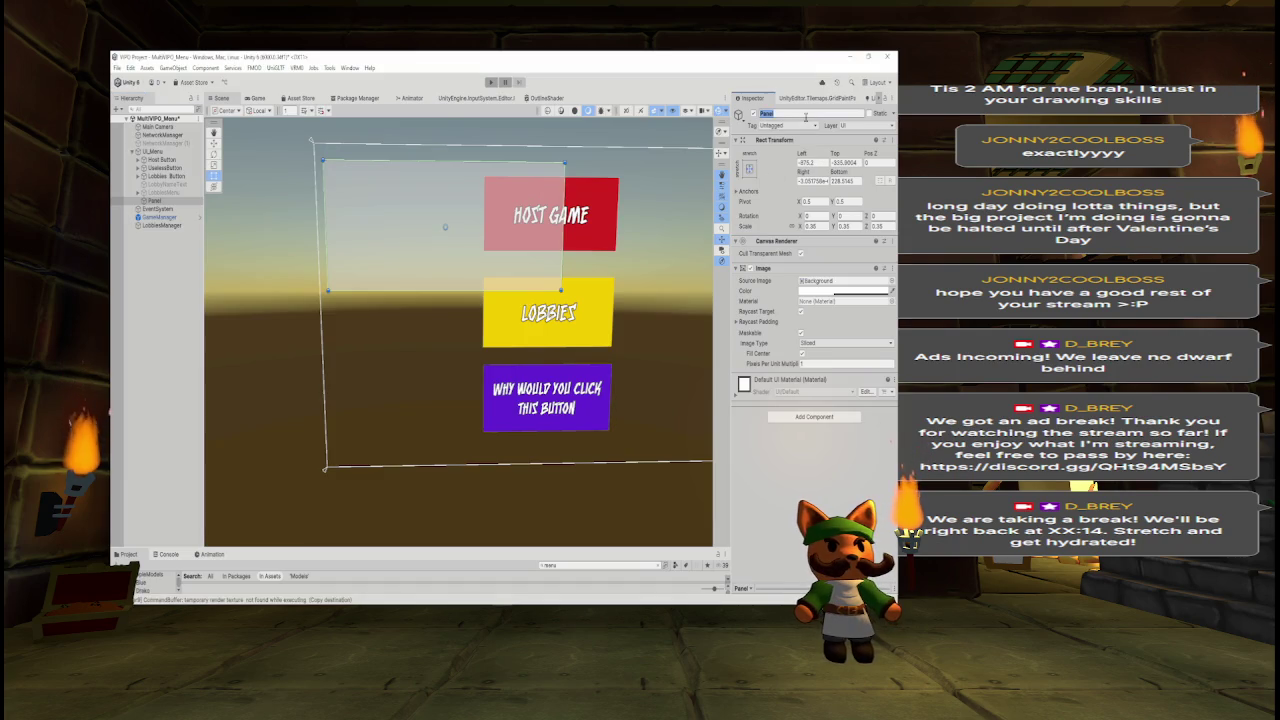
pyautogui.write('Multiplayer')
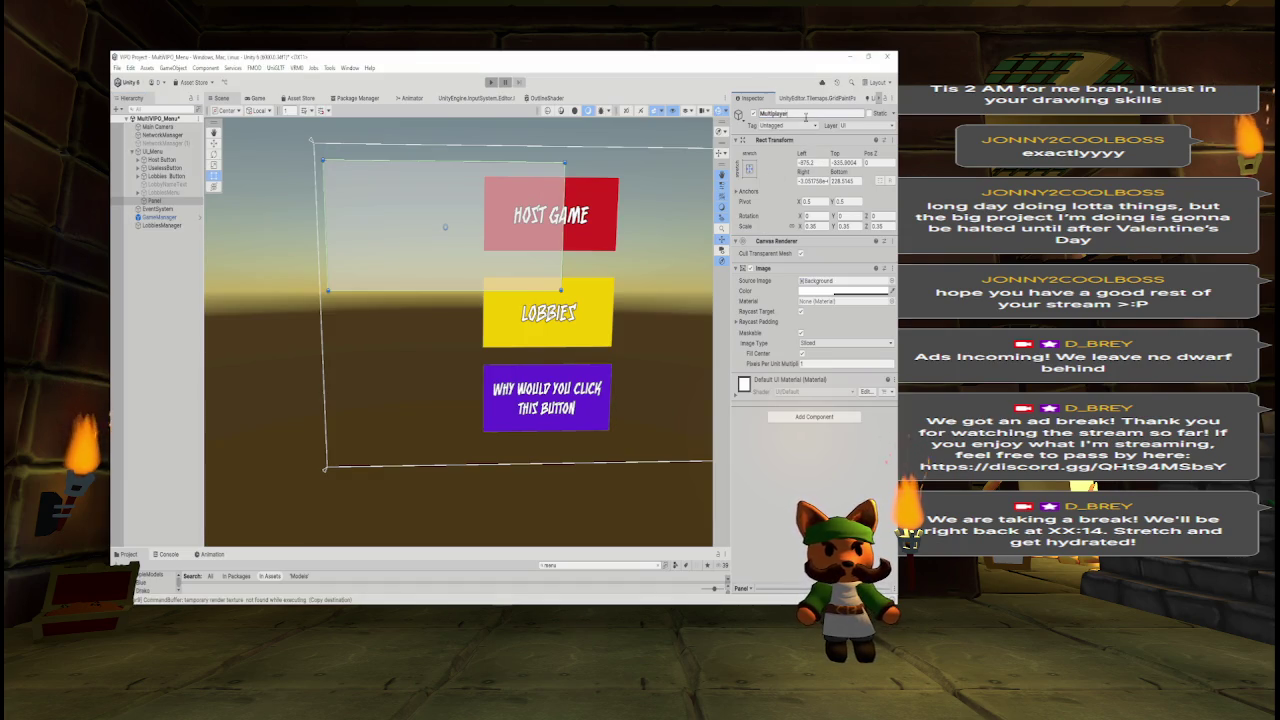
pyautogui.press('Return')
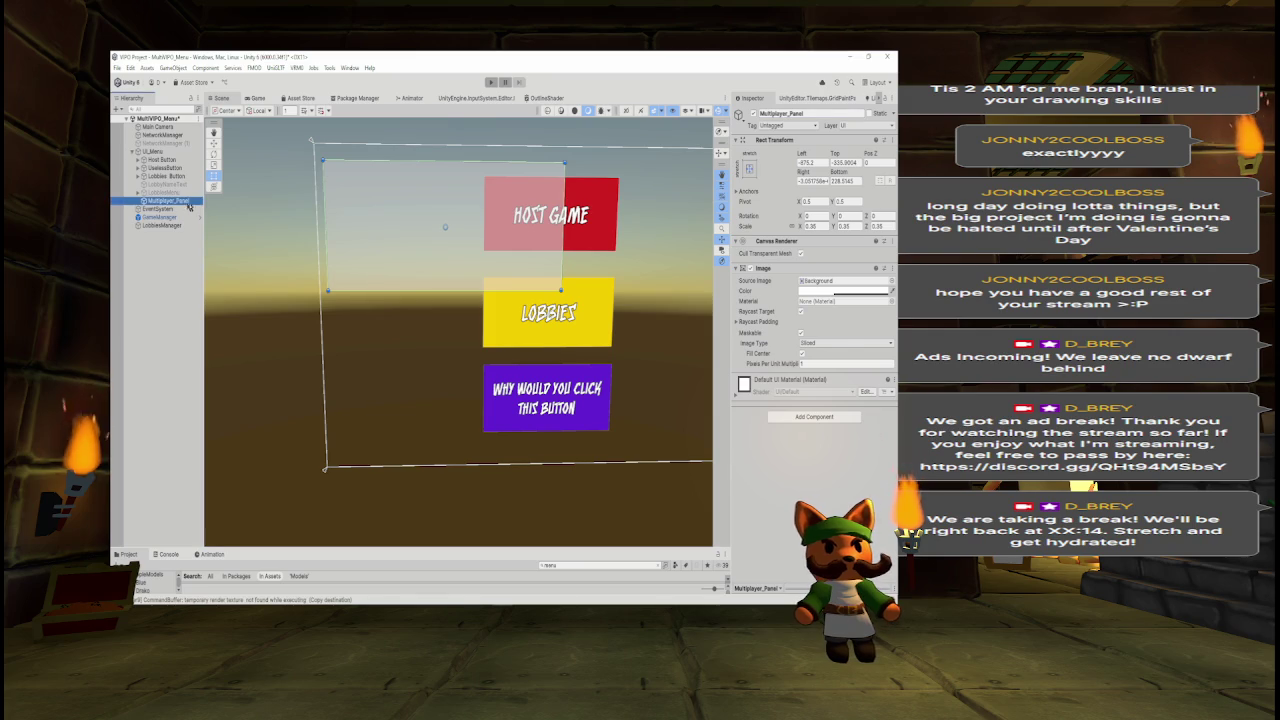
# Duplicate Multiplayer_Panel and move the copy to the right.
pyautogui.hotkey('ctrl', 'd')
pyautogui.click(447, 211)
pyautogui.press('w')
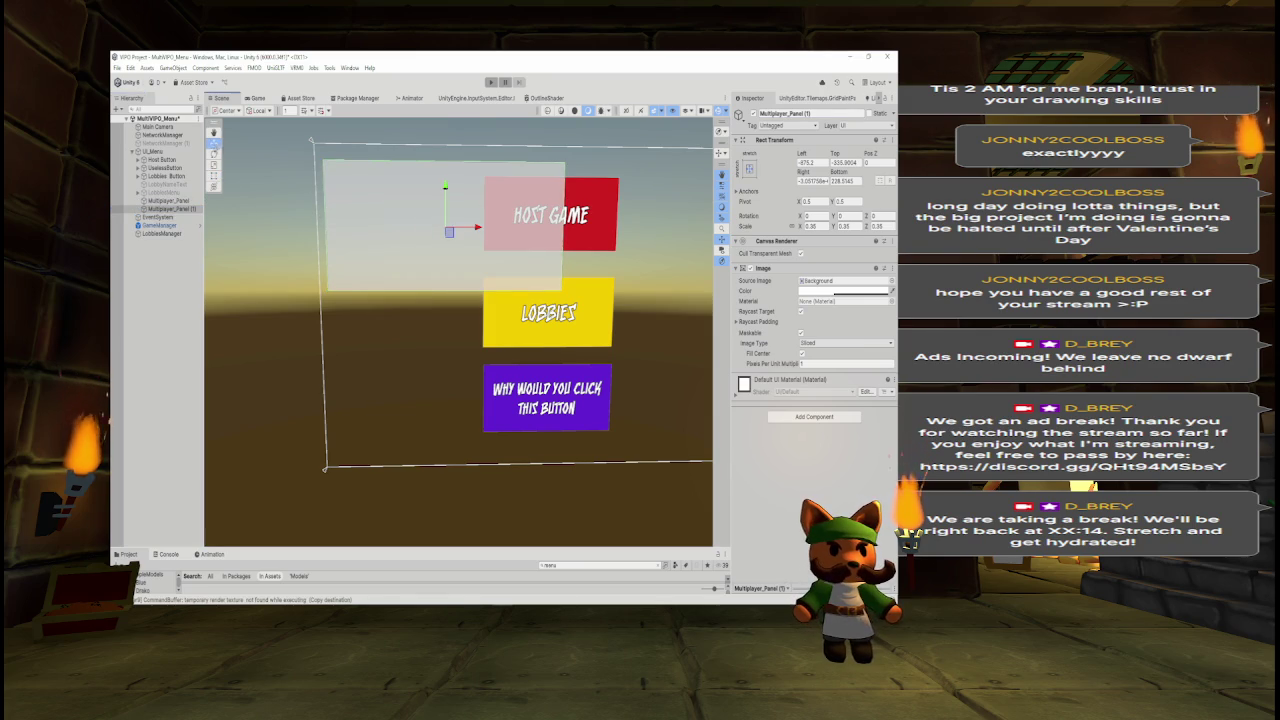
pyautogui.moveTo(478, 229); pyautogui.dragTo(708, 228)
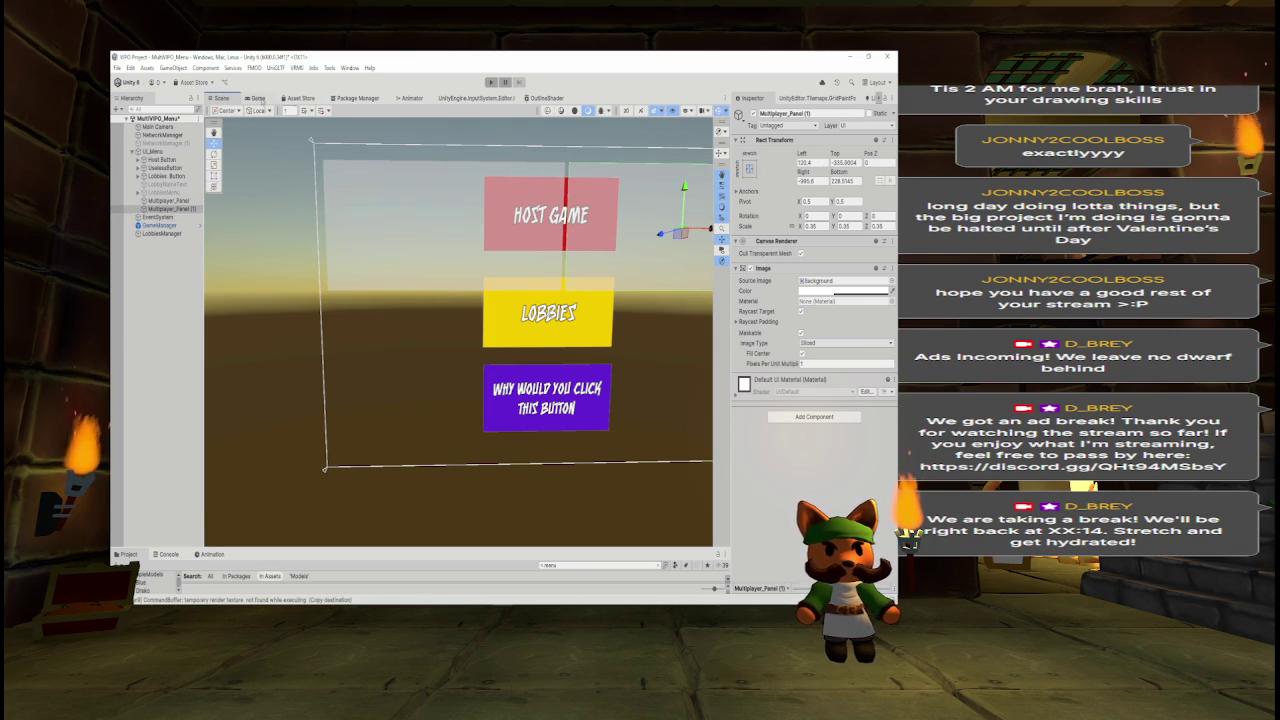
# Narrow Multiplayer_Panel by pulling its right edge inward with the Rect Tool.
pyautogui.click(258, 99)
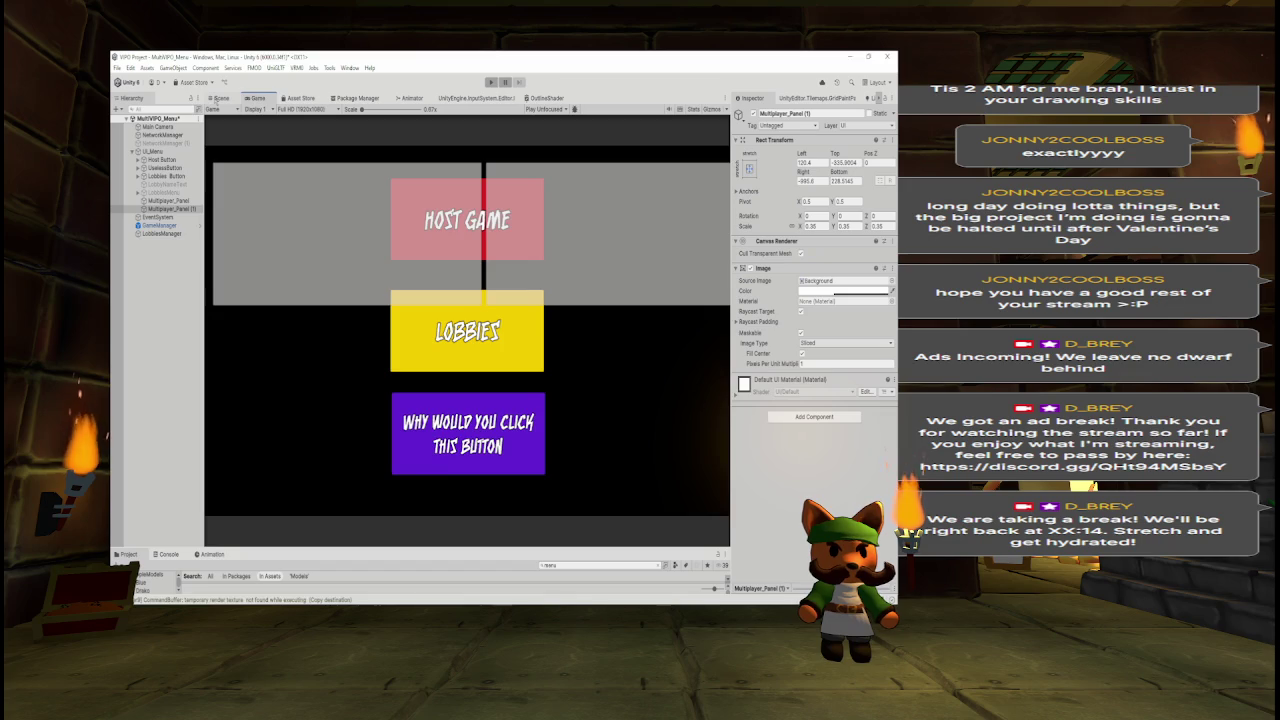
pyautogui.click(217, 98)
pyautogui.keyDown('ctrl'); pyautogui.click(168, 200); pyautogui.keyUp('ctrl')
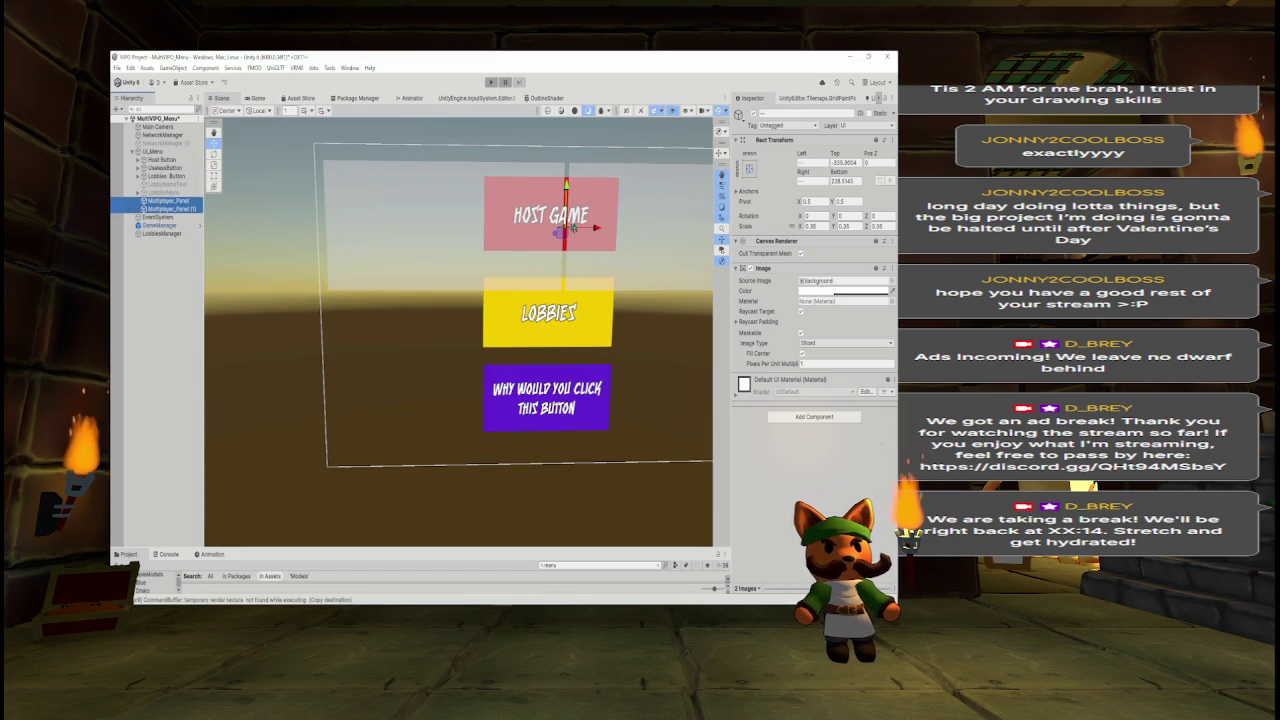
pyautogui.moveTo(593, 228)
pyautogui.mouseDown()
pyautogui.moveTo(456, 250)
pyautogui.moveTo(585, 240)
pyautogui.moveTo(219, 233)
pyautogui.mouseUp()
pyautogui.click(186, 202)
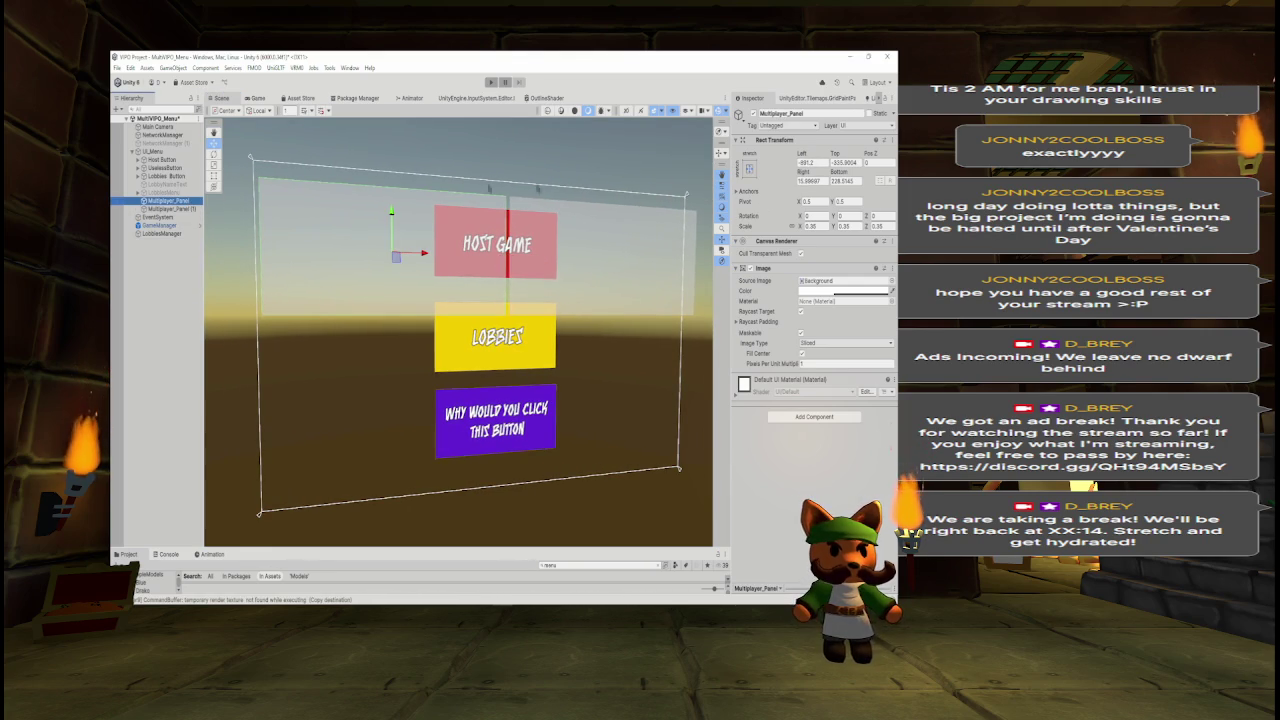
pyautogui.press('t')
pyautogui.moveTo(506, 250); pyautogui.dragTo(492, 250)
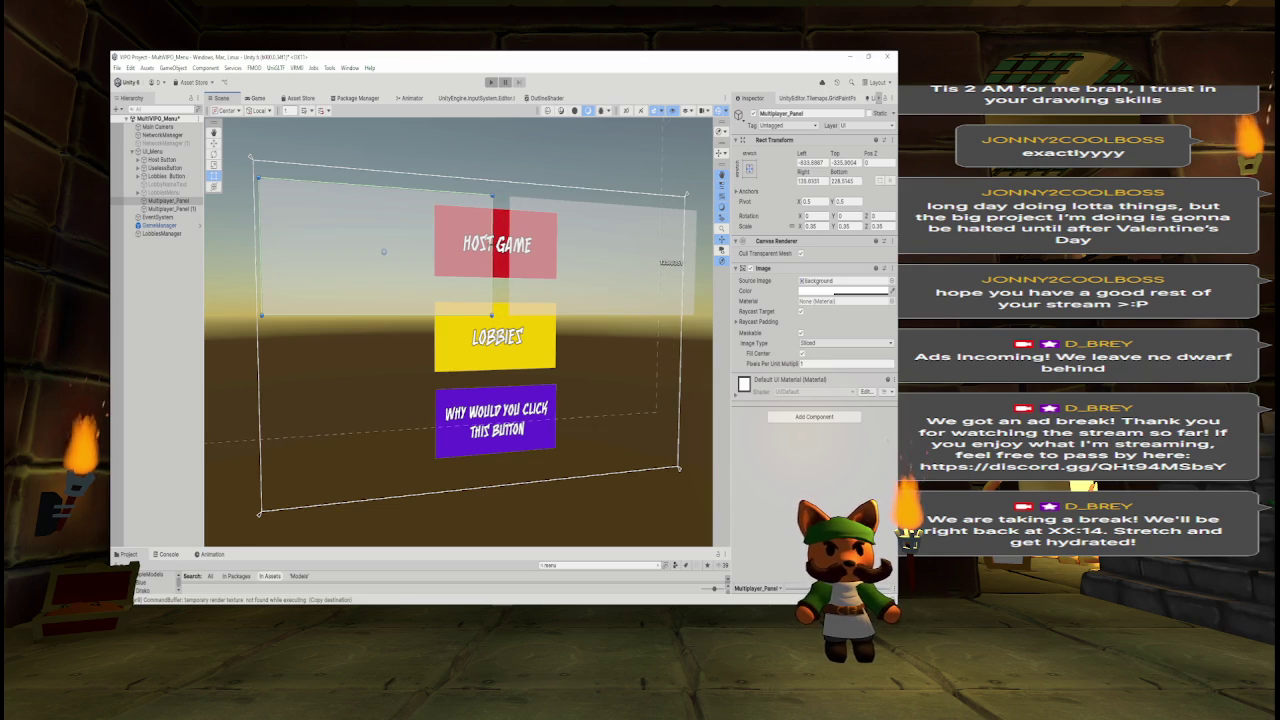
# Narrow the second panel beside Host Game and rename it Promote_Panel.
pyautogui.click(170, 208)
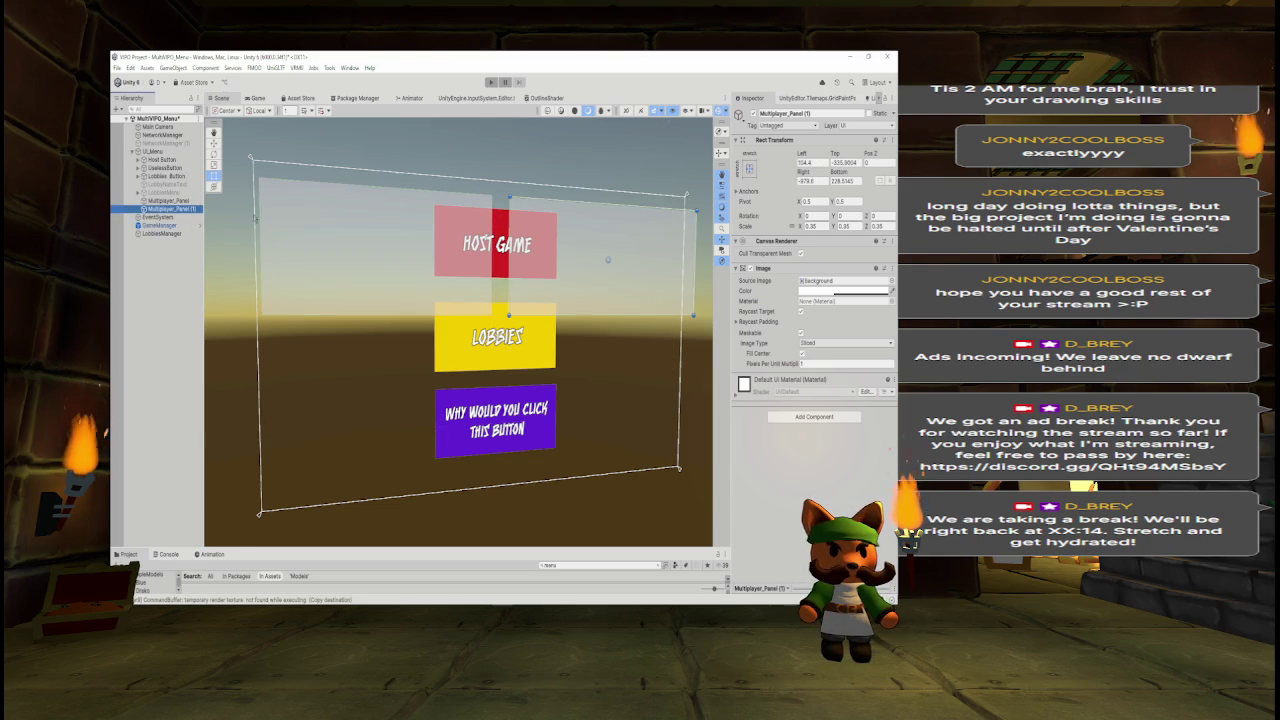
pyautogui.moveTo(693, 252); pyautogui.dragTo(680, 252)
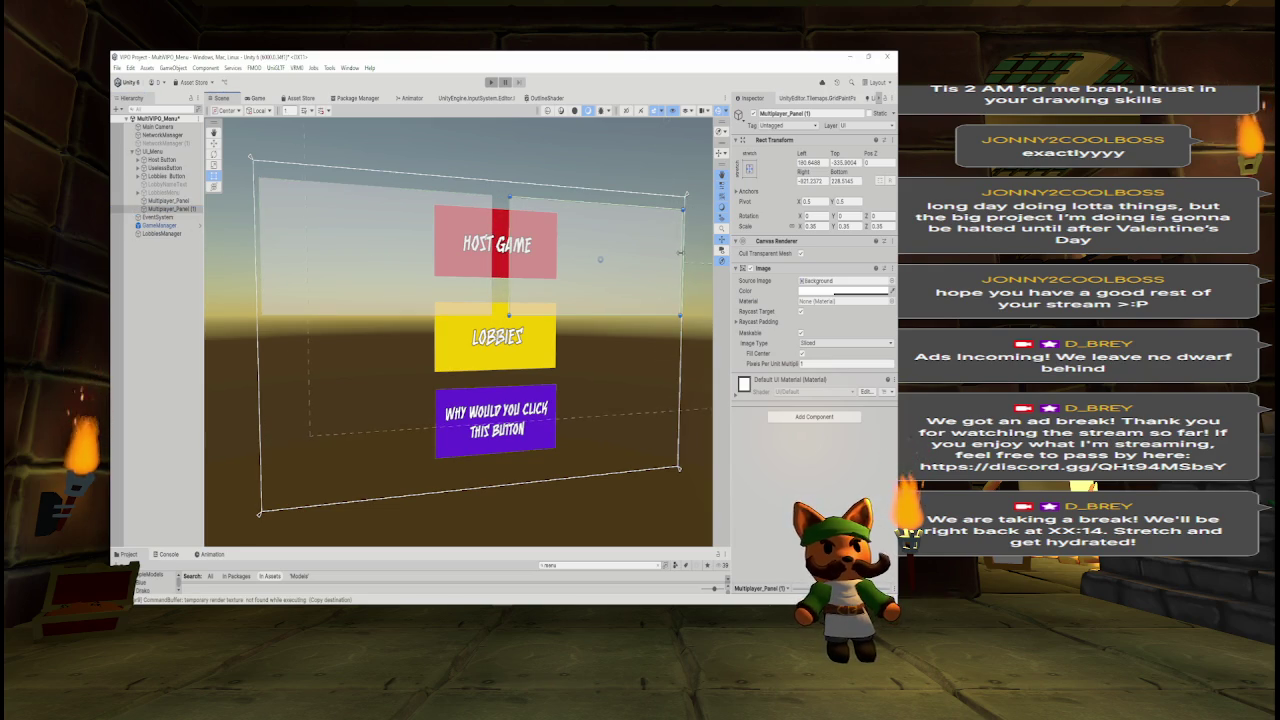
pyautogui.moveTo(508, 250); pyautogui.dragTo(498, 250)
pyautogui.click(250, 98)
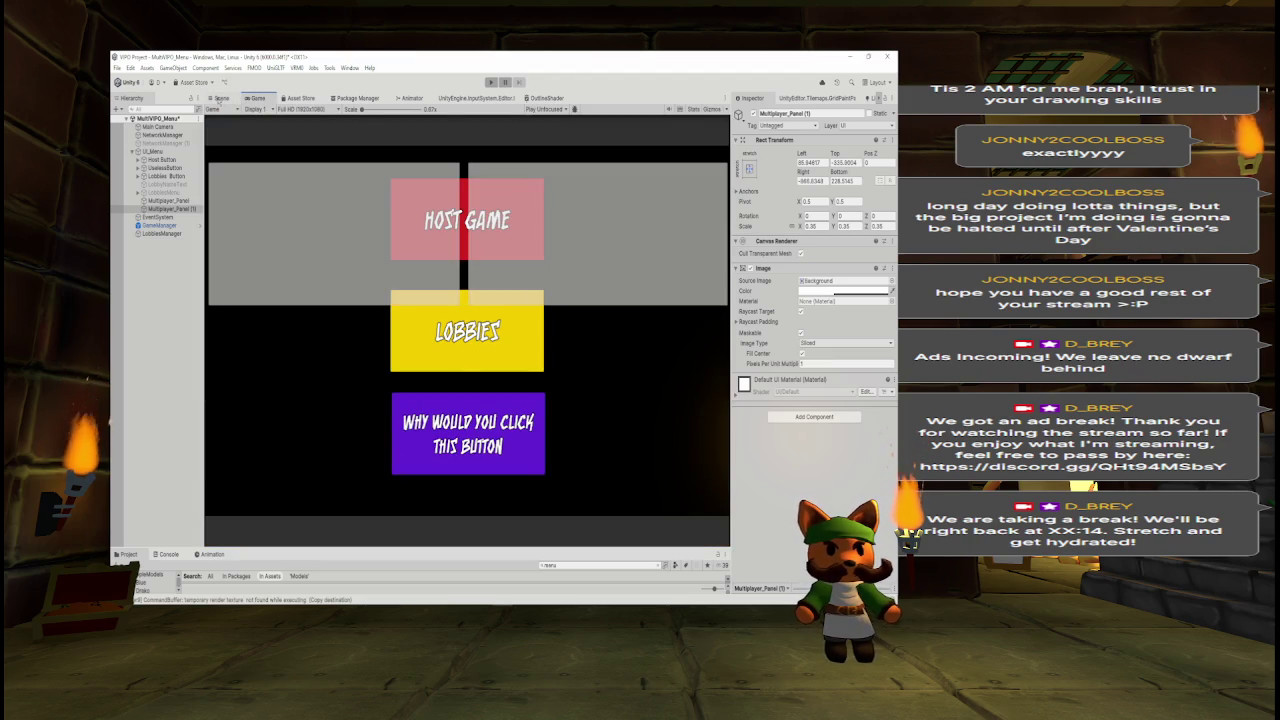
pyautogui.click(218, 98)
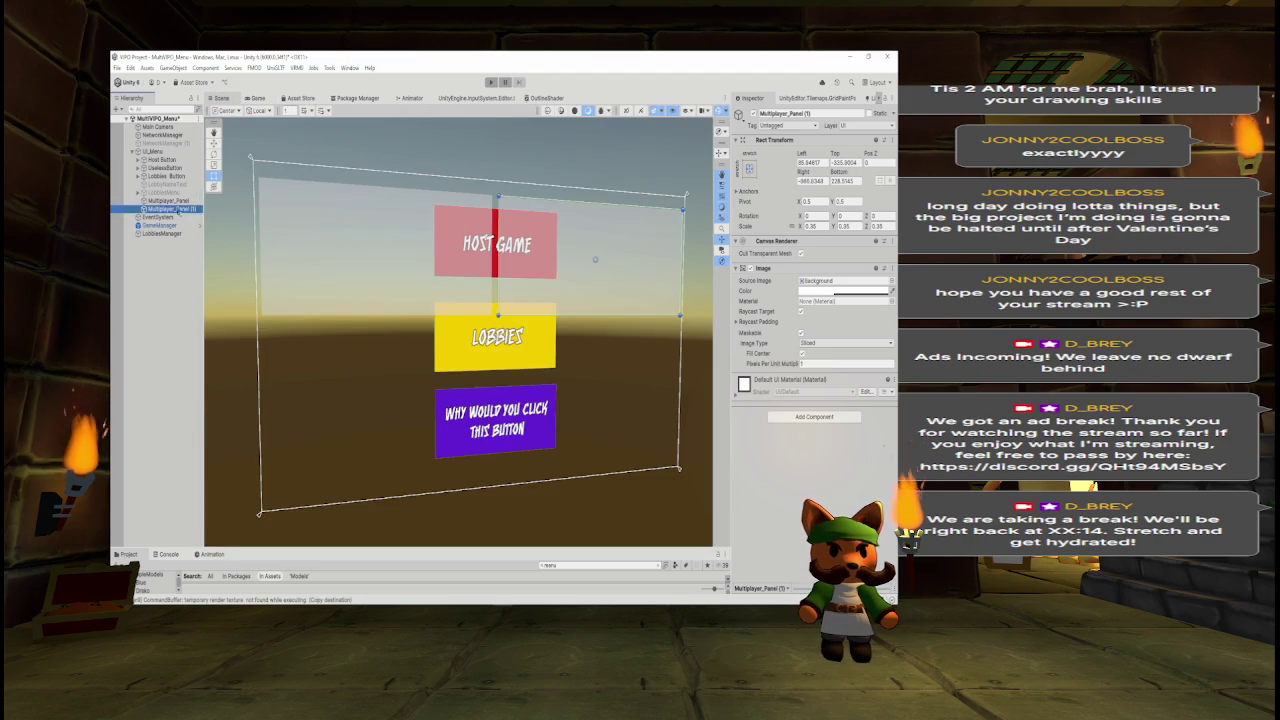
pyautogui.click(829, 115)
pyautogui.write('Promote_Panel')
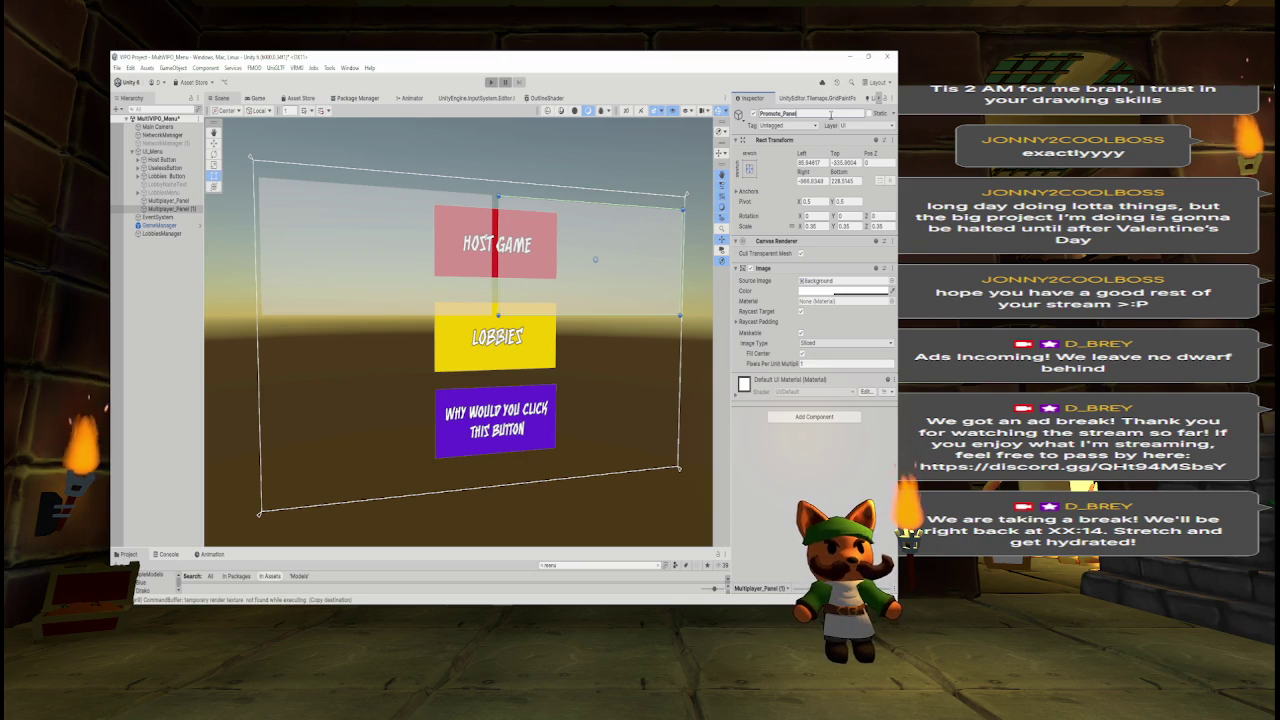
# Duplicate Promote_Panel, move the copy behind the Lobbies and purple buttons, and zero its Left/Right.
pyautogui.press('Return')
pyautogui.hotkey('ctrl', 'd')
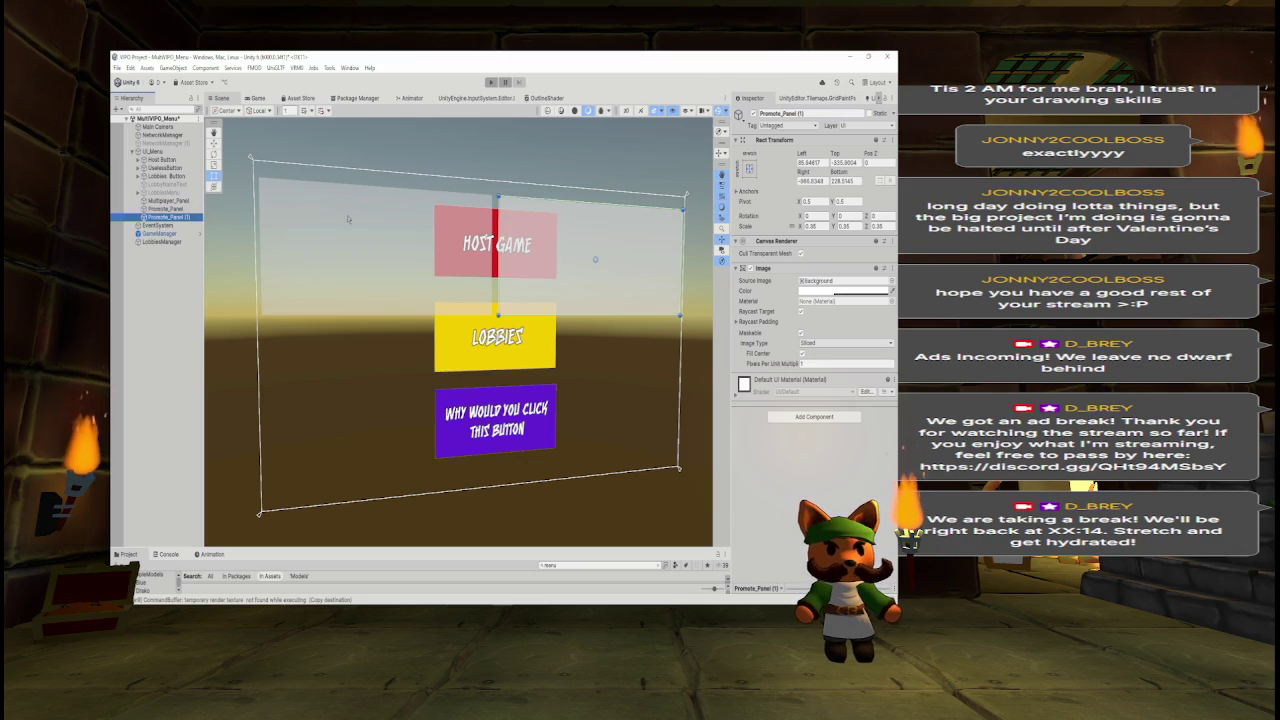
pyautogui.click(213, 143)
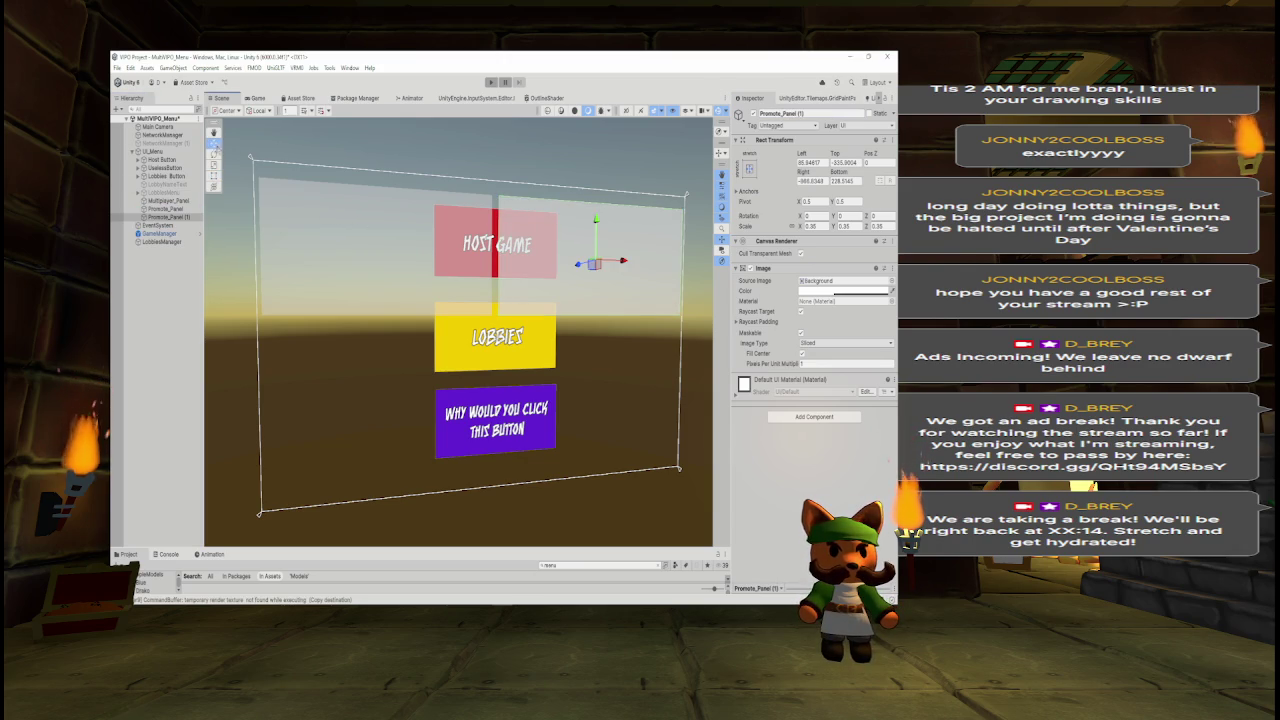
pyautogui.moveTo(594, 264)
pyautogui.mouseDown()
pyautogui.moveTo(540, 365)
pyautogui.moveTo(487, 383)
pyautogui.mouseUp()
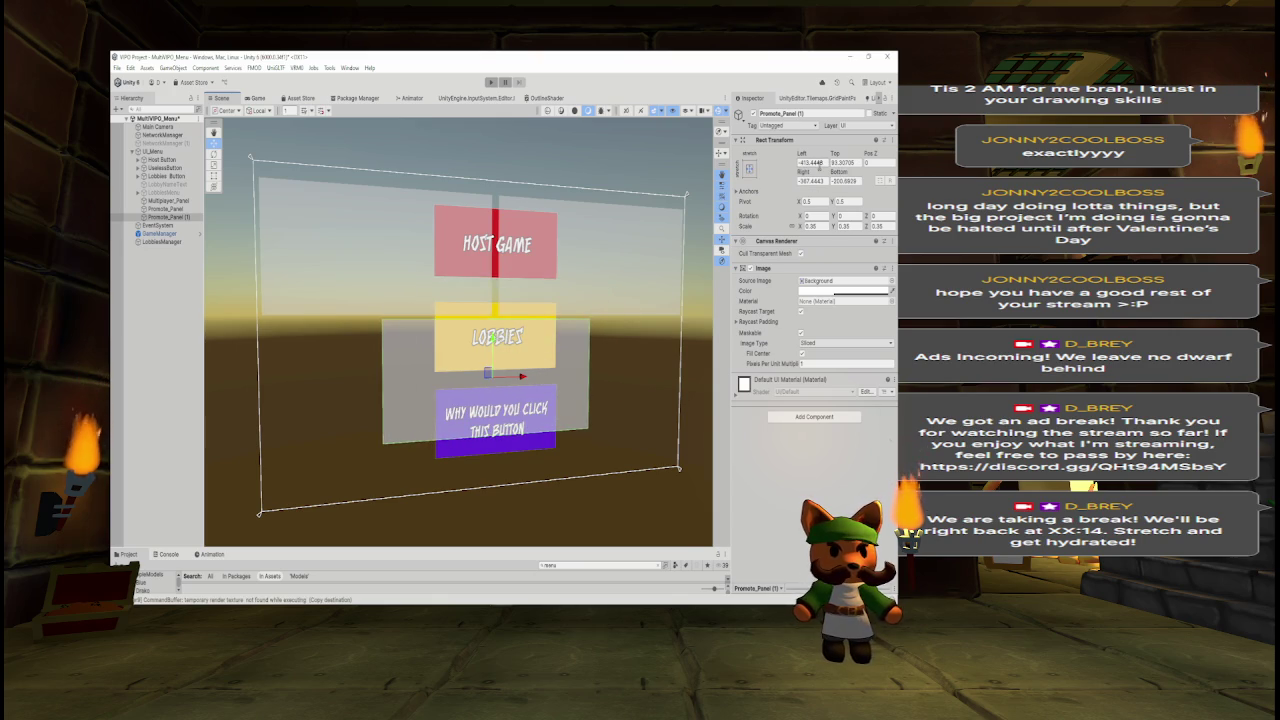
pyautogui.click(818, 162)
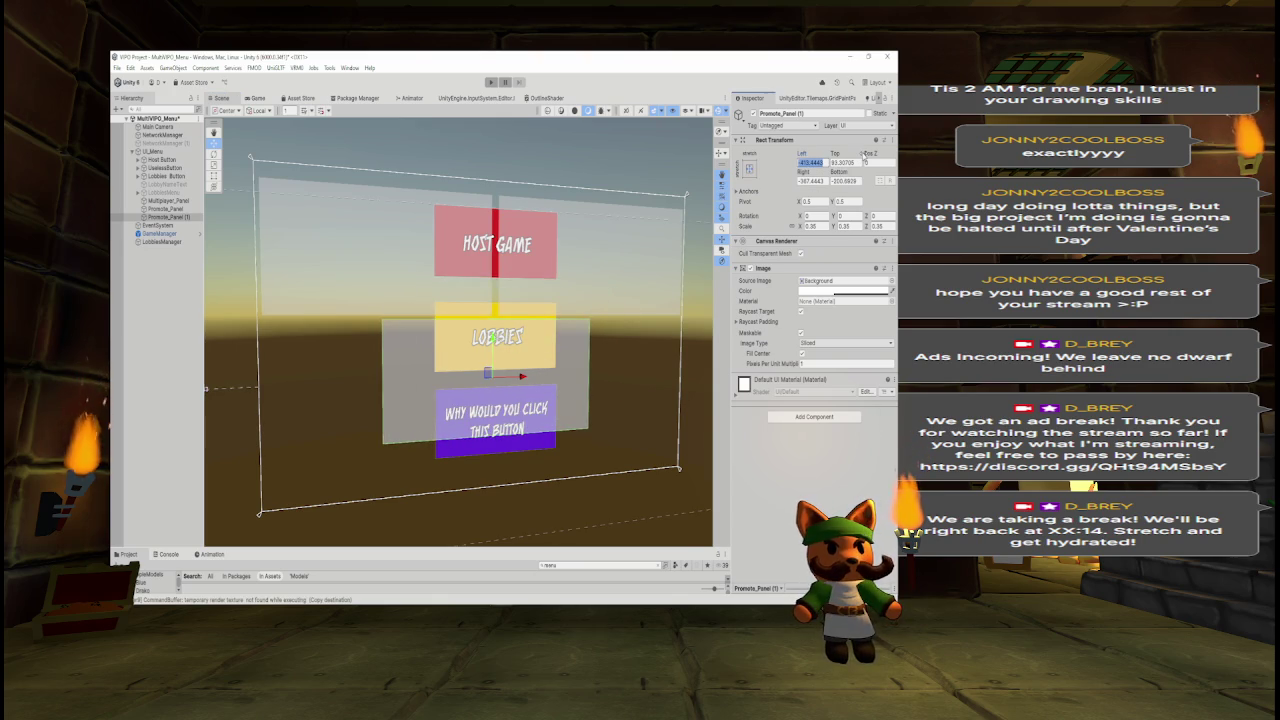
pyautogui.write('0')
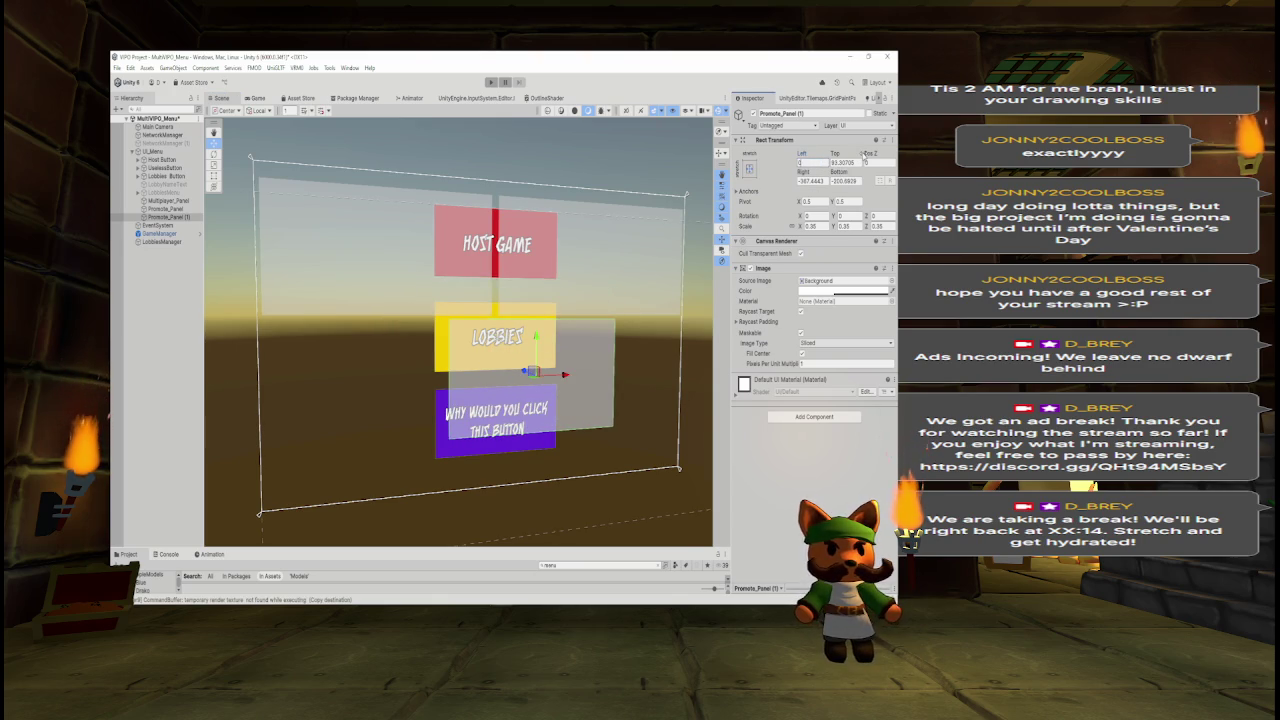
pyautogui.click(815, 181)
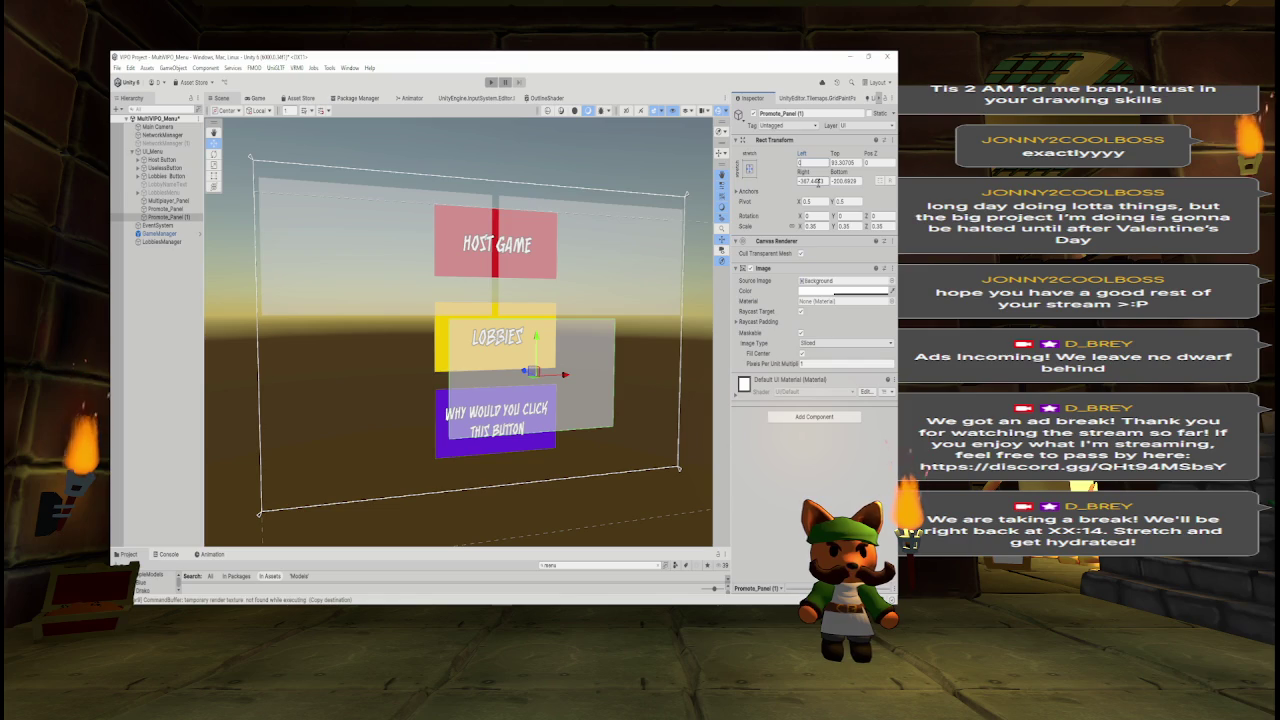
pyautogui.write('0')
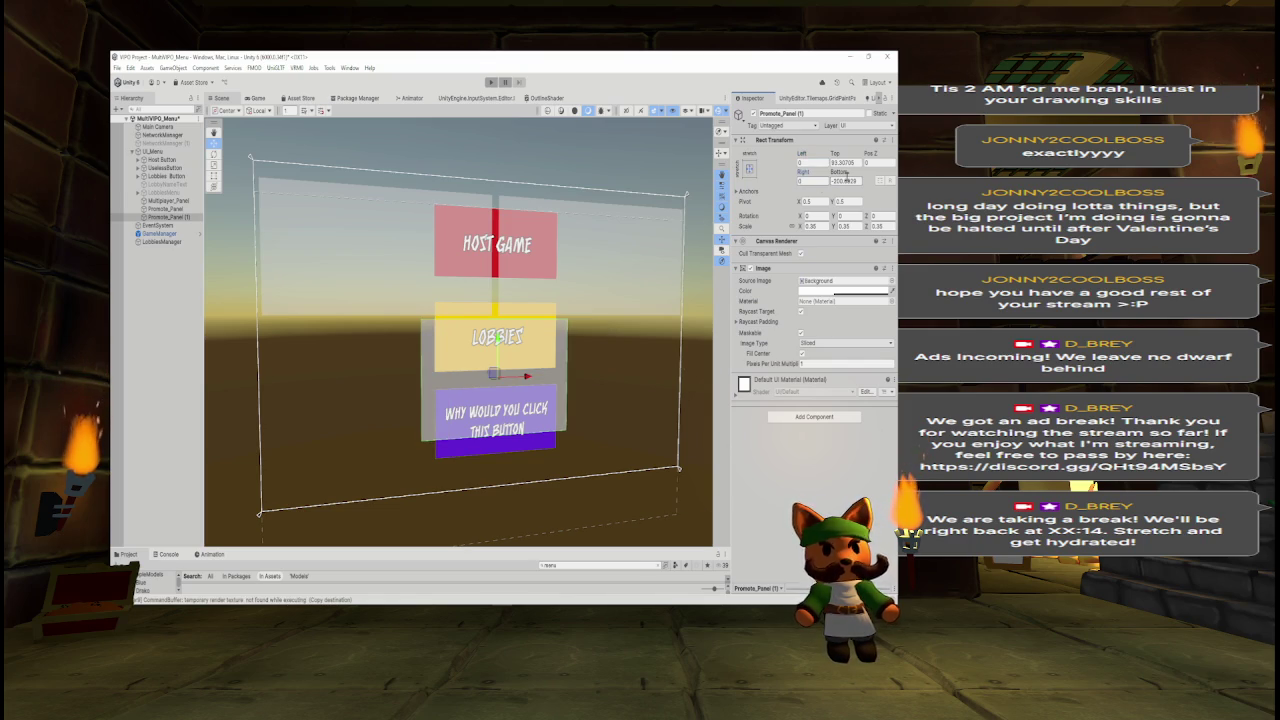
# Set the copy's horizontal scale to 0.5.
pyautogui.click(214, 176)
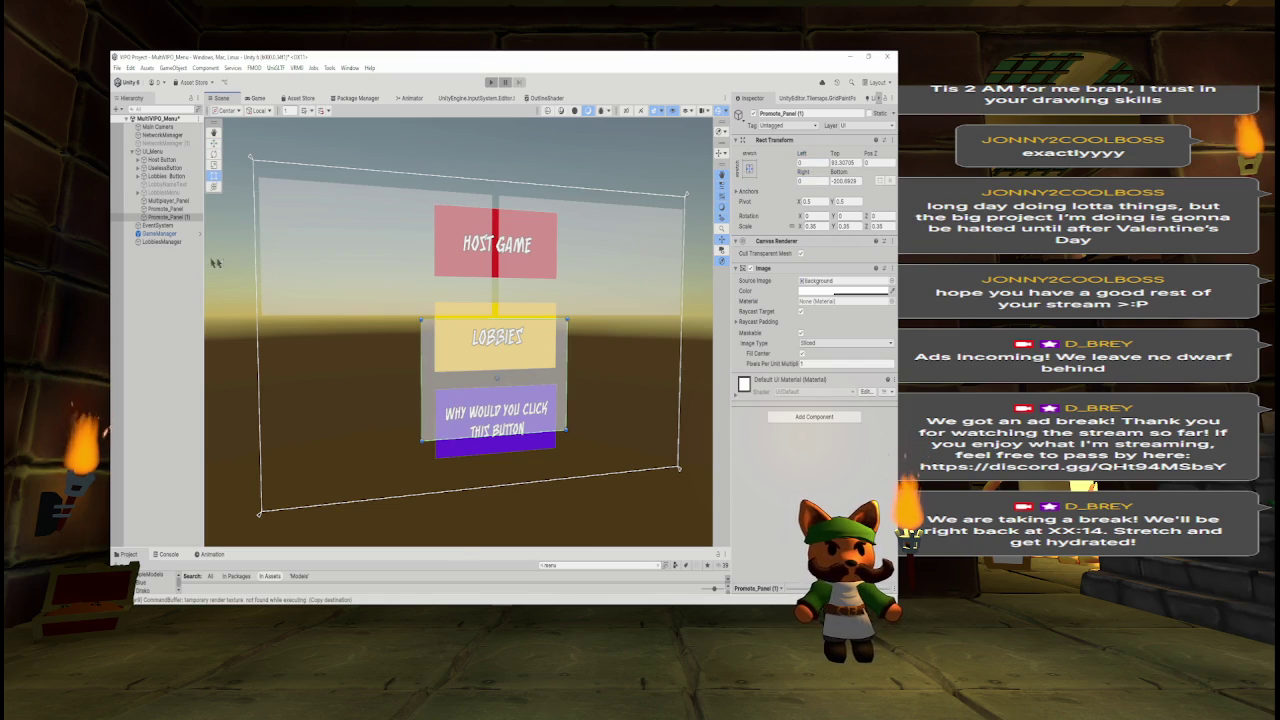
pyautogui.click(835, 227)
pyautogui.click(801, 227)
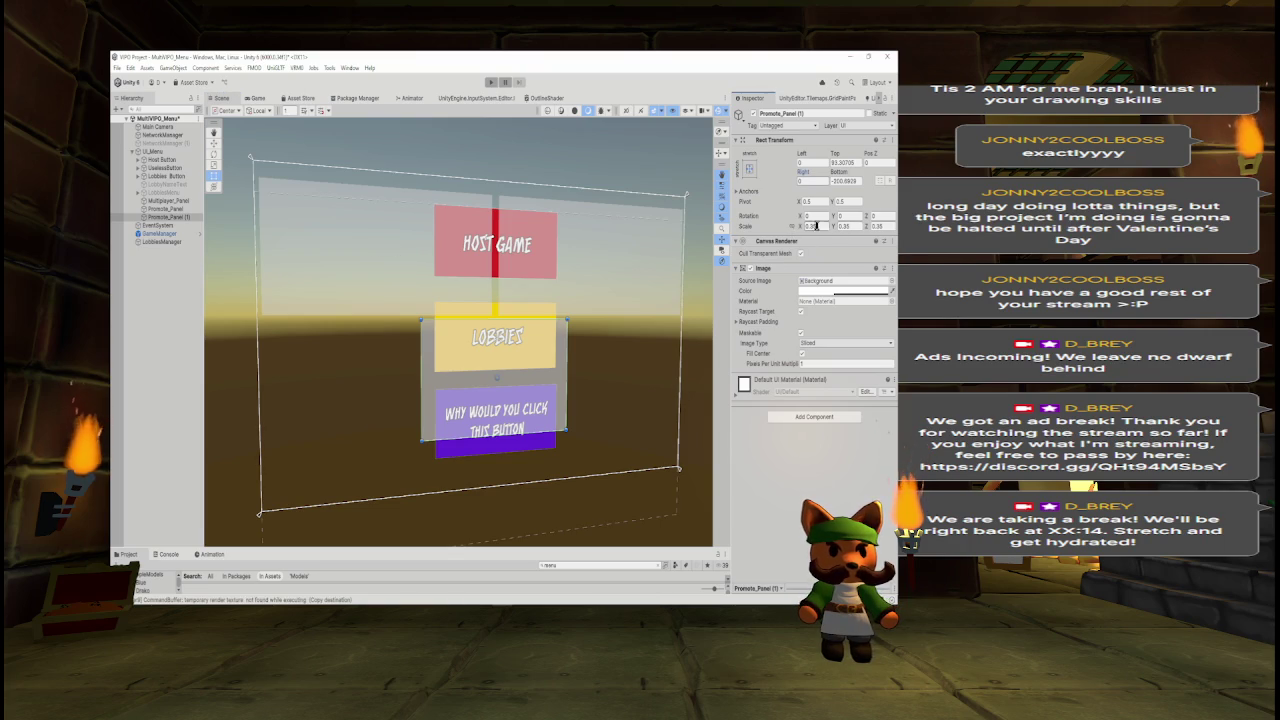
pyautogui.moveTo(801, 227); pyautogui.dragTo(812, 227)
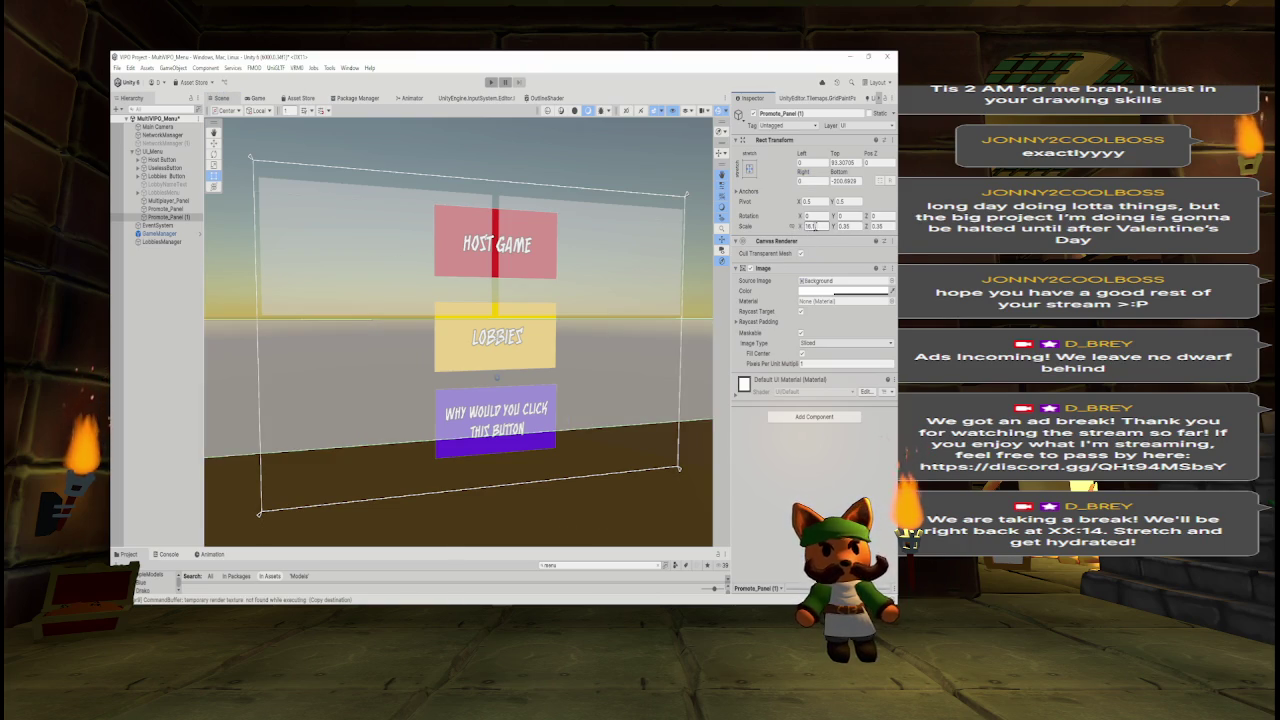
pyautogui.write('0.5')
pyautogui.press('Return')
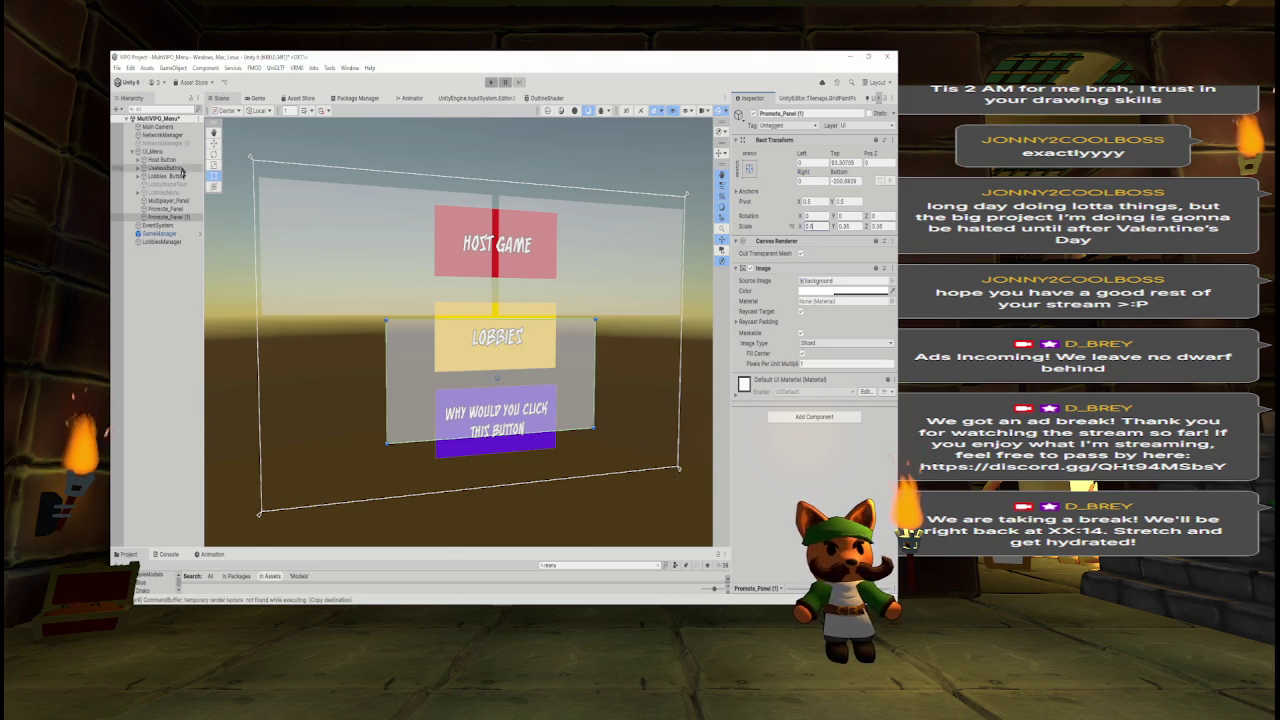
# Select the original Promote_Panel and begin zeroing its offsets.
pyautogui.click(166, 208)
pyautogui.click(810, 162)
pyautogui.press('Tab')
pyautogui.press('Tab')
pyautogui.write('0')
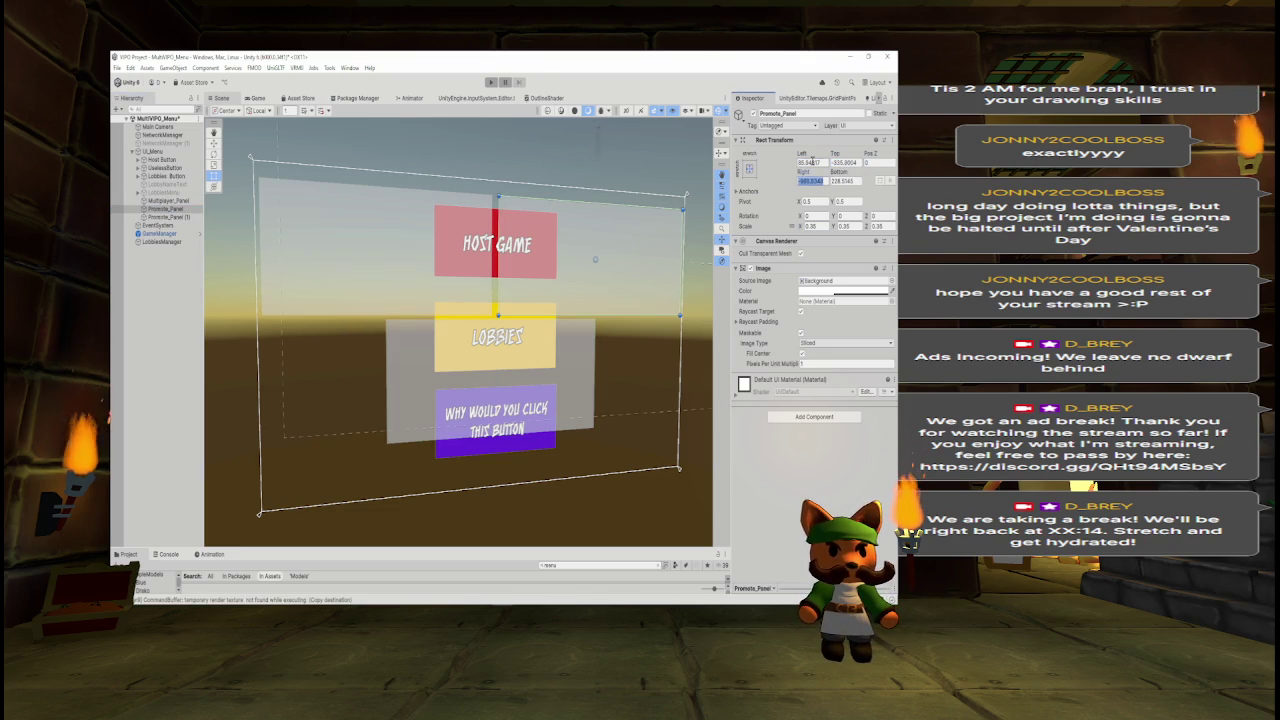
pyautogui.press('Tab')
# Finish setting Promote_Panel's remaining edge offsets to 0.
pyautogui.write('0')
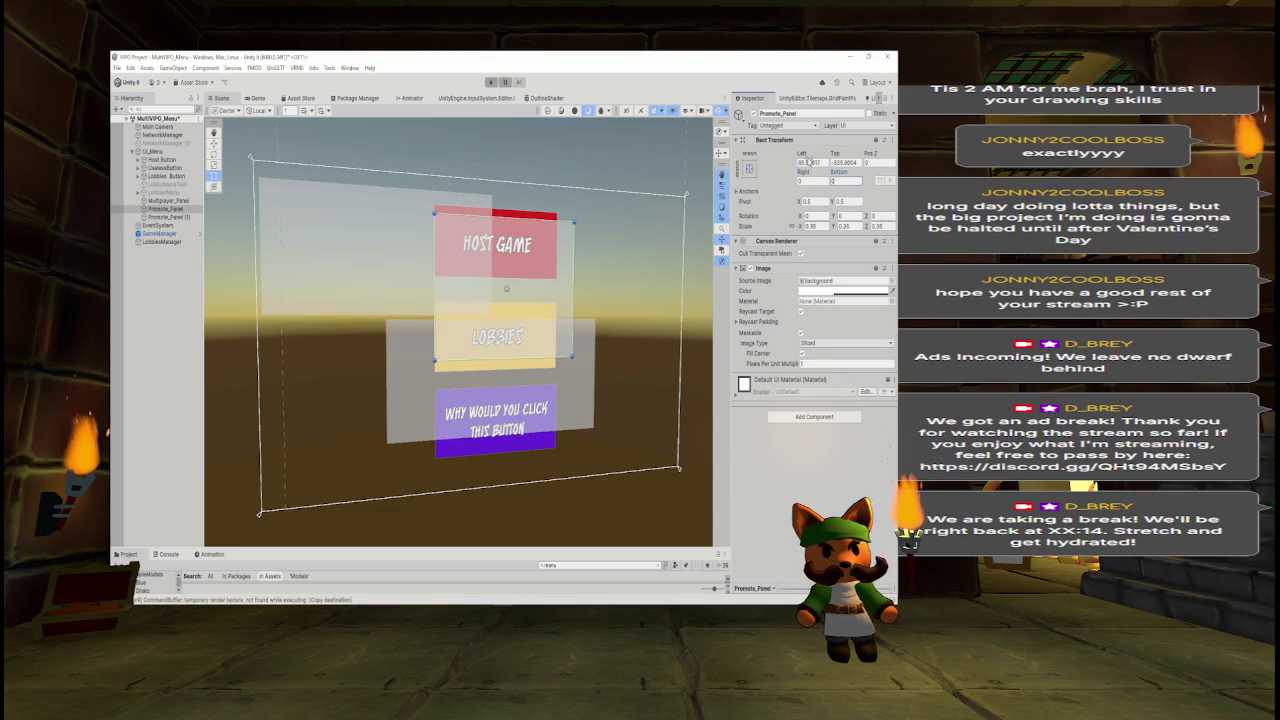
pyautogui.moveTo(812, 160); pyautogui.dragTo(822, 160)
pyautogui.press('Tab')
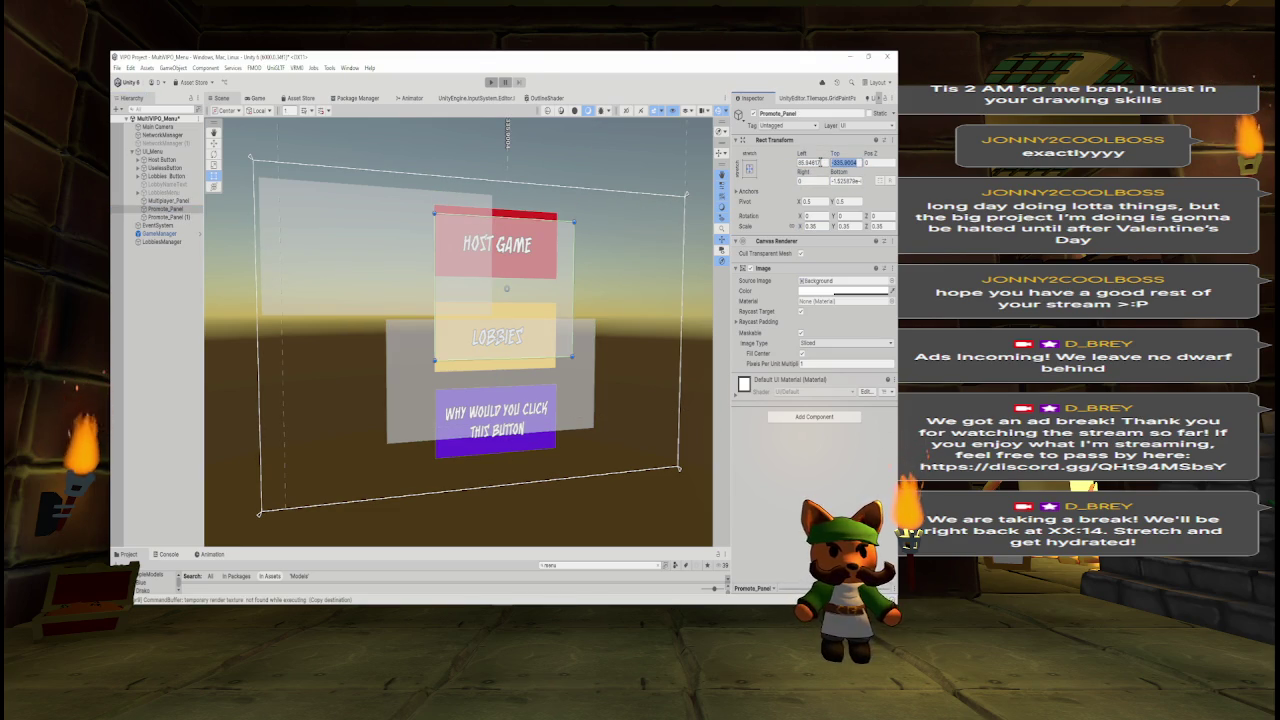
pyautogui.write('0')
pyautogui.click(812, 162)
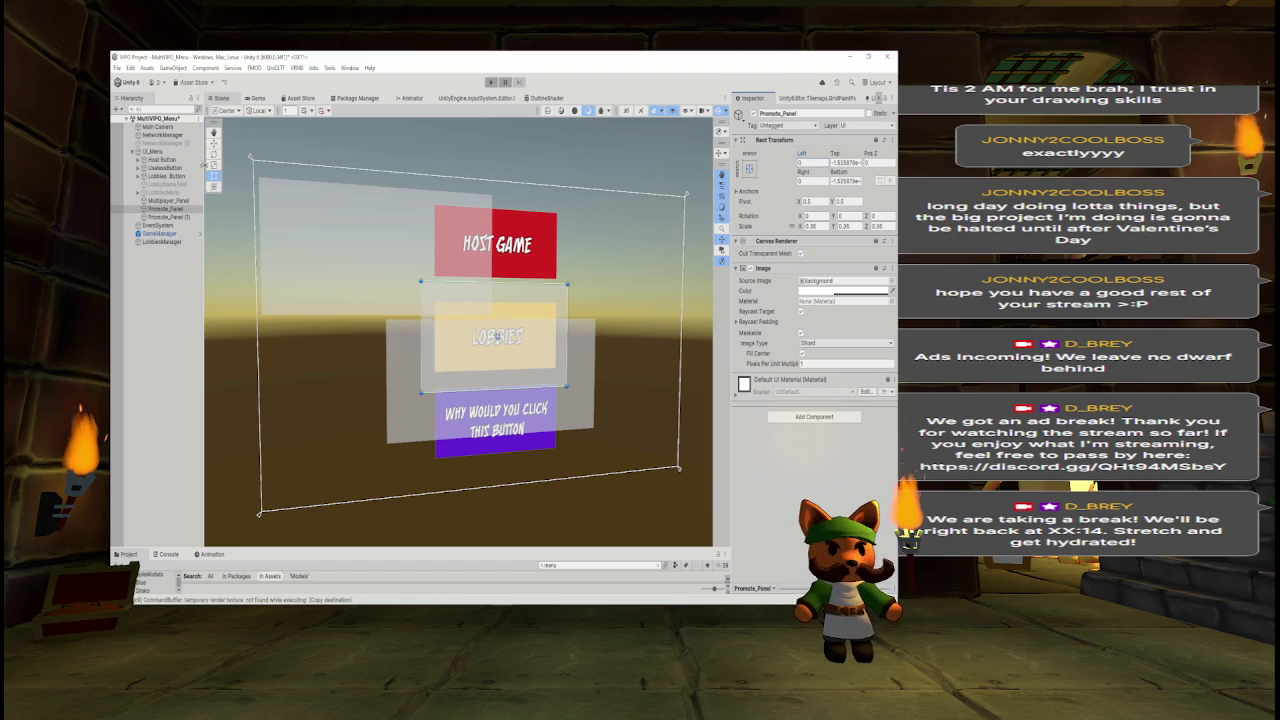
# Move Promote_Panel up beside Host Game and give it a 0.5 horizontal scale.
pyautogui.click(213, 144)
pyautogui.moveTo(490, 336)
pyautogui.mouseDown()
pyautogui.moveTo(555, 259)
pyautogui.moveTo(586, 266)
pyautogui.mouseUp()
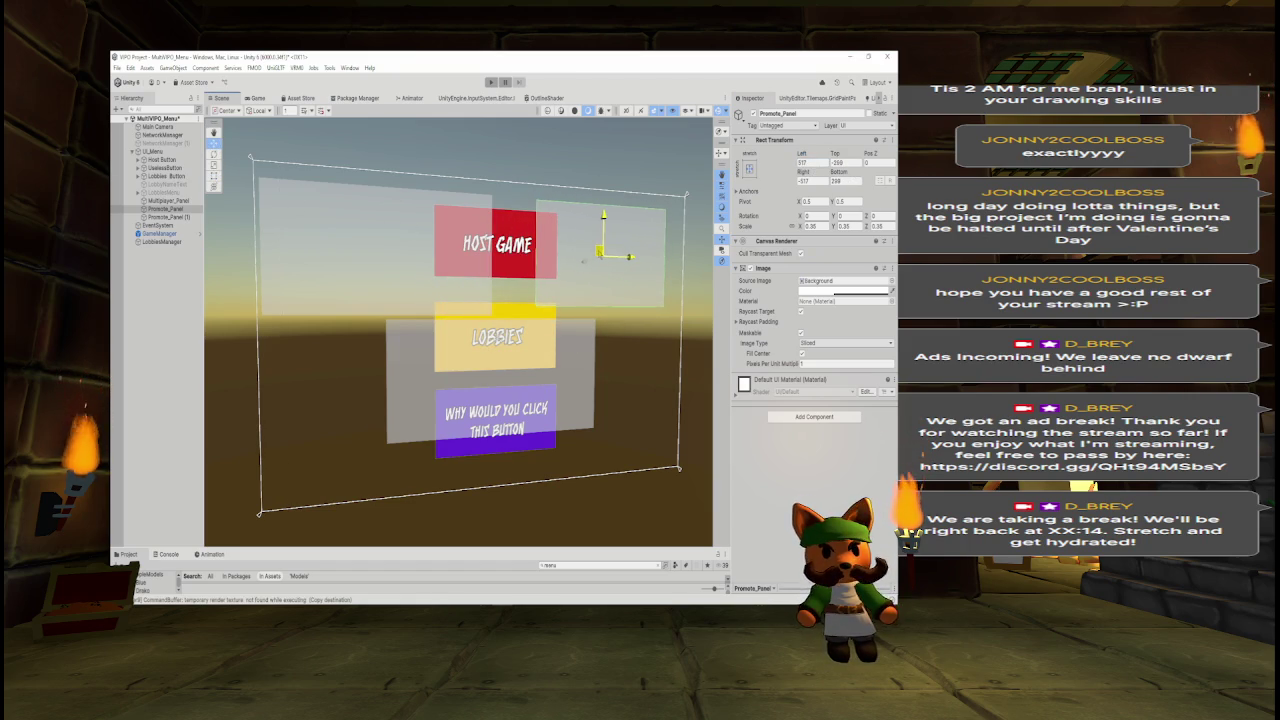
pyautogui.click(824, 228)
pyautogui.write('0.5')
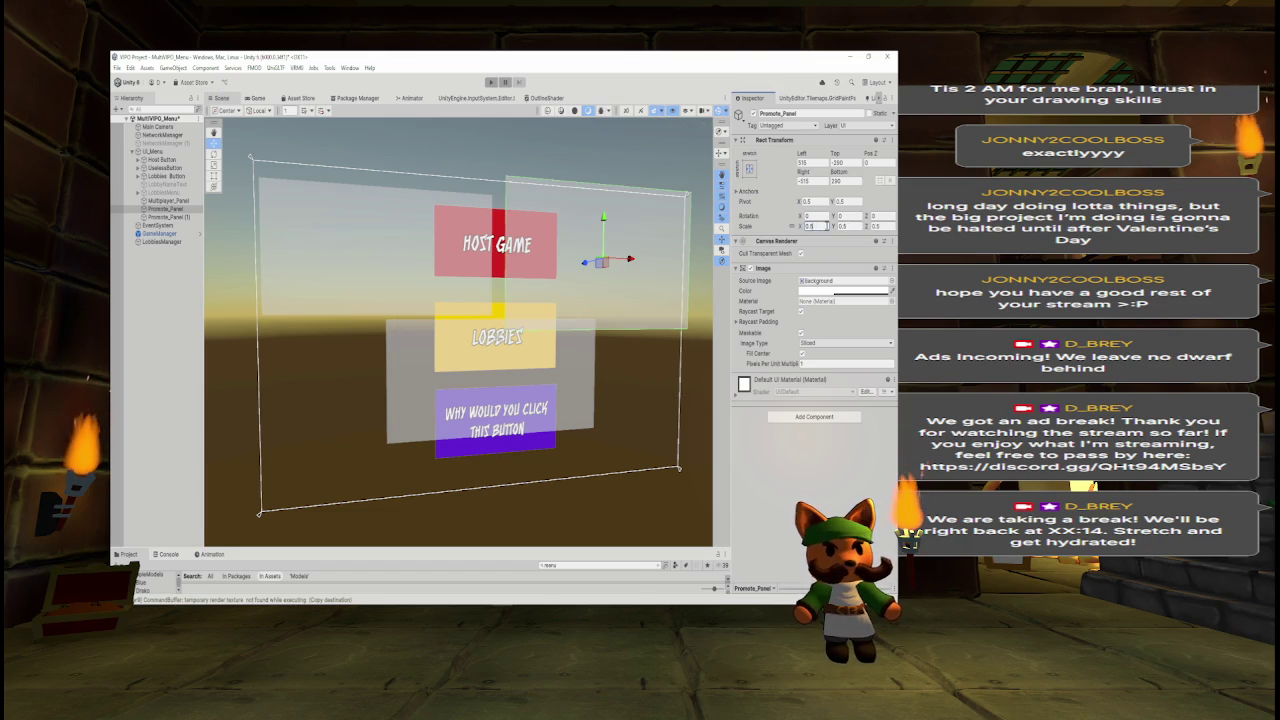
pyautogui.hotkey('ctrl', 'z')
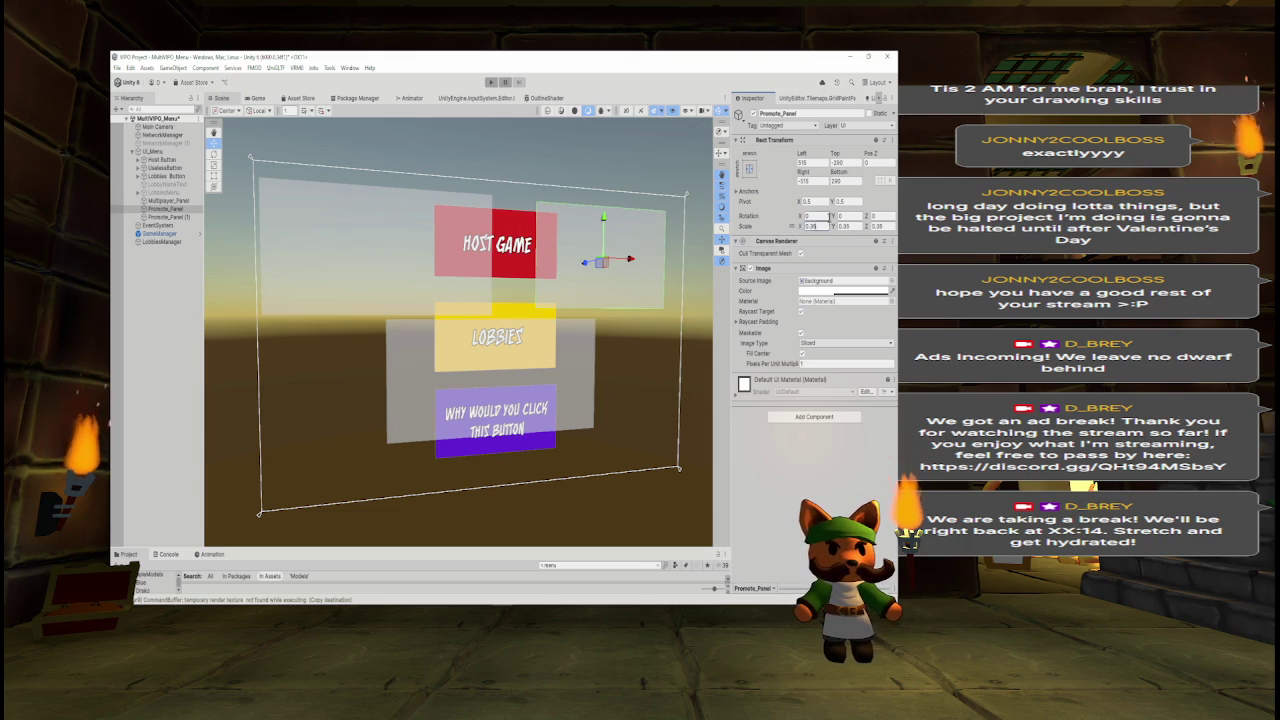
pyautogui.moveTo(797, 228); pyautogui.dragTo(801, 228)
pyautogui.click(857, 226)
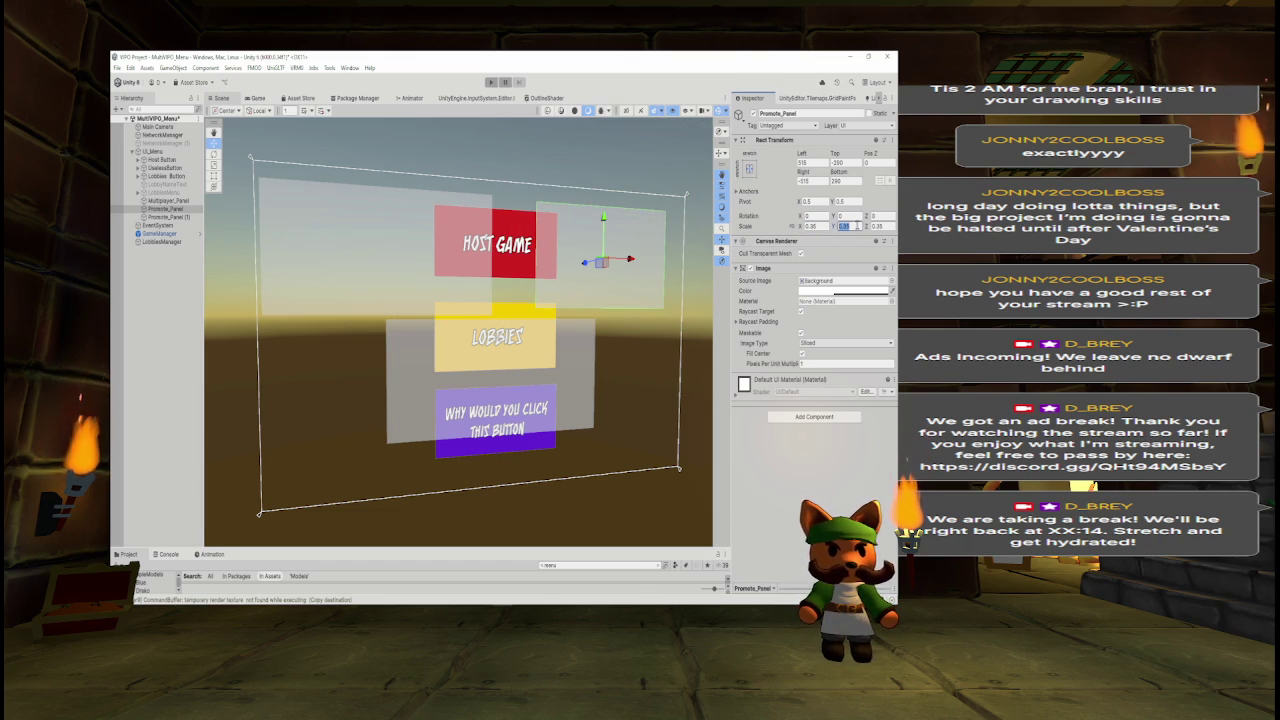
pyautogui.hotkey('shift', 'Tab')
pyautogui.write('0.5')
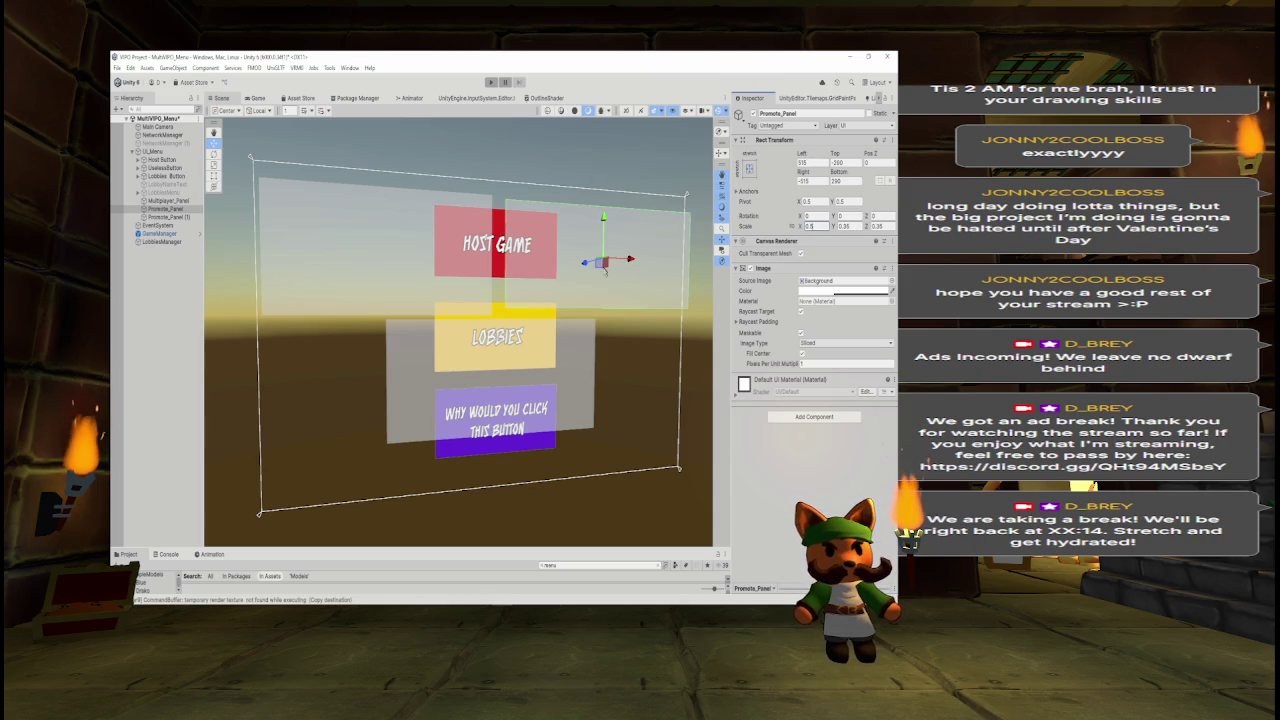
# Shift the panel slightly left, set its vertical scale to 0.4, and preview in Game view.
pyautogui.moveTo(628, 260); pyautogui.dragTo(620, 260)
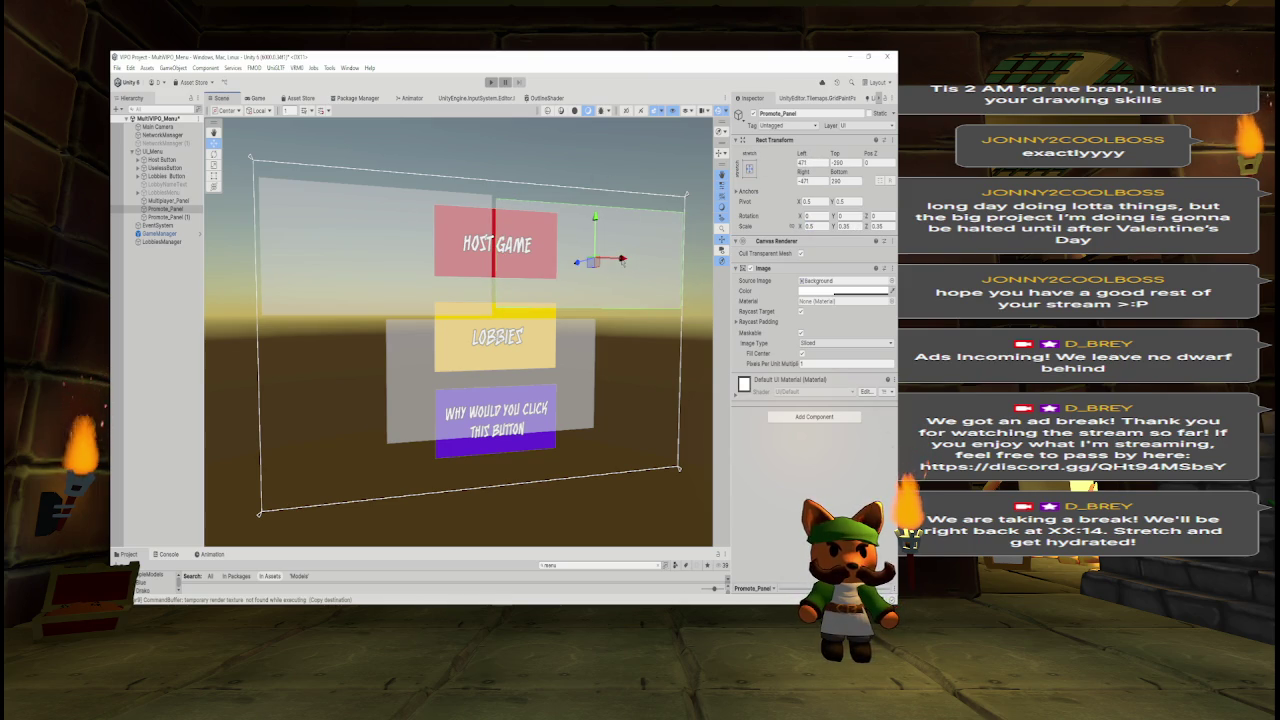
pyautogui.click(843, 226)
pyautogui.write('0.4')
pyautogui.press('Return')
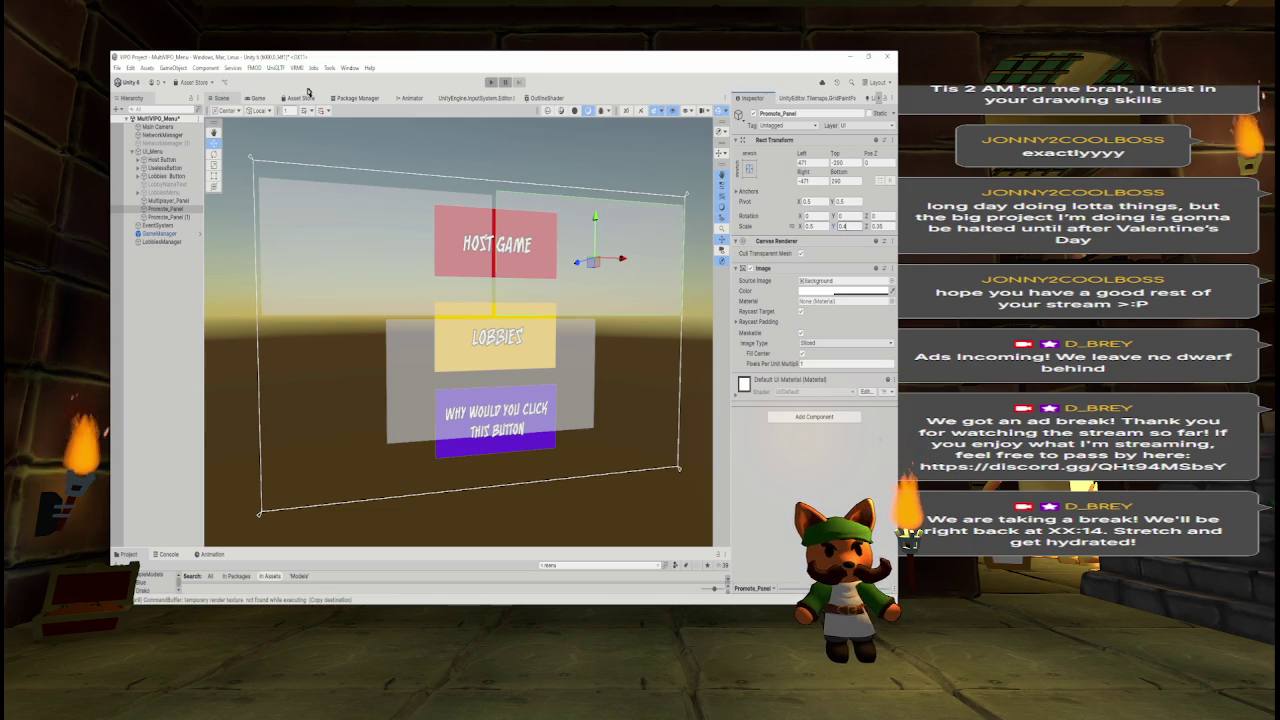
pyautogui.click(257, 100)
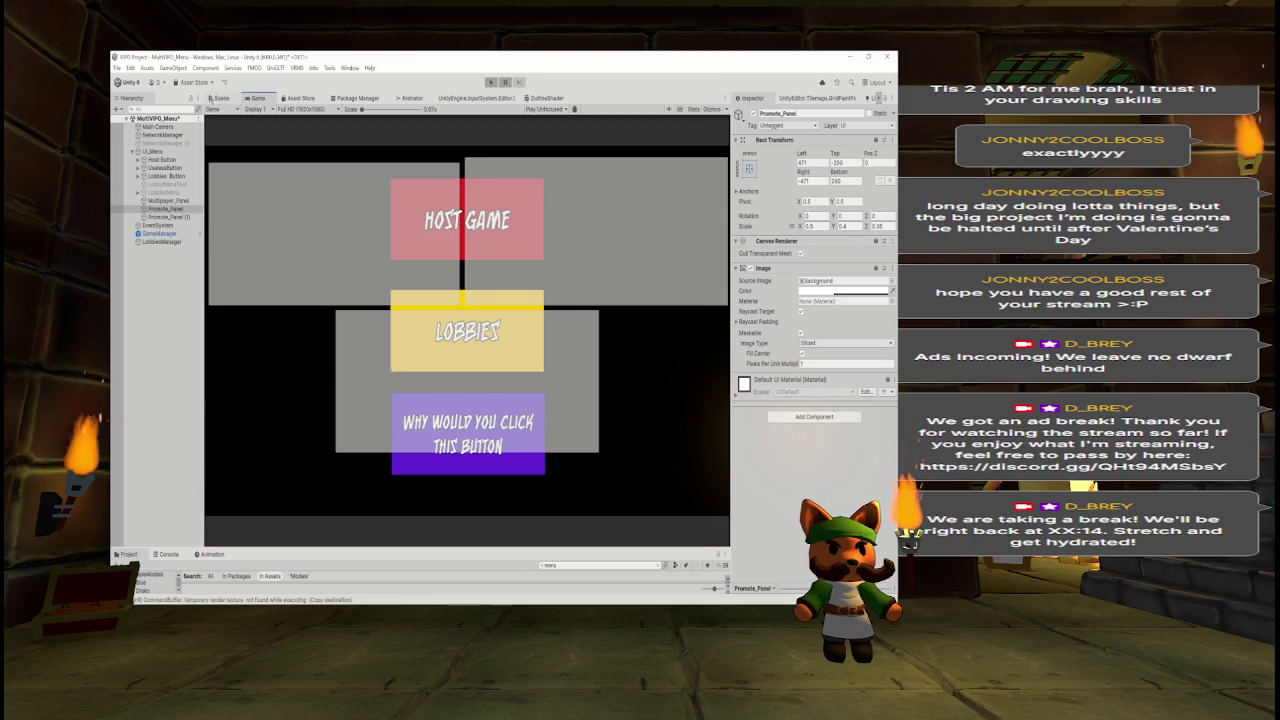
pyautogui.click(219, 98)
pyautogui.click(168, 217)
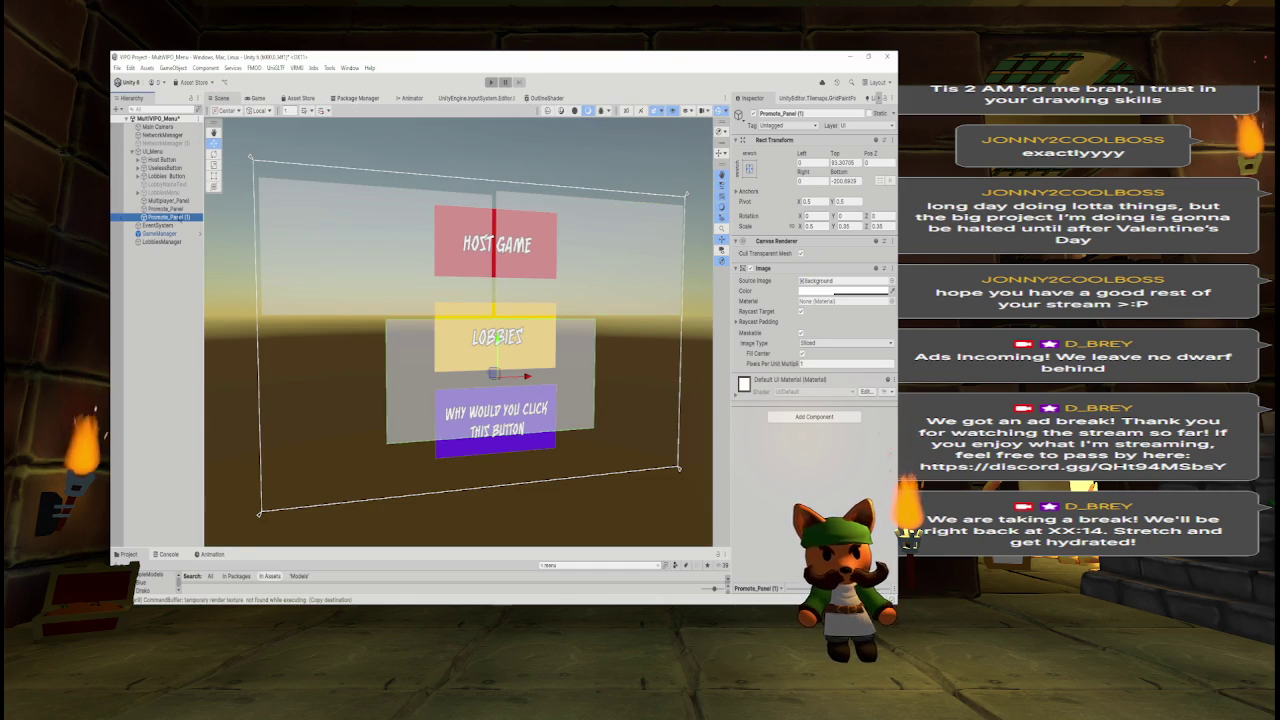
# Set Promote_Panel (1)'s vertical scale to 0.4 and check it in the Game view.
pyautogui.doubleClick(848, 226)
pyautogui.write('0.4')
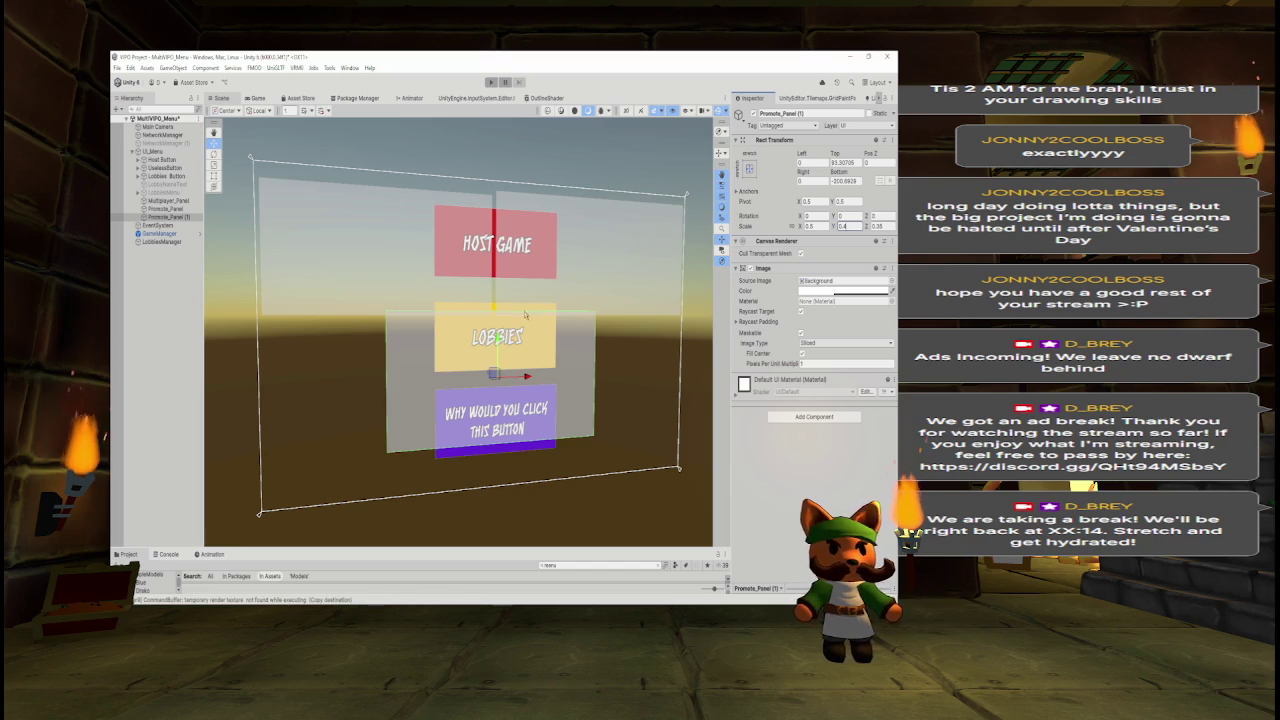
pyautogui.press('Return')
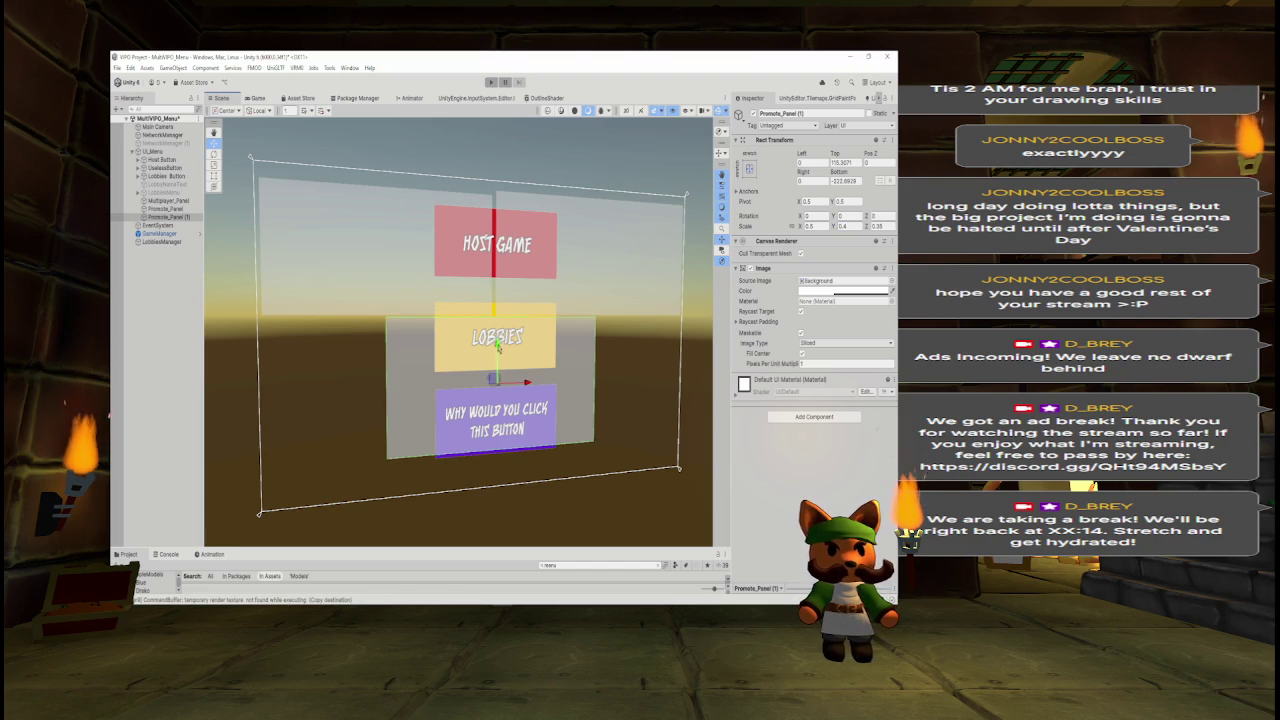
pyautogui.click(249, 98)
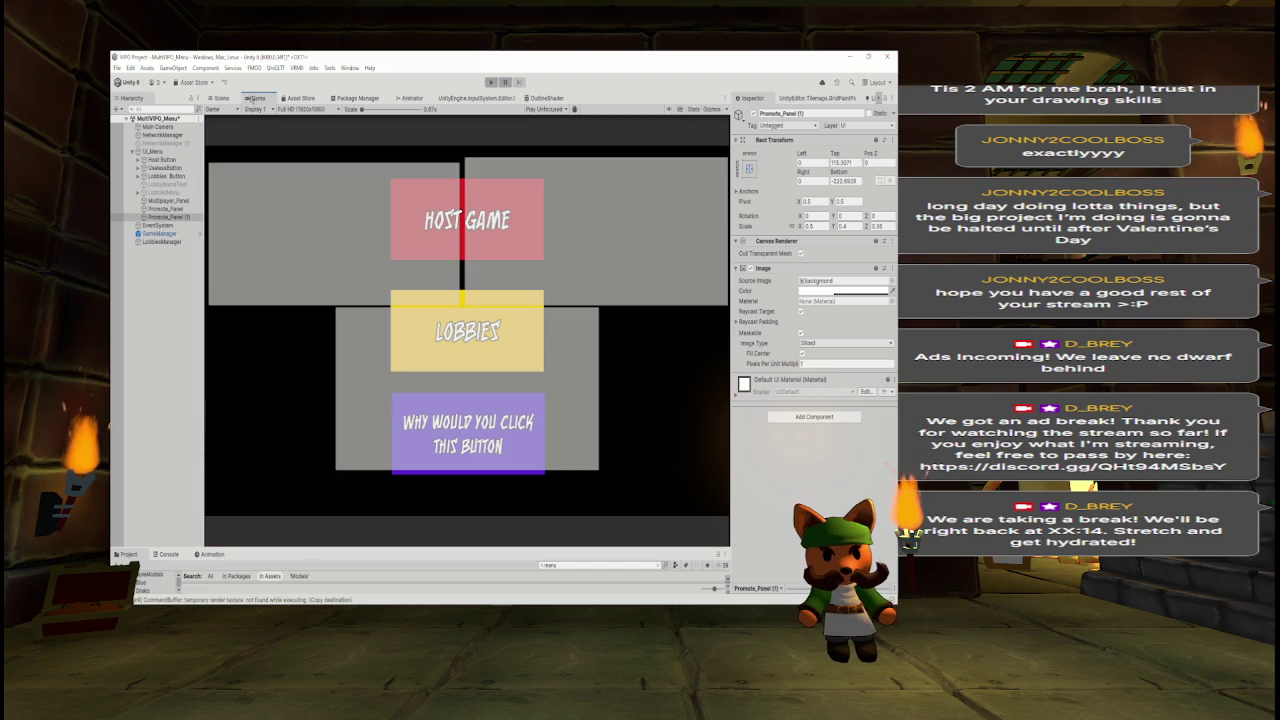
pyautogui.click(222, 99)
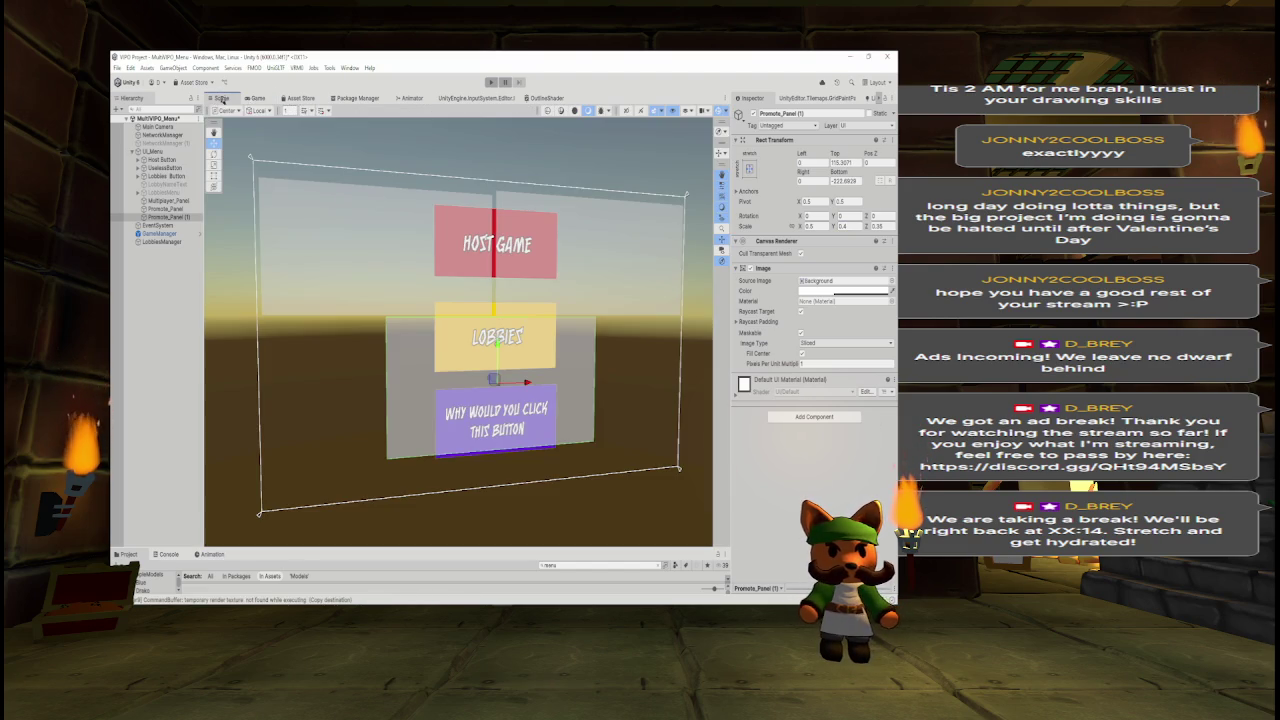
# Reduce its vertical scale to 0.35 and nudge it slightly upward.
pyautogui.doubleClick(843, 226)
pyautogui.write('0.3')
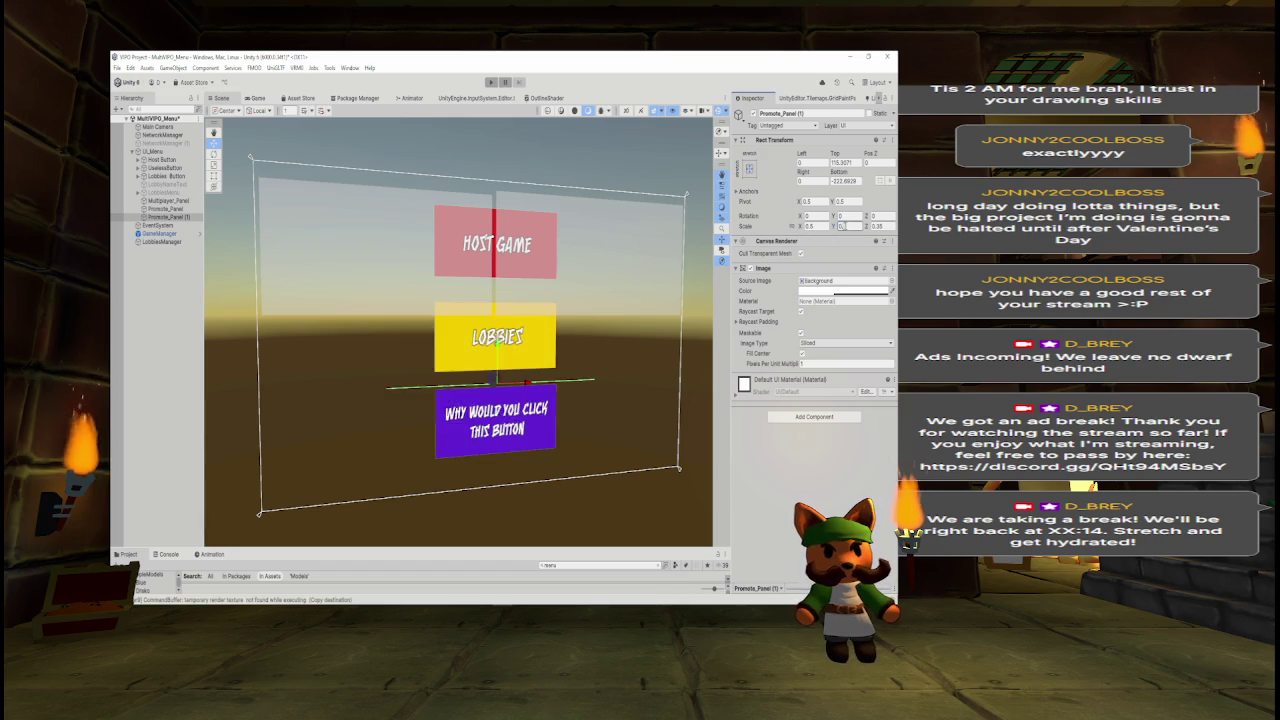
pyautogui.write('5')
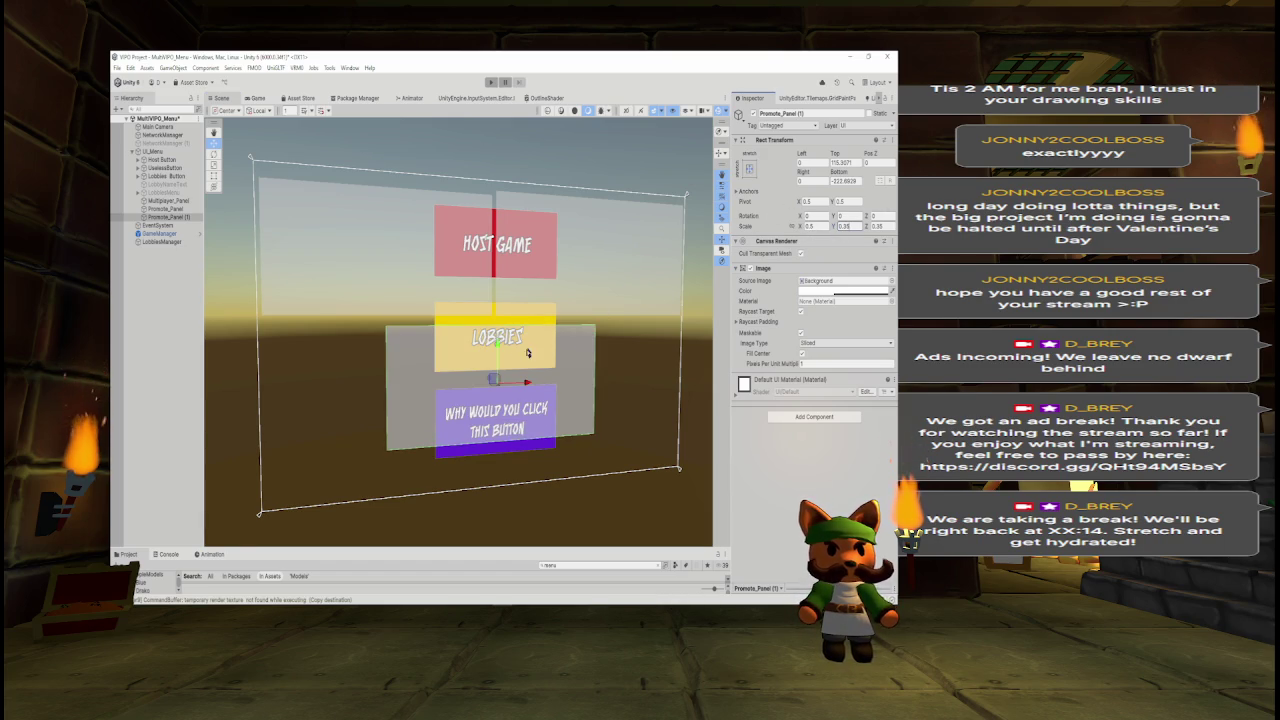
pyautogui.moveTo(497, 340); pyautogui.dragTo(497, 333)
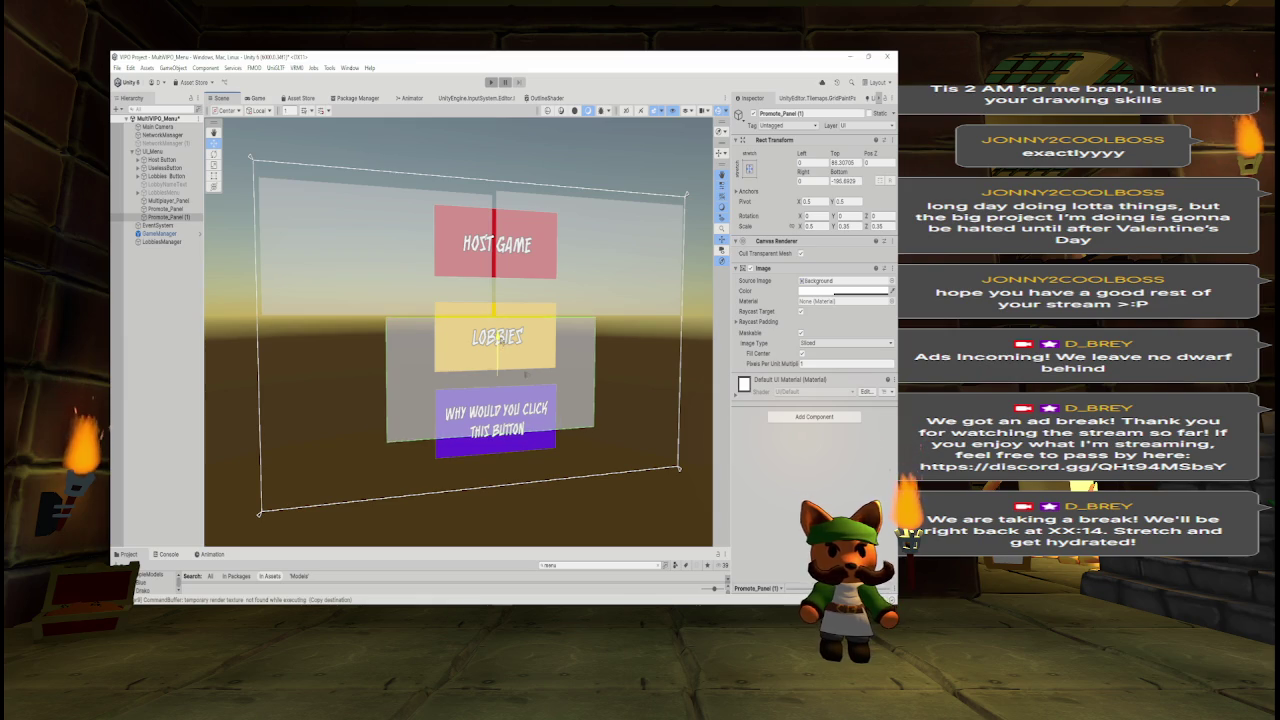
pyautogui.click(163, 209)
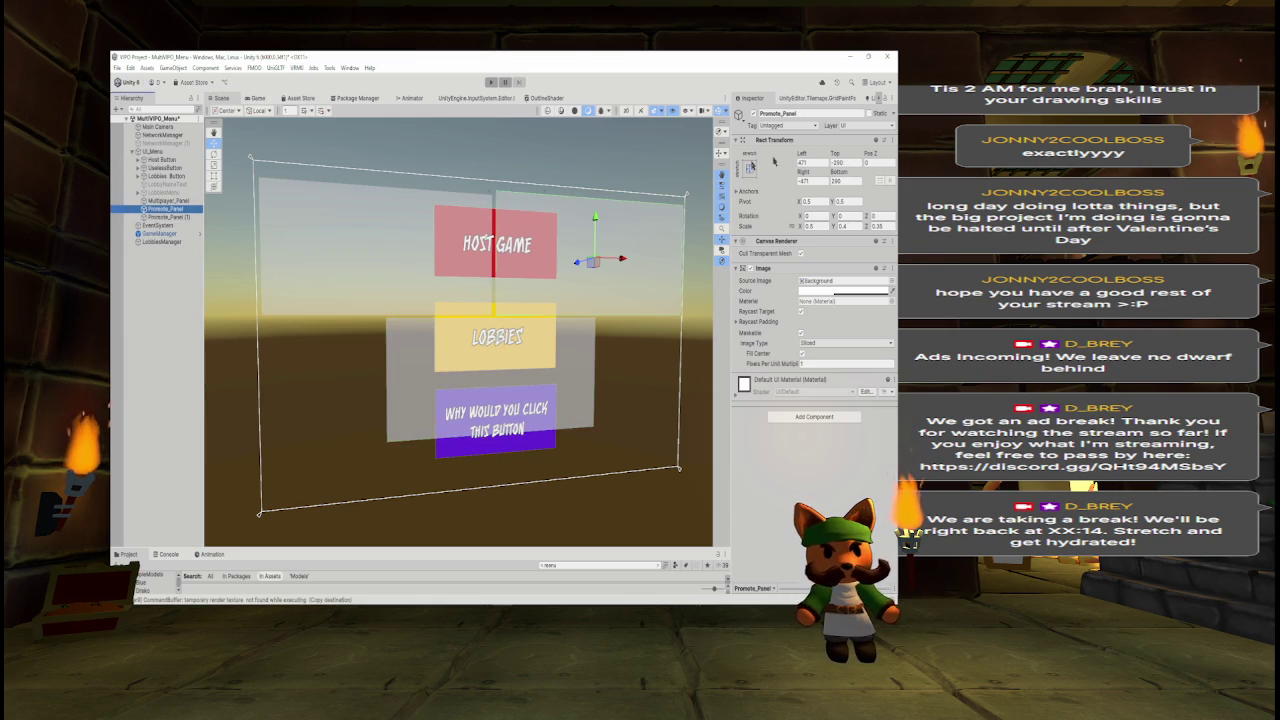
# Set Promote_Panel's vertical scale to 0.35.
pyautogui.click(843, 226)
pyautogui.write('0.35')
pyautogui.press('Return')
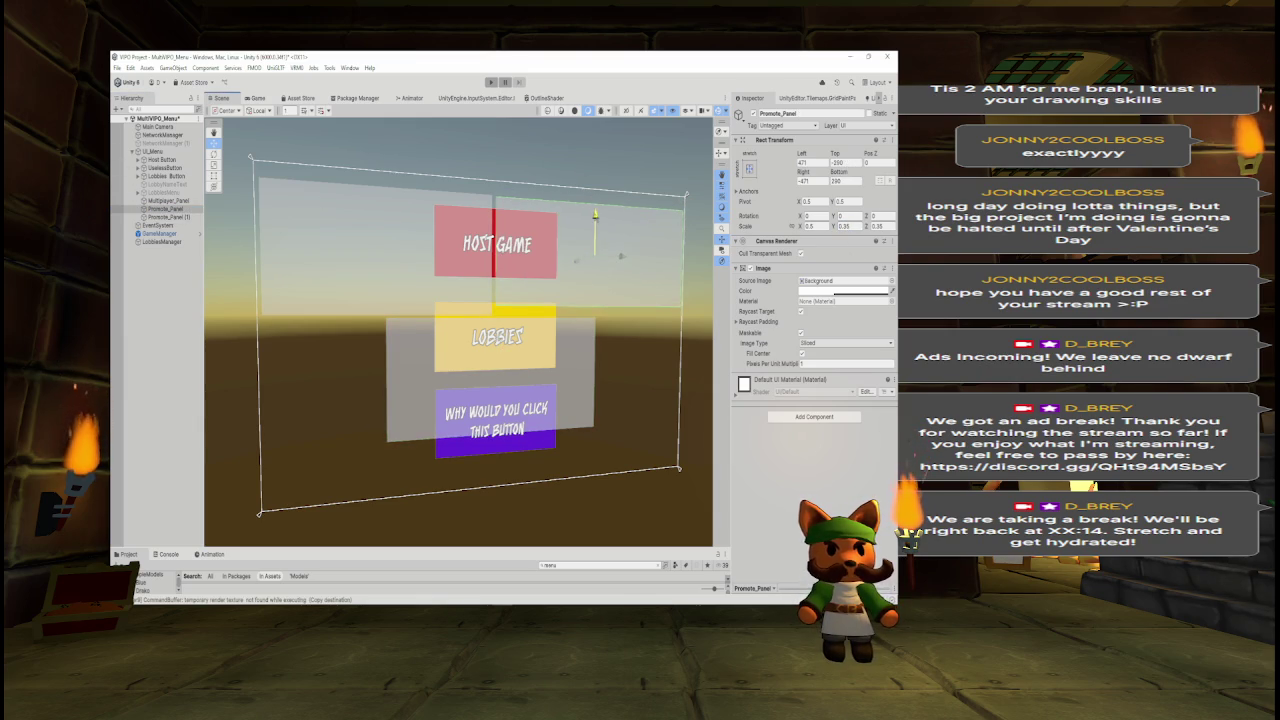
# Zero Multiplayer_Panel's Left, Top, Right and Bottom offsets.
pyautogui.click(168, 200)
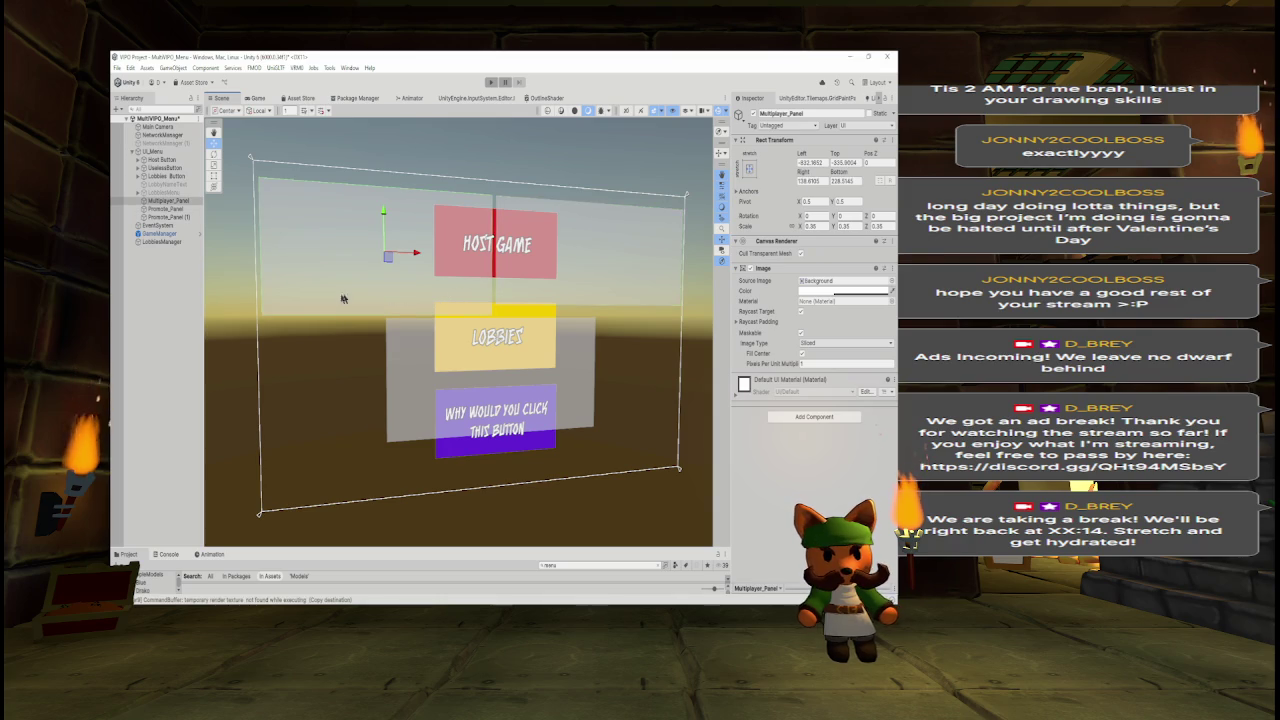
pyautogui.click(812, 162)
pyautogui.write('0')
pyautogui.press('Tab')
pyautogui.write('0')
pyautogui.press('Tab')
pyautogui.write('0')
pyautogui.press('Tab')
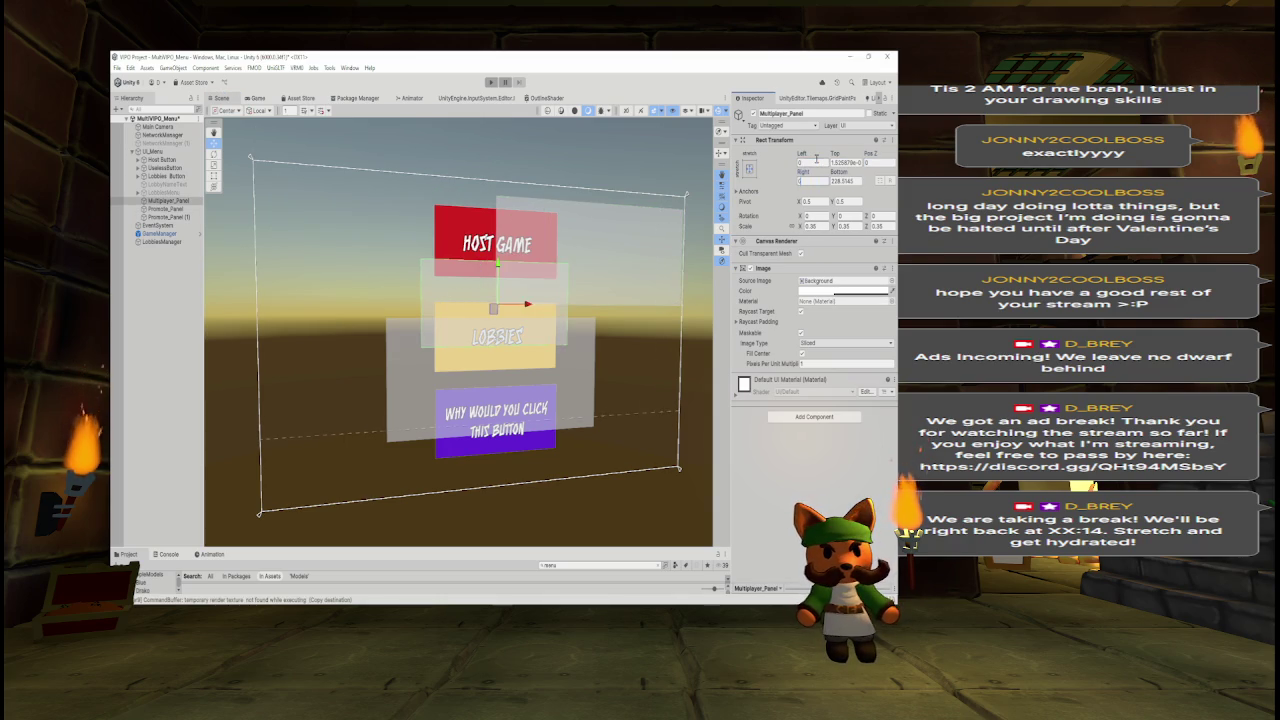
pyautogui.write('0')
pyautogui.press('Return')
# Move Multiplayer_Panel to the upper left and scale it to 0.5 wide, 0.35 tall.
pyautogui.moveTo(494, 336); pyautogui.dragTo(375, 239)
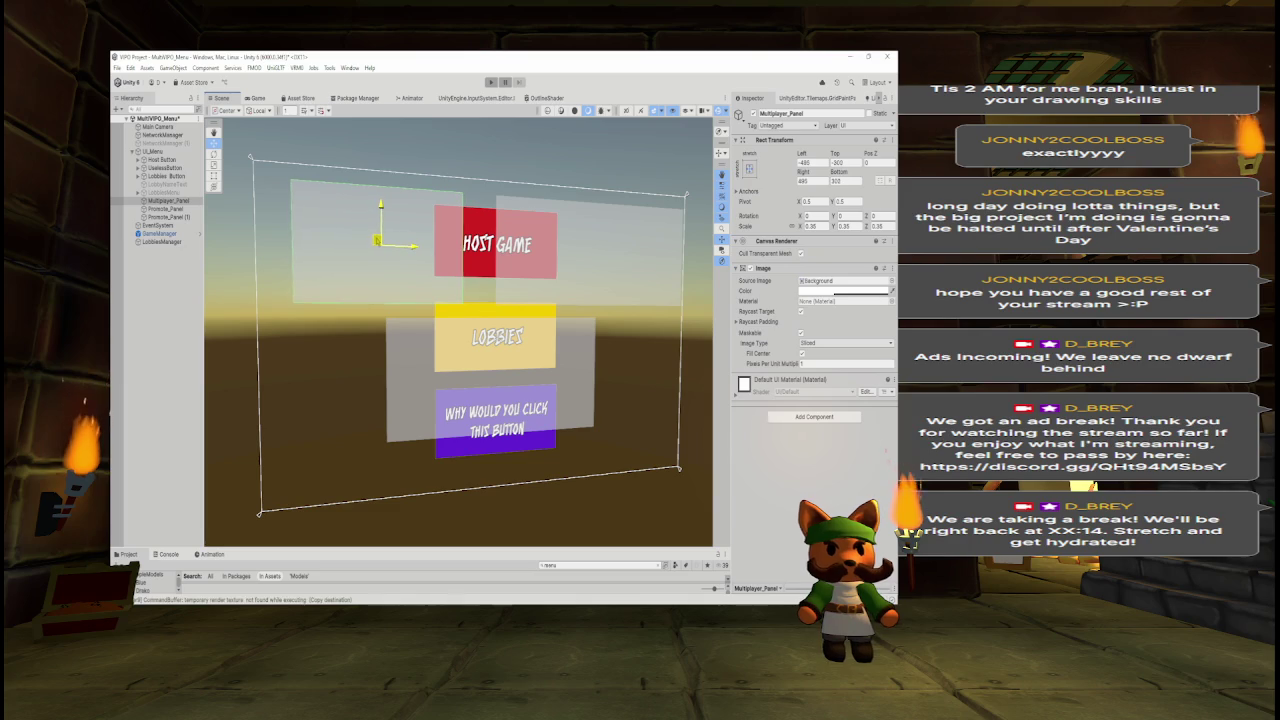
pyautogui.write('0')
pyautogui.press('Tab')
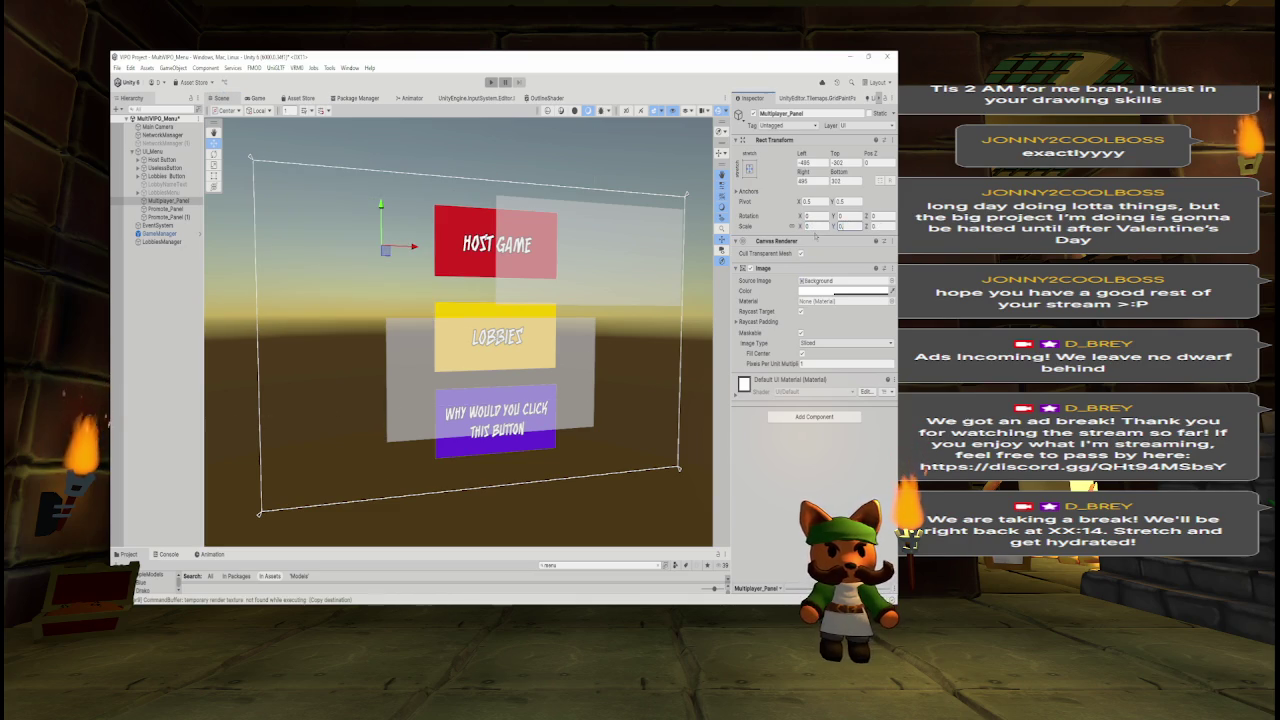
pyautogui.write('0.5')
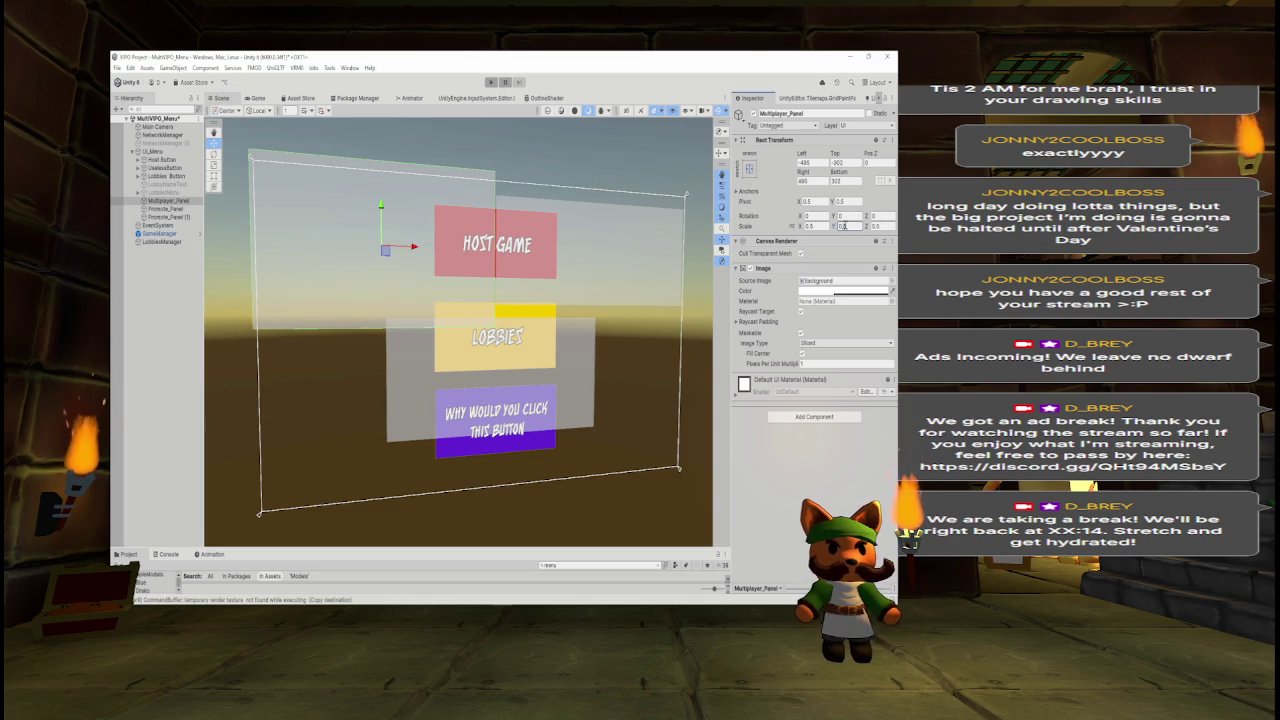
pyautogui.write('0.3')
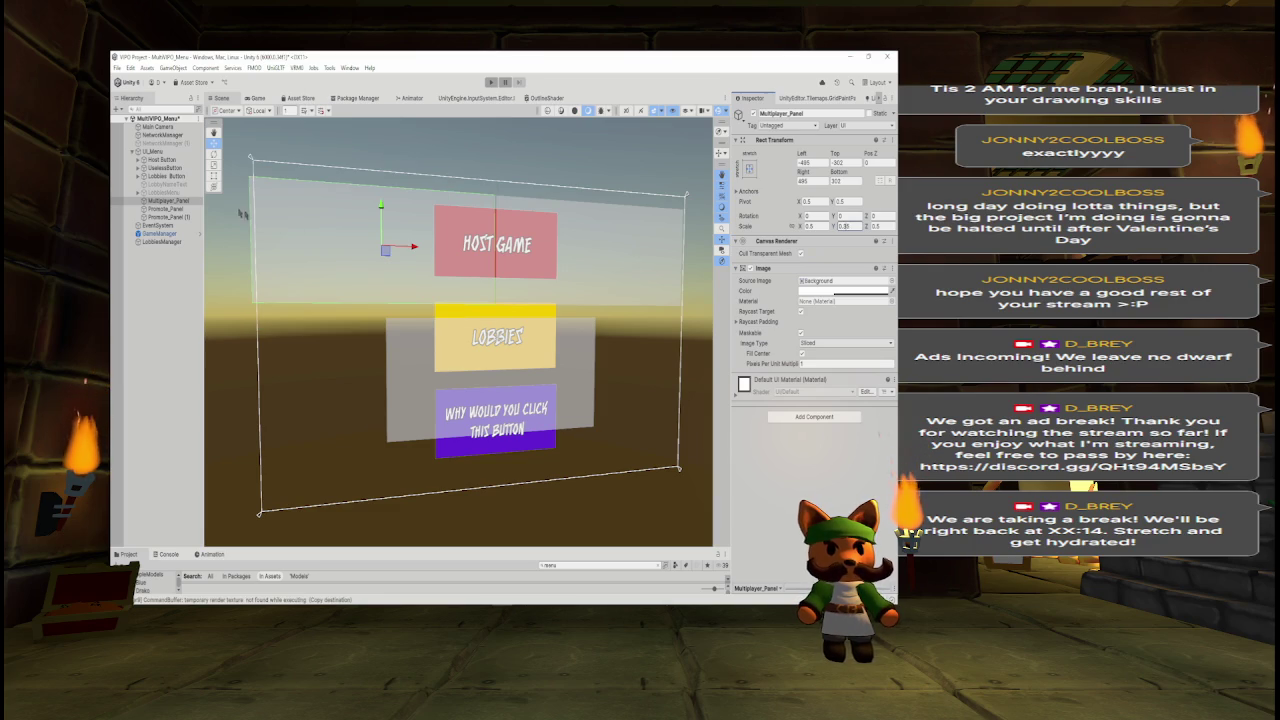
pyautogui.click(879, 225)
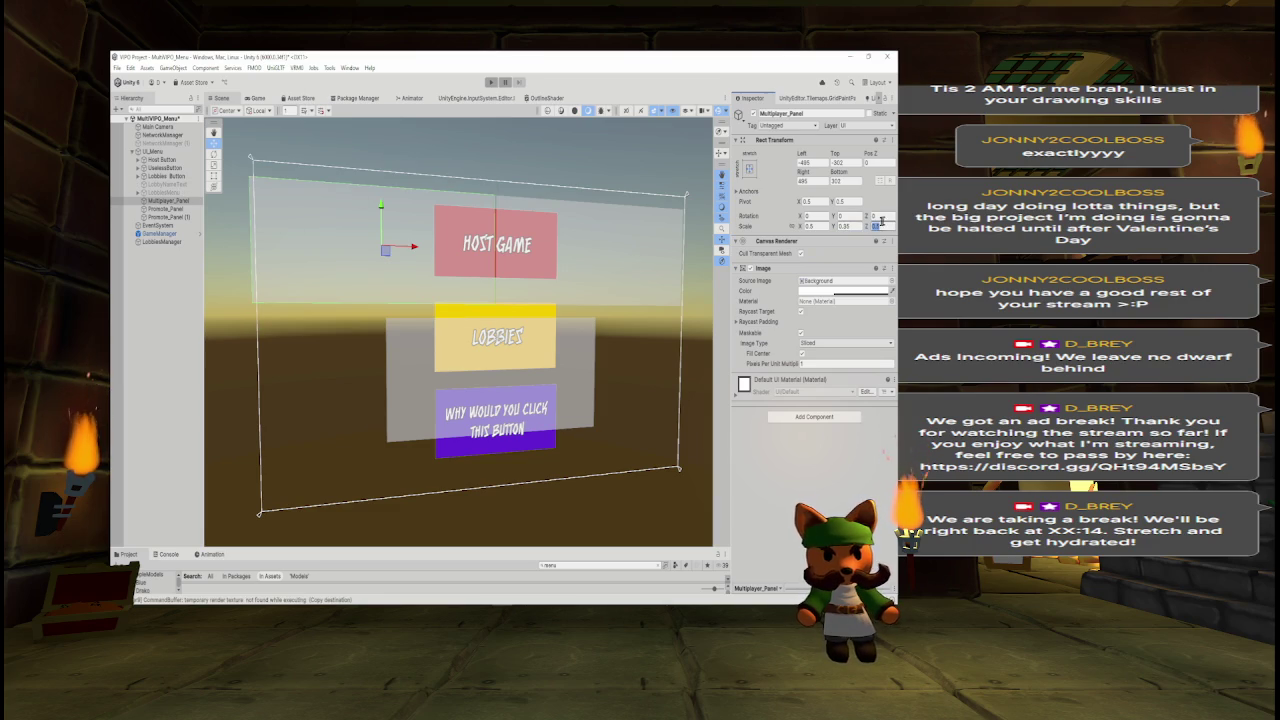
pyautogui.write('0.35')
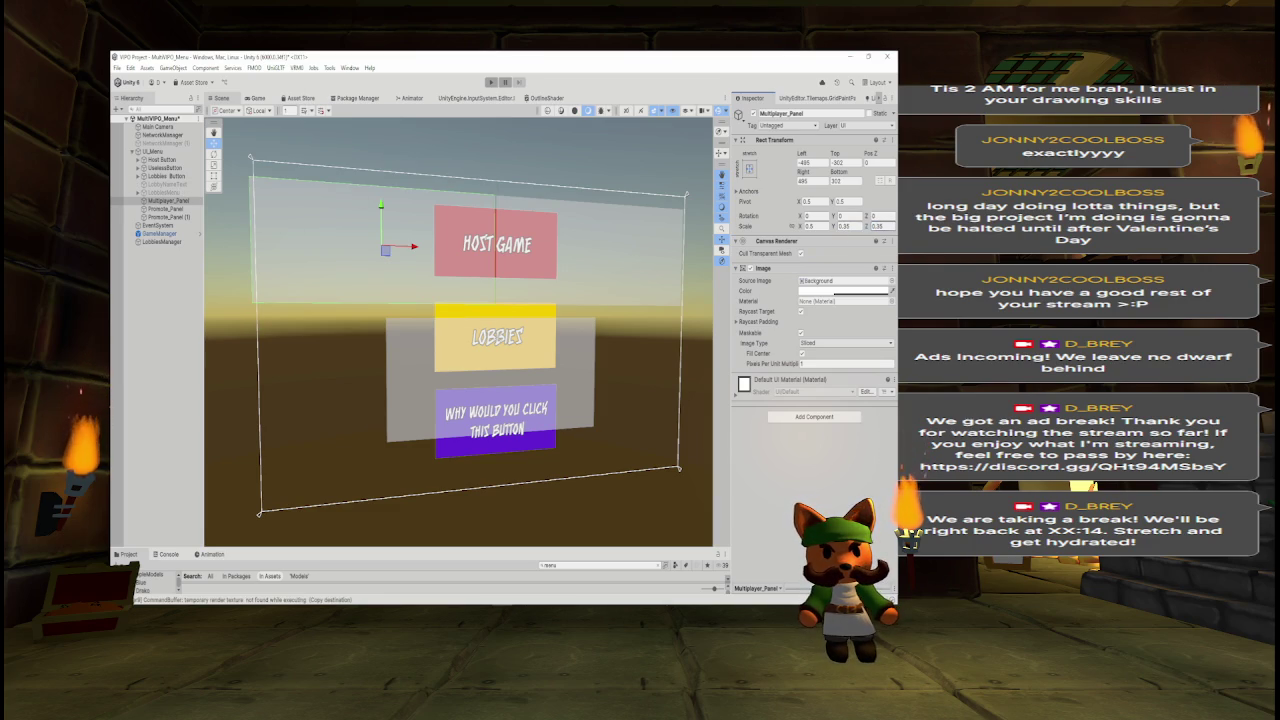
pyautogui.click(165, 208)
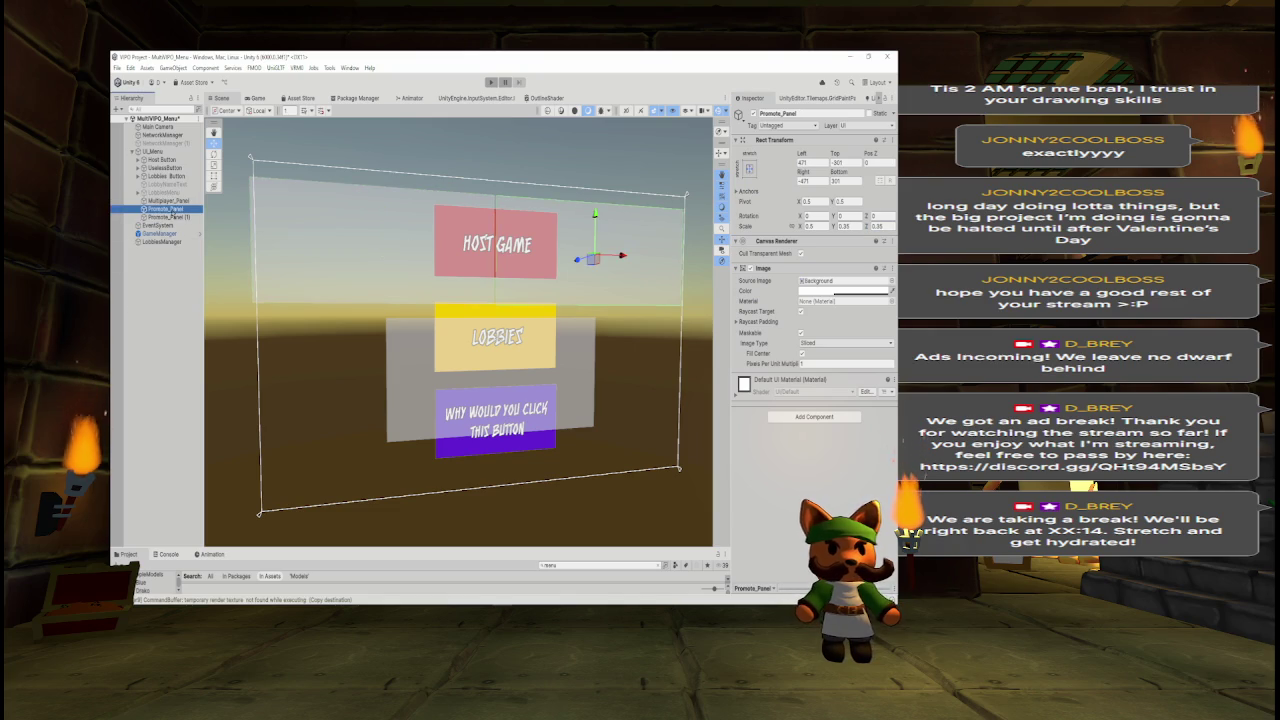
# Set both top panels to about 0.45 horizontal scale and slide them into place.
pyautogui.click(816, 226)
pyautogui.write('0.45')
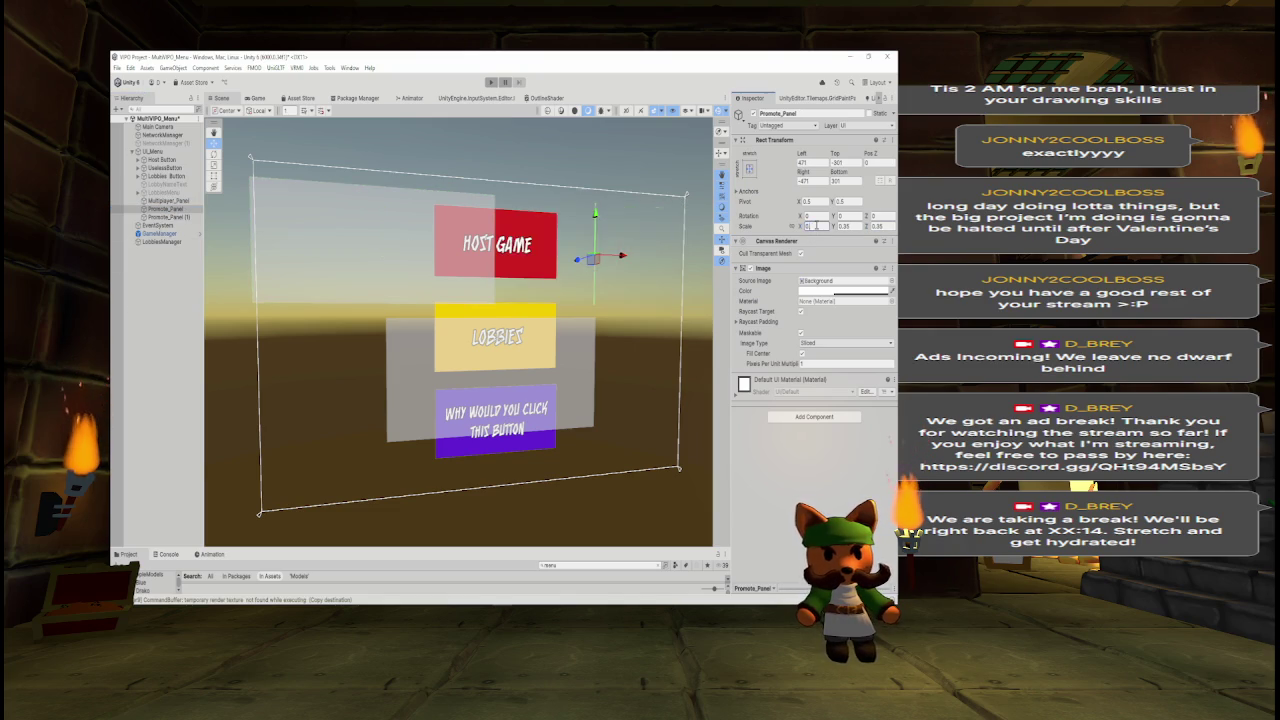
pyautogui.moveTo(620, 257); pyautogui.dragTo(632, 260)
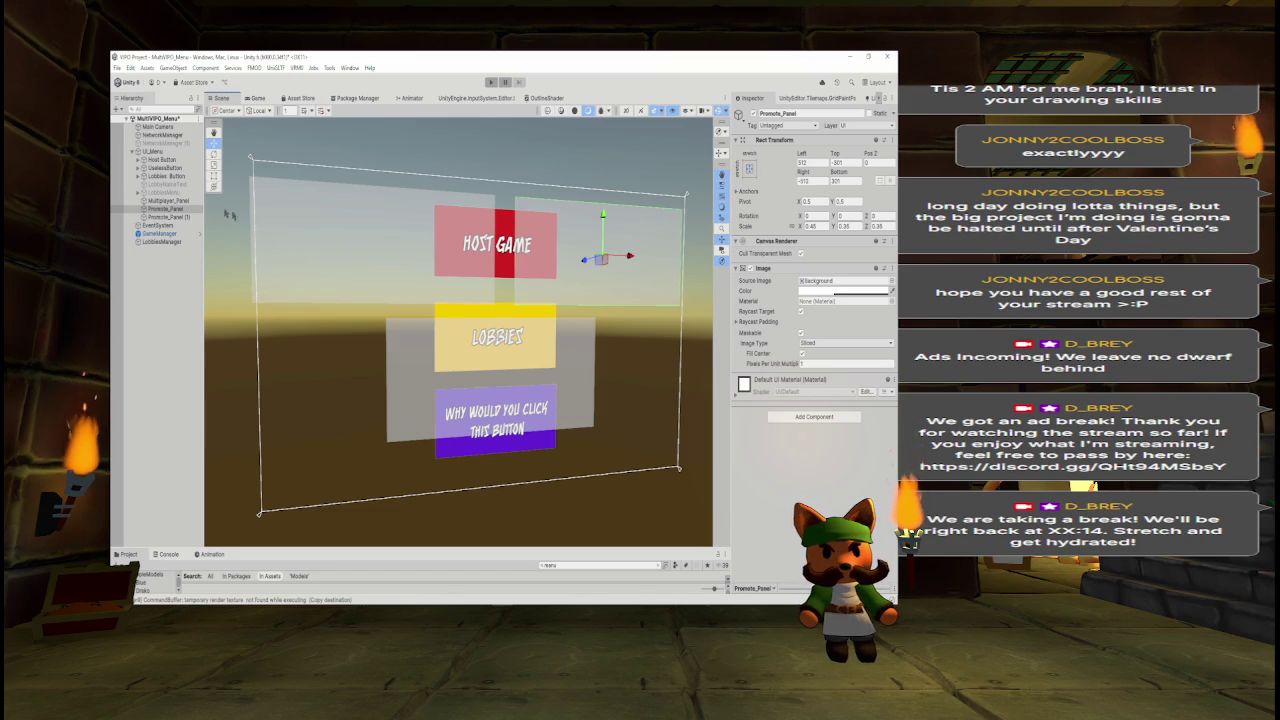
pyautogui.click(165, 200)
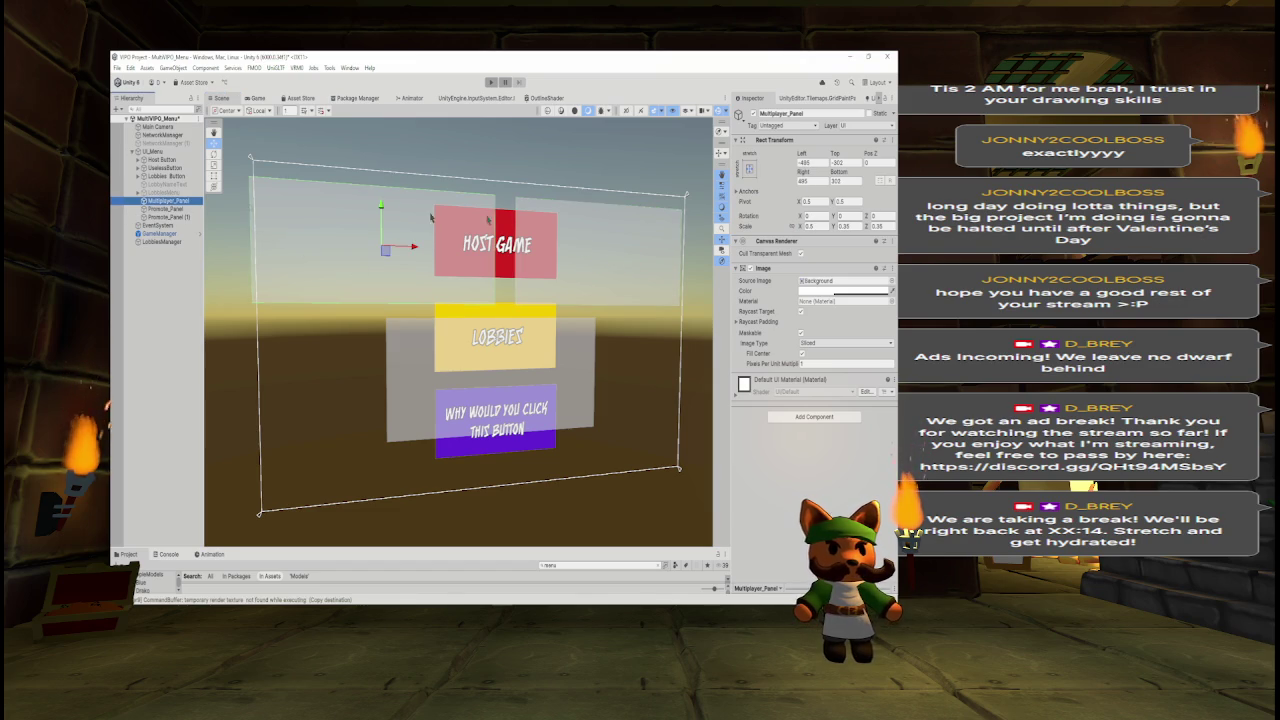
pyautogui.click(812, 226)
pyautogui.write('0.45')
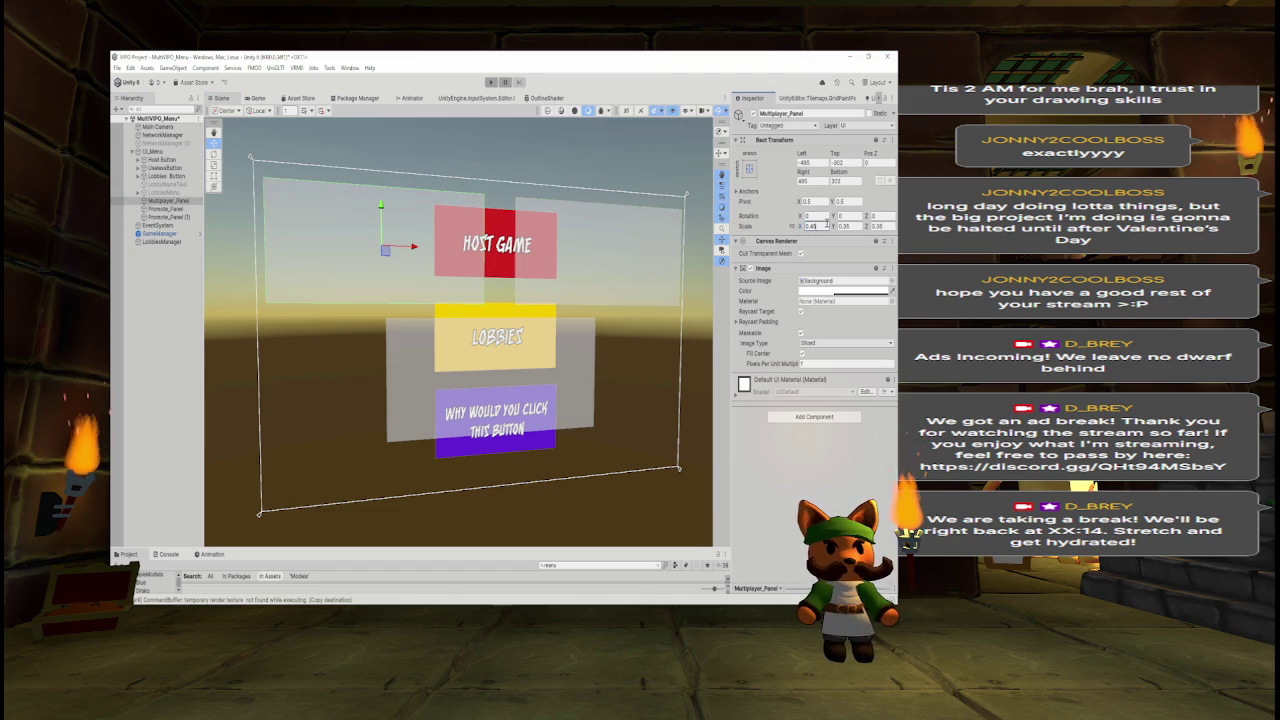
pyautogui.press('BackSpace')
pyautogui.press('BackSpace')
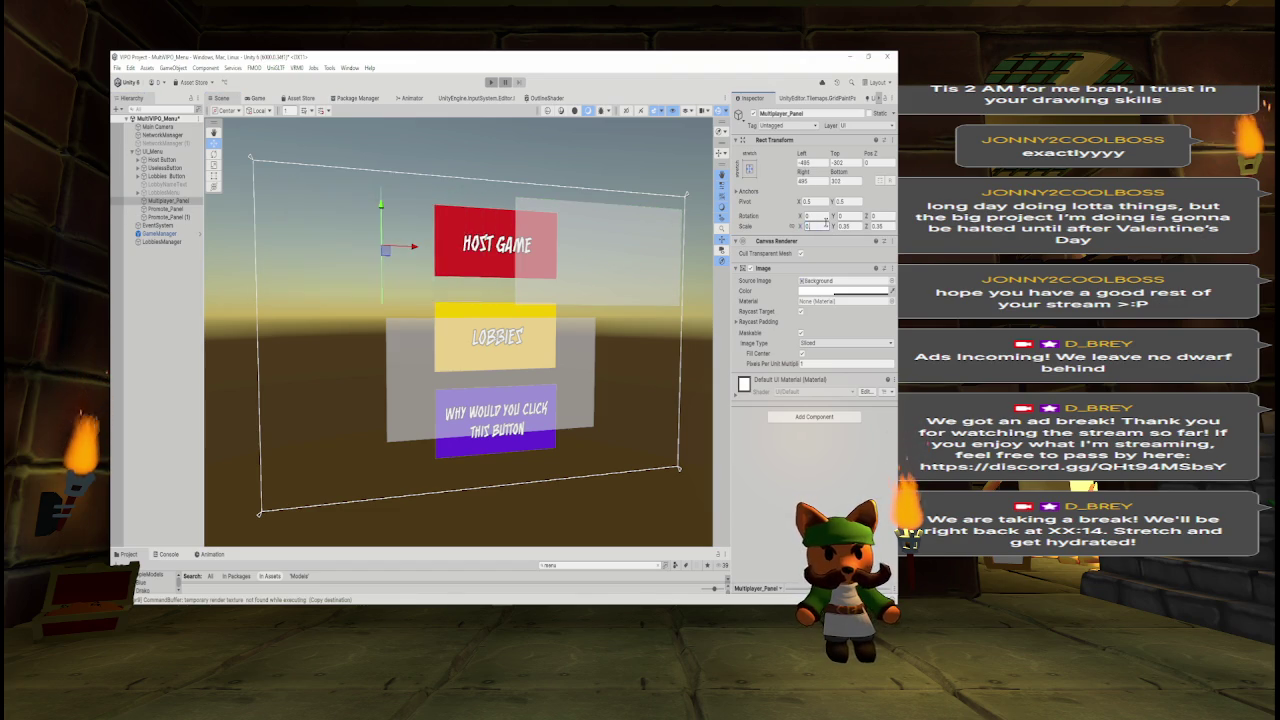
pyautogui.write('5')
pyautogui.moveTo(416, 246); pyautogui.dragTo(420, 248)
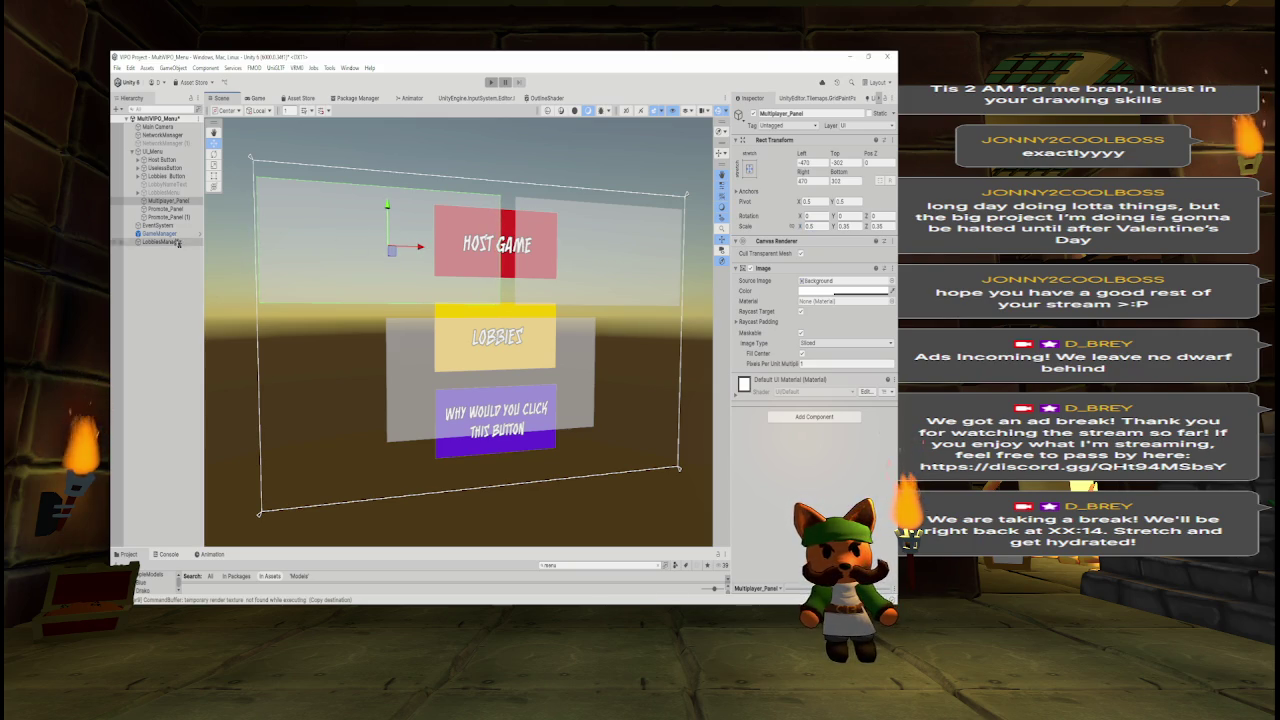
# Nudge Promote_Panel toward the centre and set its horizontal scale to 0.475.
pyautogui.click(166, 208)
pyautogui.click(812, 226)
pyautogui.press('BackSpace')
pyautogui.press('BackSpace')
pyautogui.write('5')
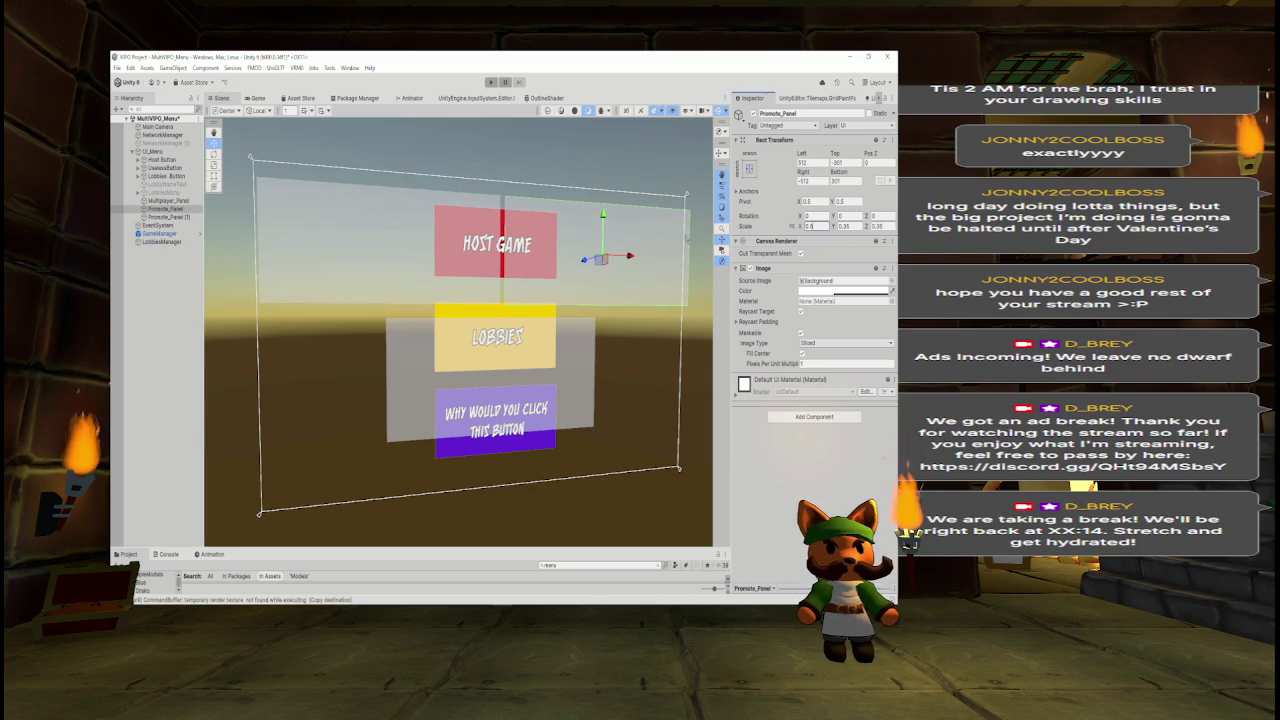
pyautogui.moveTo(620, 256); pyautogui.dragTo(624, 257)
pyautogui.click(812, 226)
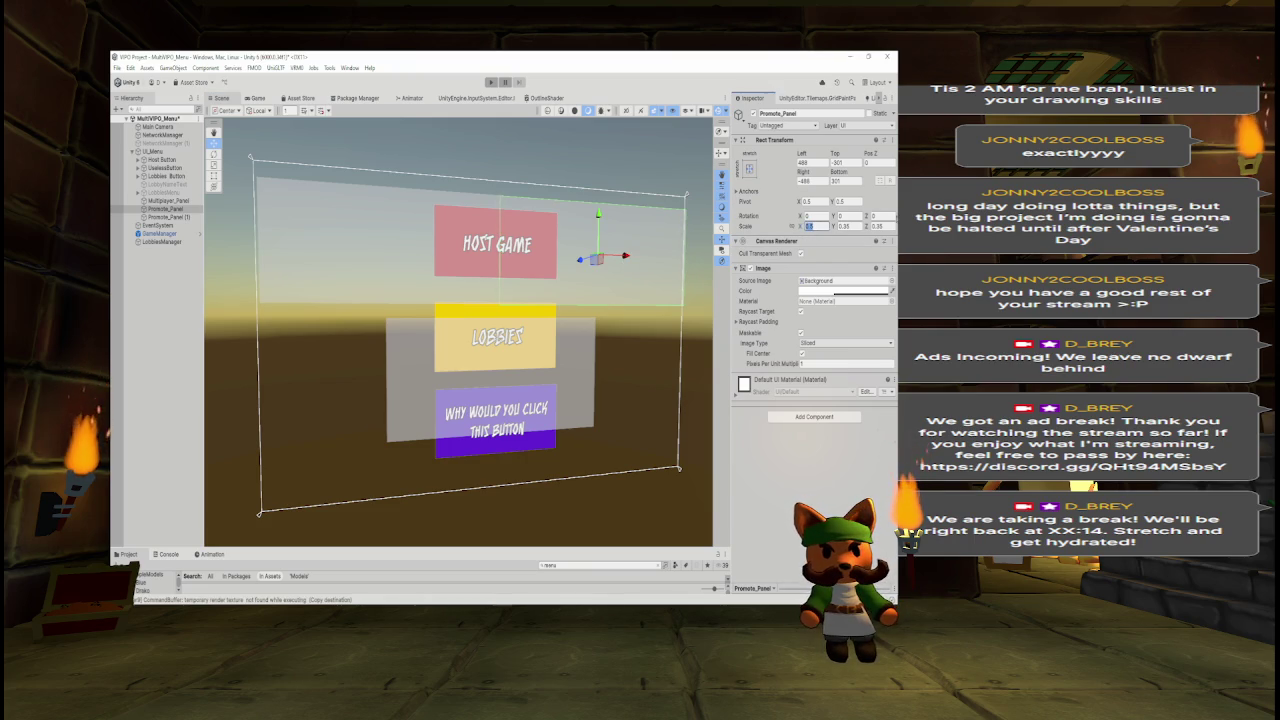
pyautogui.write('0.475')
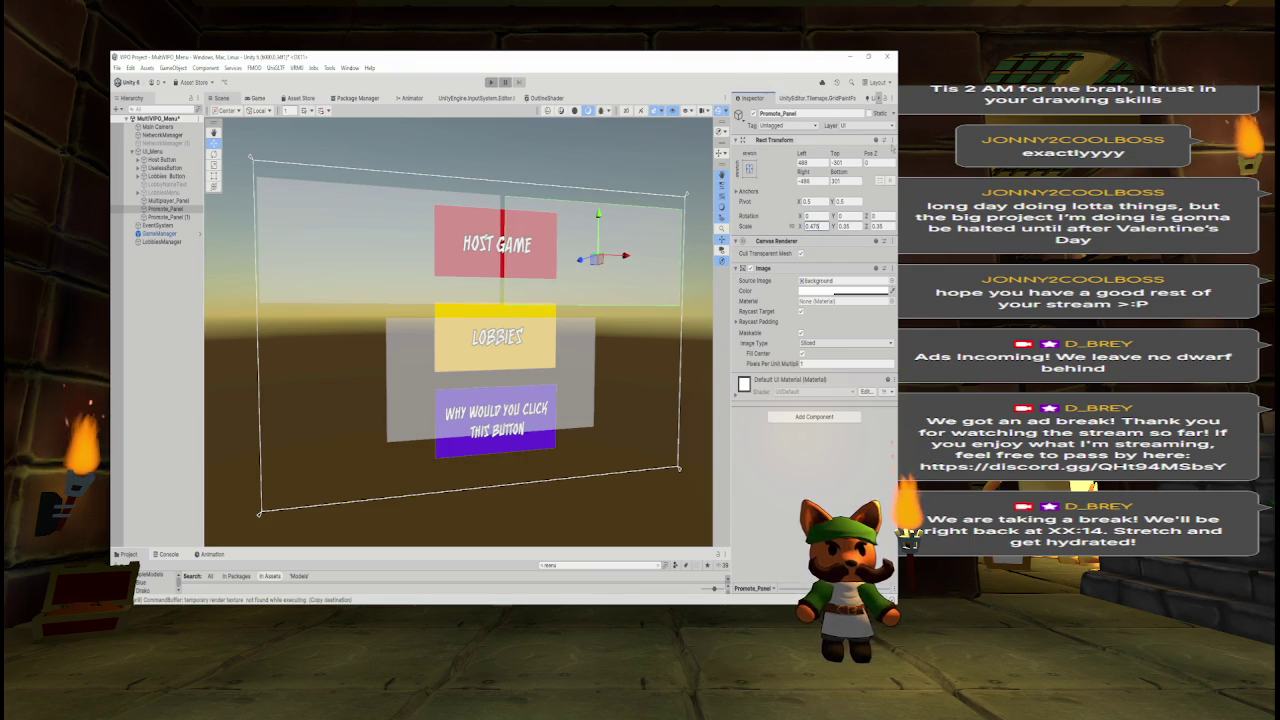
# Give Multiplayer_Panel a matching 0.475 horizontal scale.
pyautogui.click(167, 201)
pyautogui.click(812, 226)
pyautogui.write('0.475')
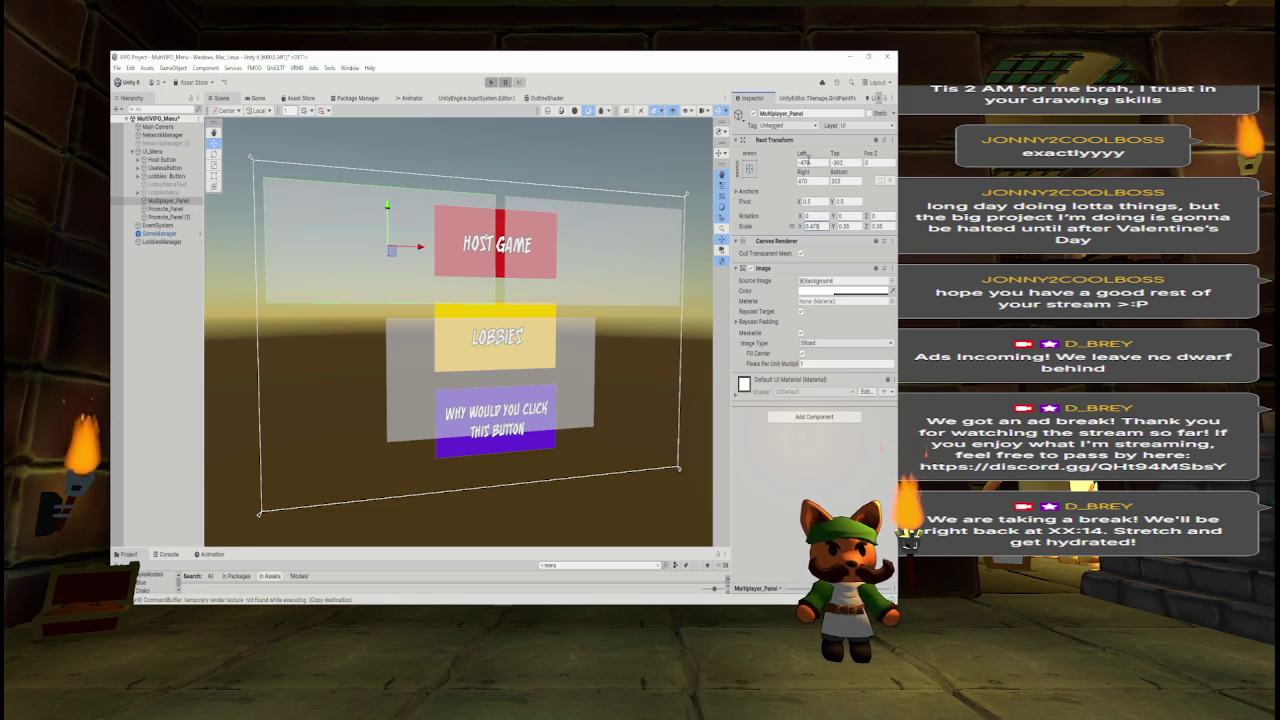
pyautogui.click(177, 209)
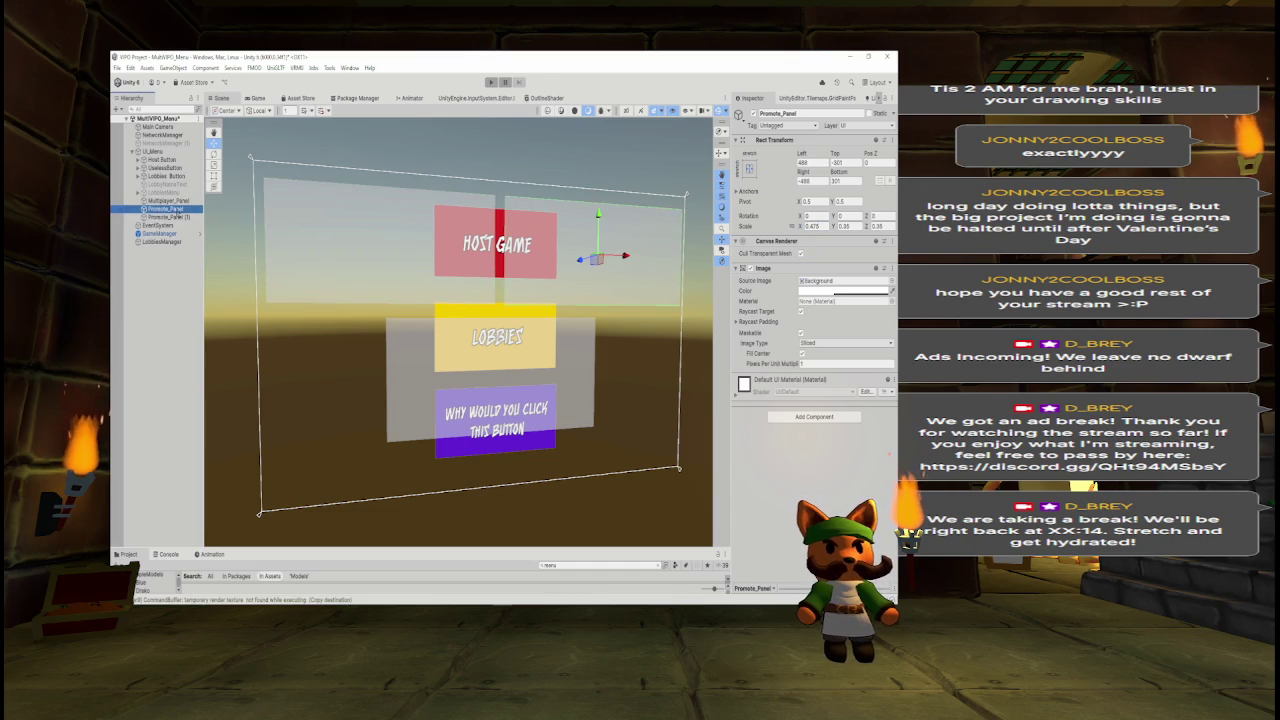
pyautogui.click(167, 201)
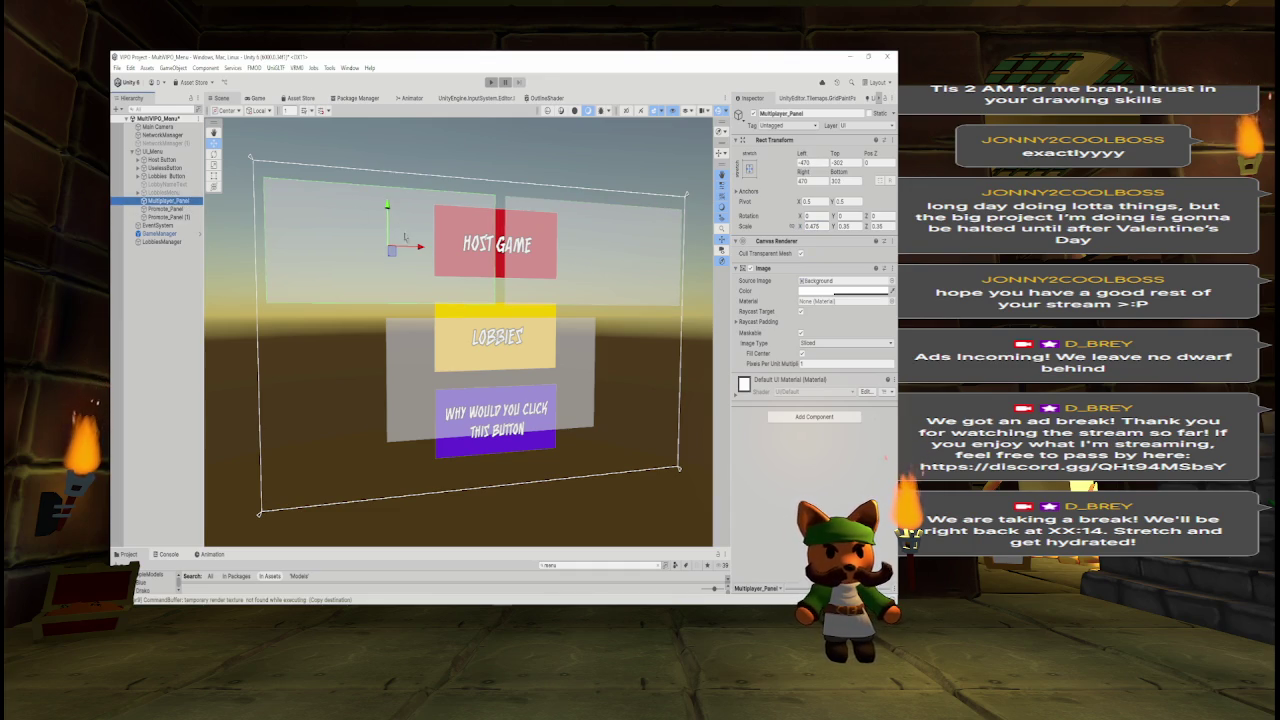
# Nudge the Multiplayer and Promote panels slightly to the left.
pyautogui.moveTo(421, 248); pyautogui.dragTo(417, 249)
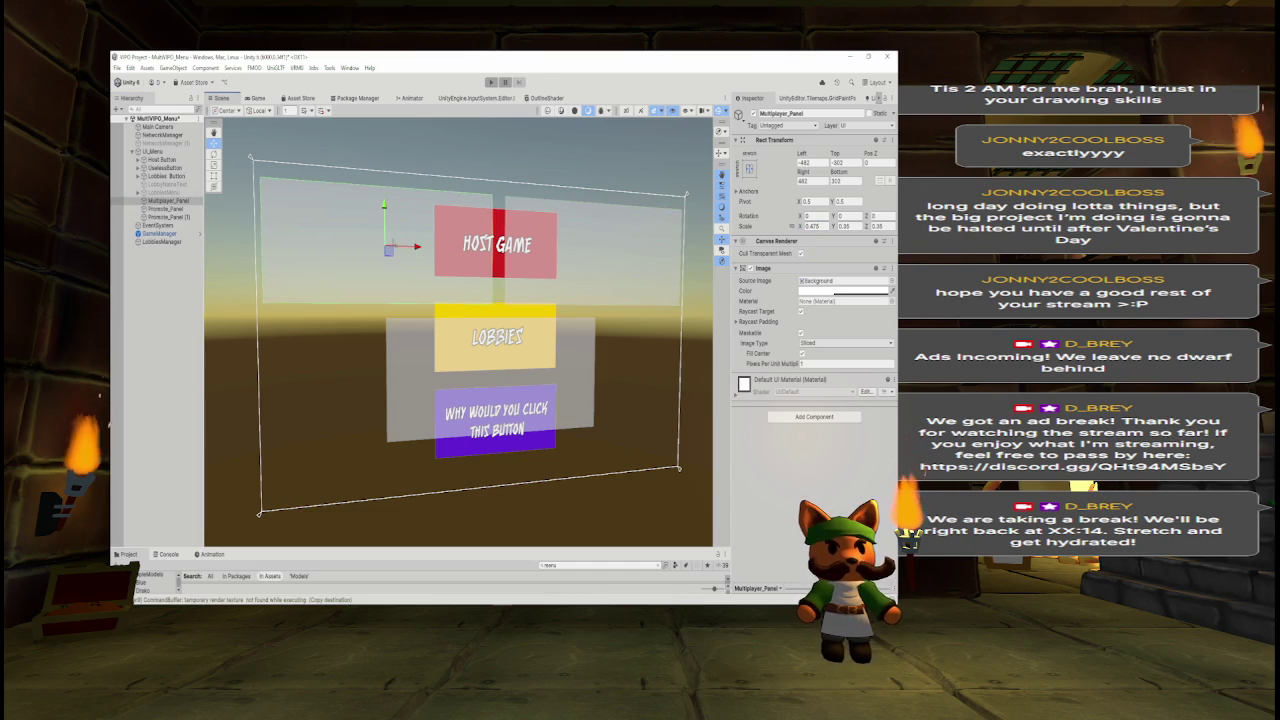
pyautogui.click(166, 209)
pyautogui.moveTo(610, 250); pyautogui.dragTo(604, 252)
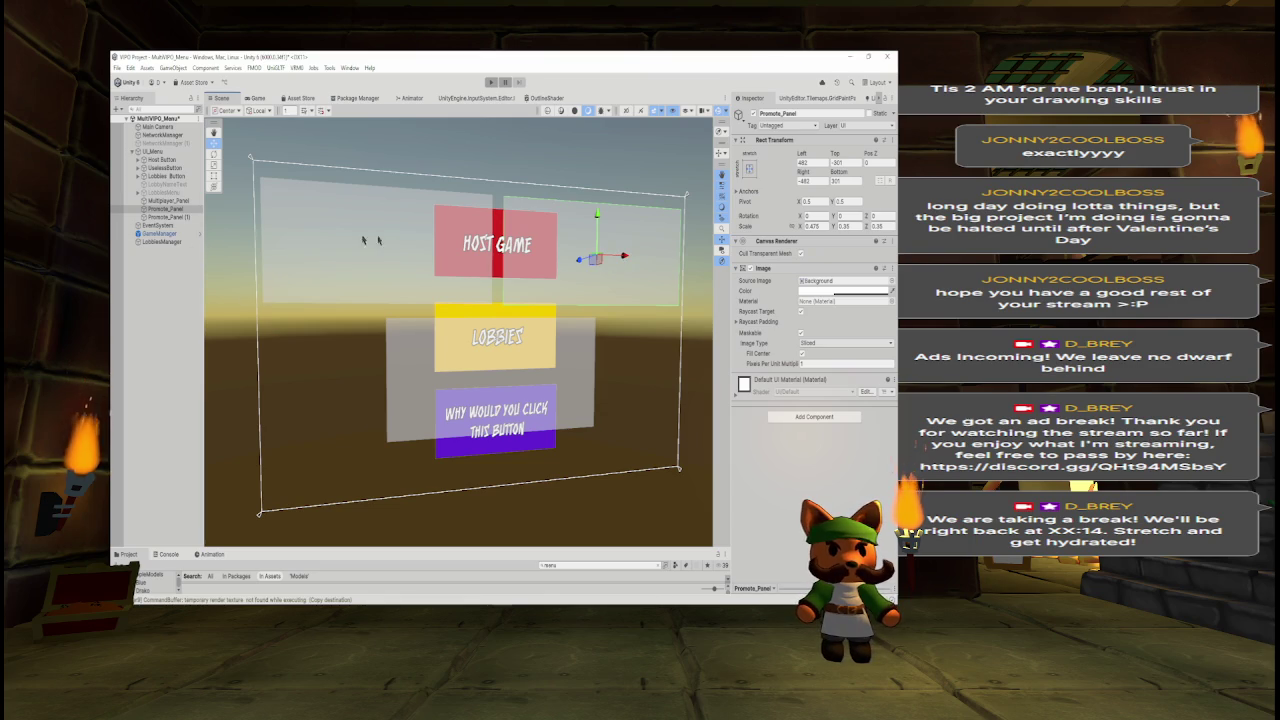
pyautogui.click(168, 209)
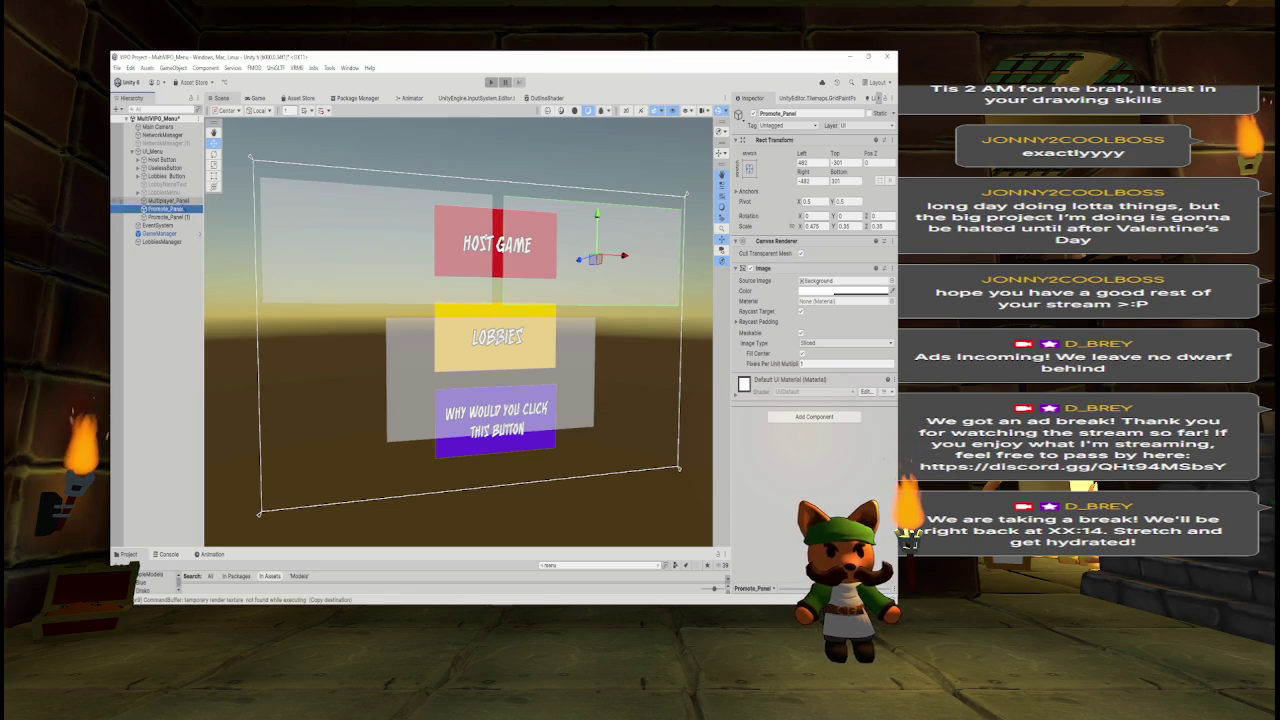
# Raise the grey Promote_Panel (1) behind Lobbies and preview in Game view.
pyautogui.click(168, 217)
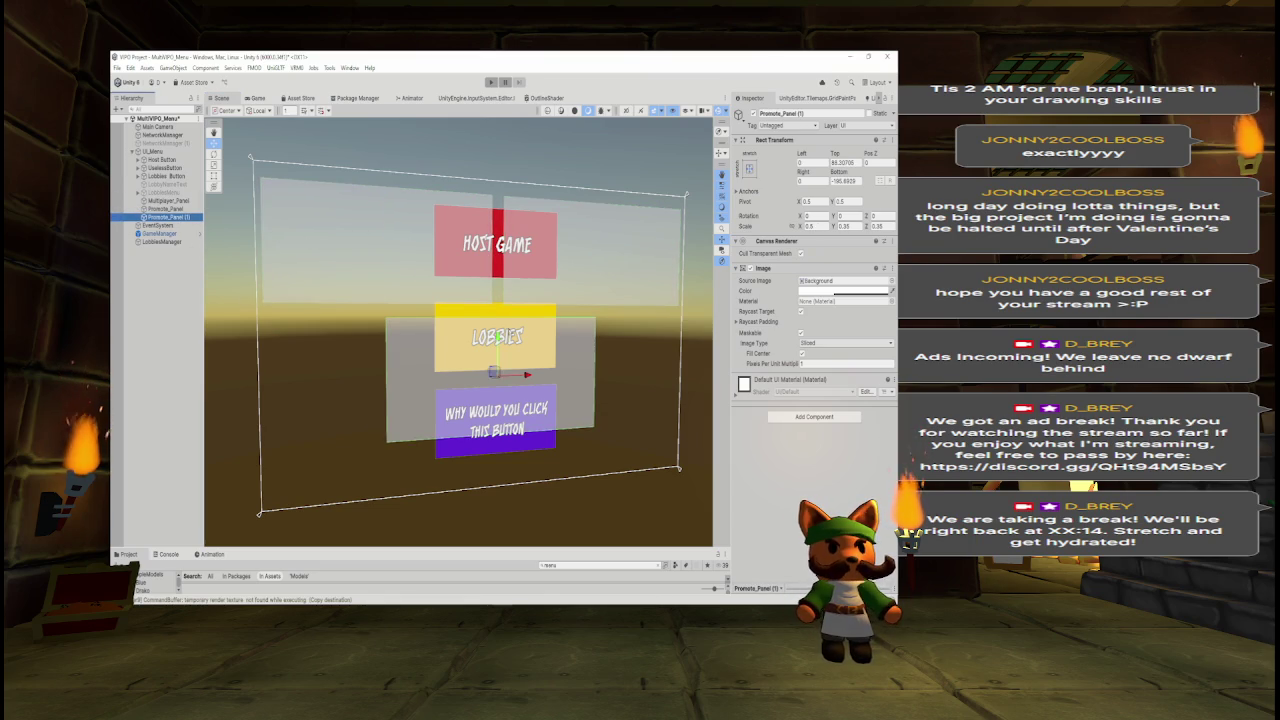
pyautogui.moveTo(527, 376); pyautogui.dragTo(527, 363)
pyautogui.click(265, 100)
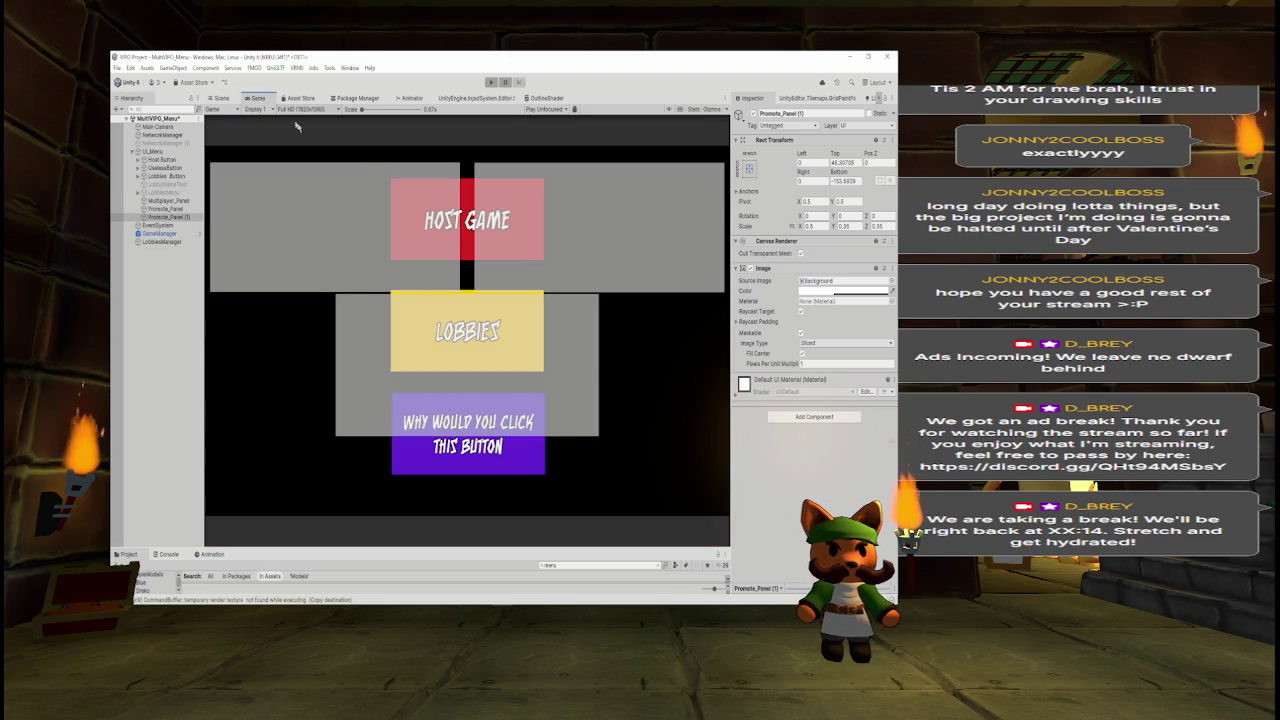
# Widen the Game view by narrowing the Hierarchy and Inspector panes.
pyautogui.moveTo(731, 330); pyautogui.dragTo(826, 330)
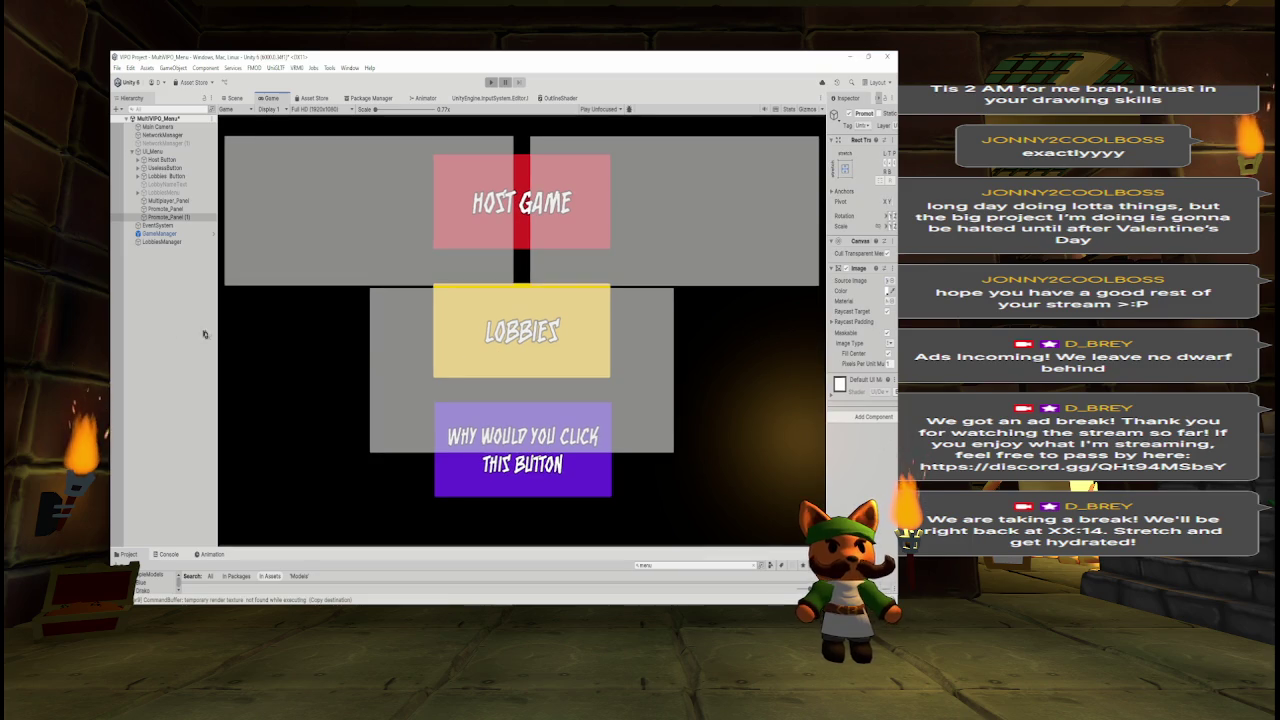
pyautogui.click(213, 333)
pyautogui.moveTo(213, 333); pyautogui.dragTo(185, 333)
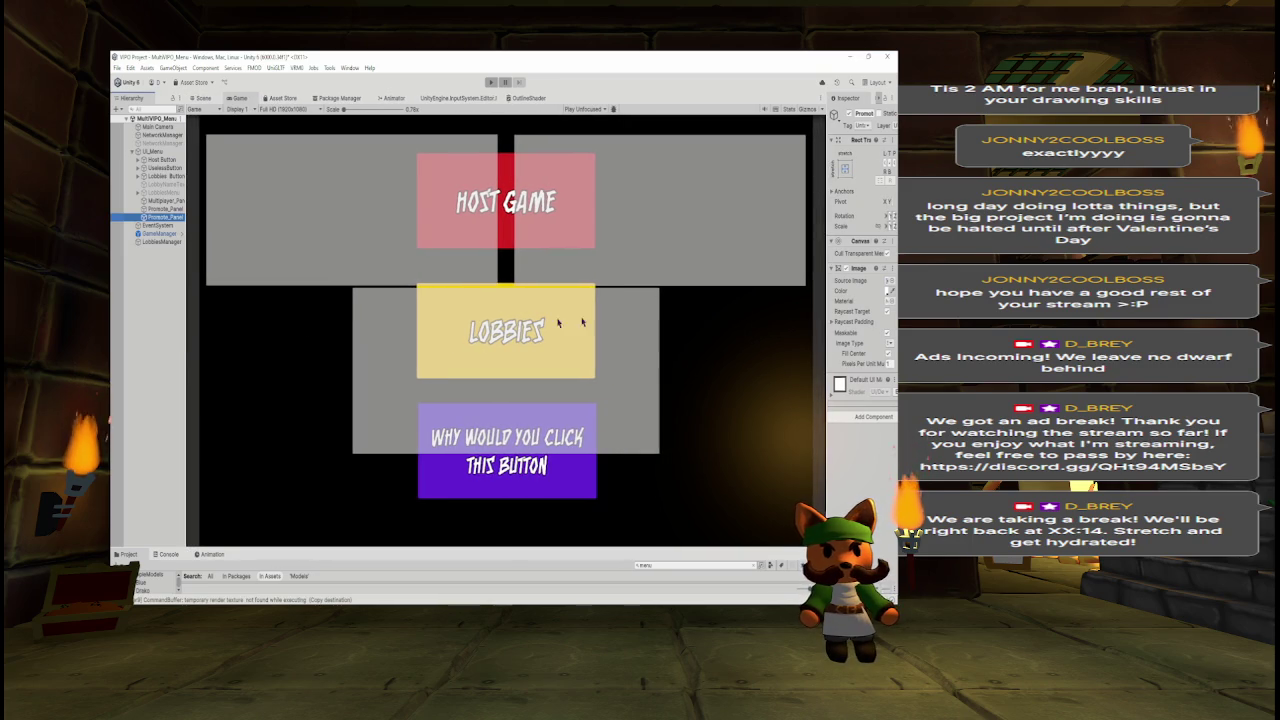
pyautogui.moveTo(826, 316); pyautogui.dragTo(812, 320)
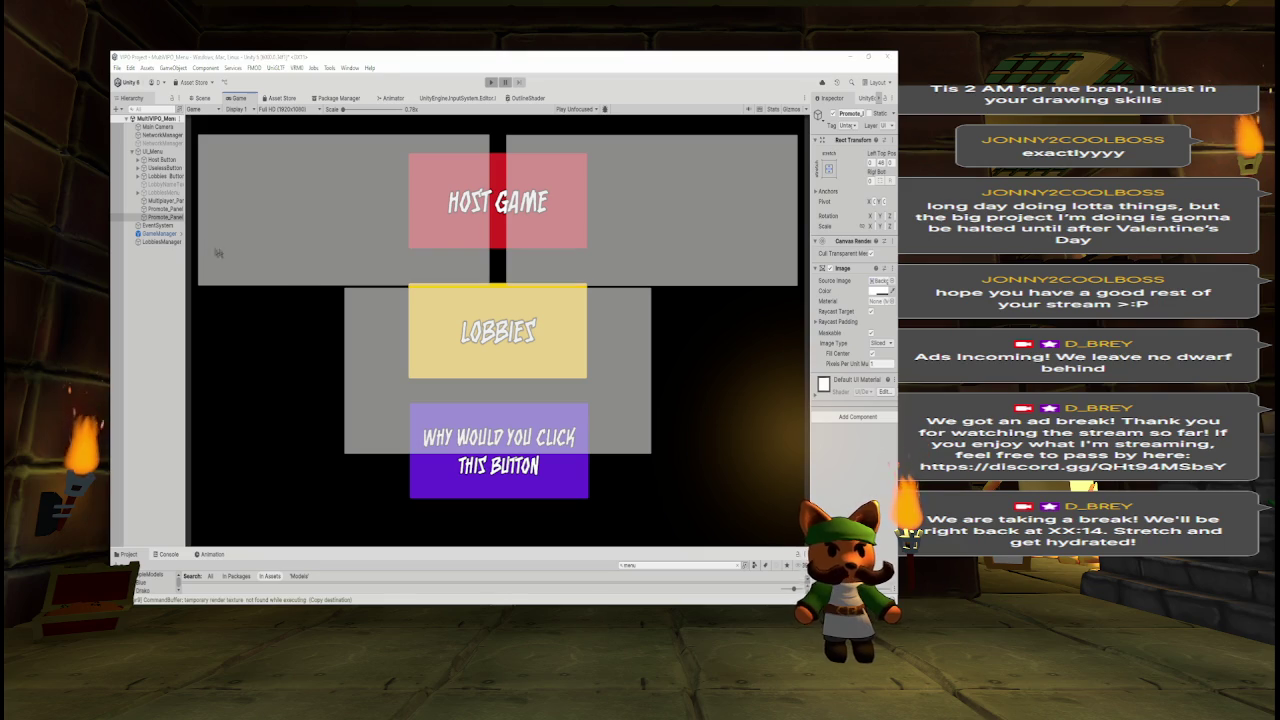
# Compare against the menu mockup sketch, then open UI_Menu's creation menu.
pyautogui.hotkey('alt', 'Tab')
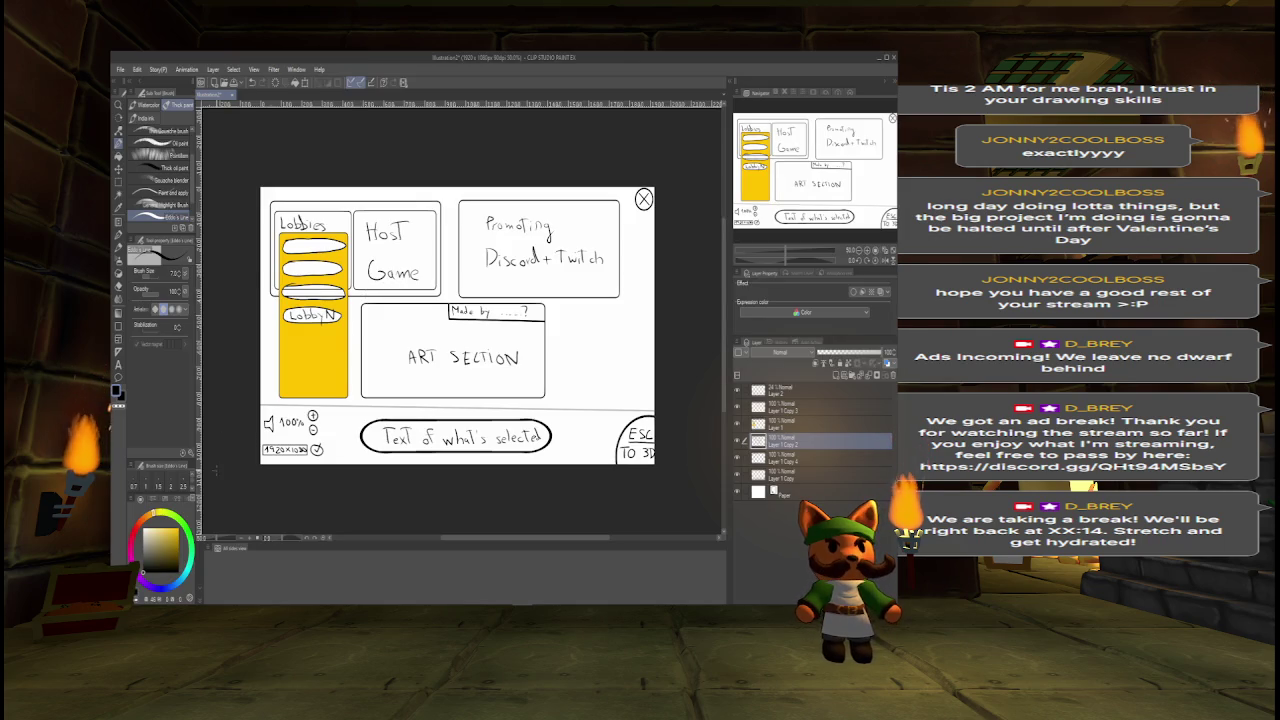
pyautogui.hotkey('alt', 'Tab')
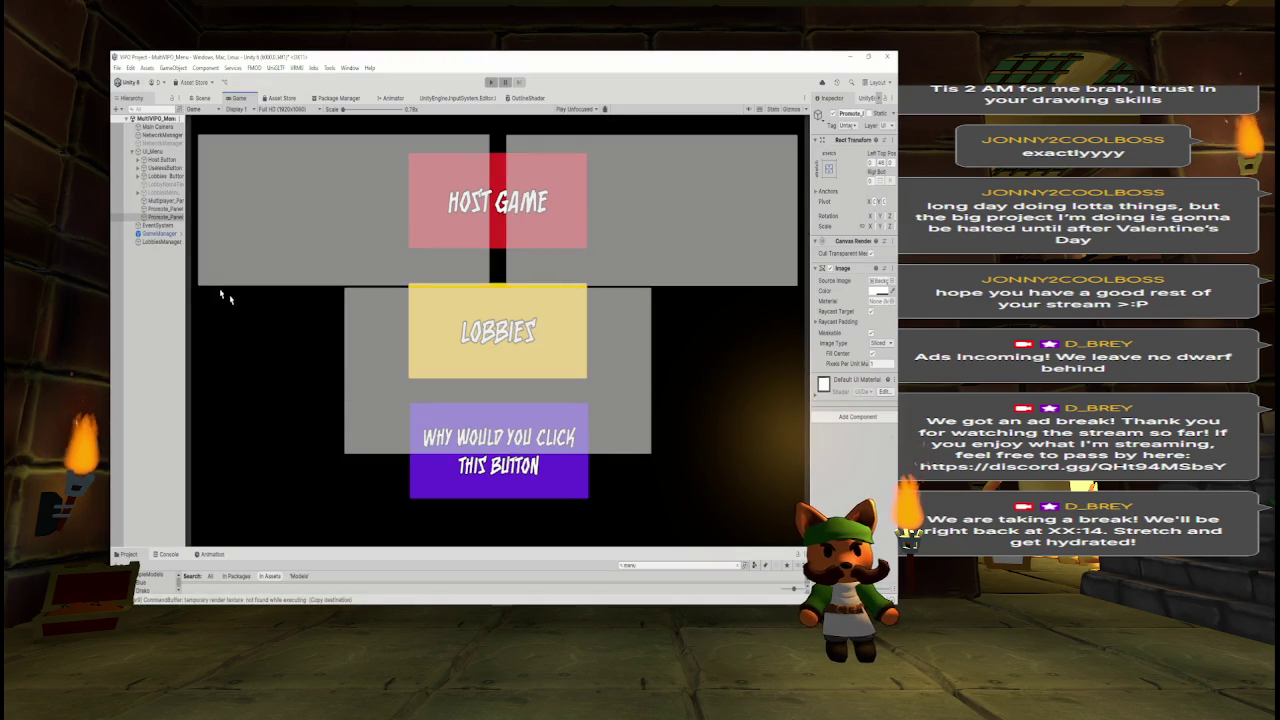
pyautogui.rightClick(155, 151)
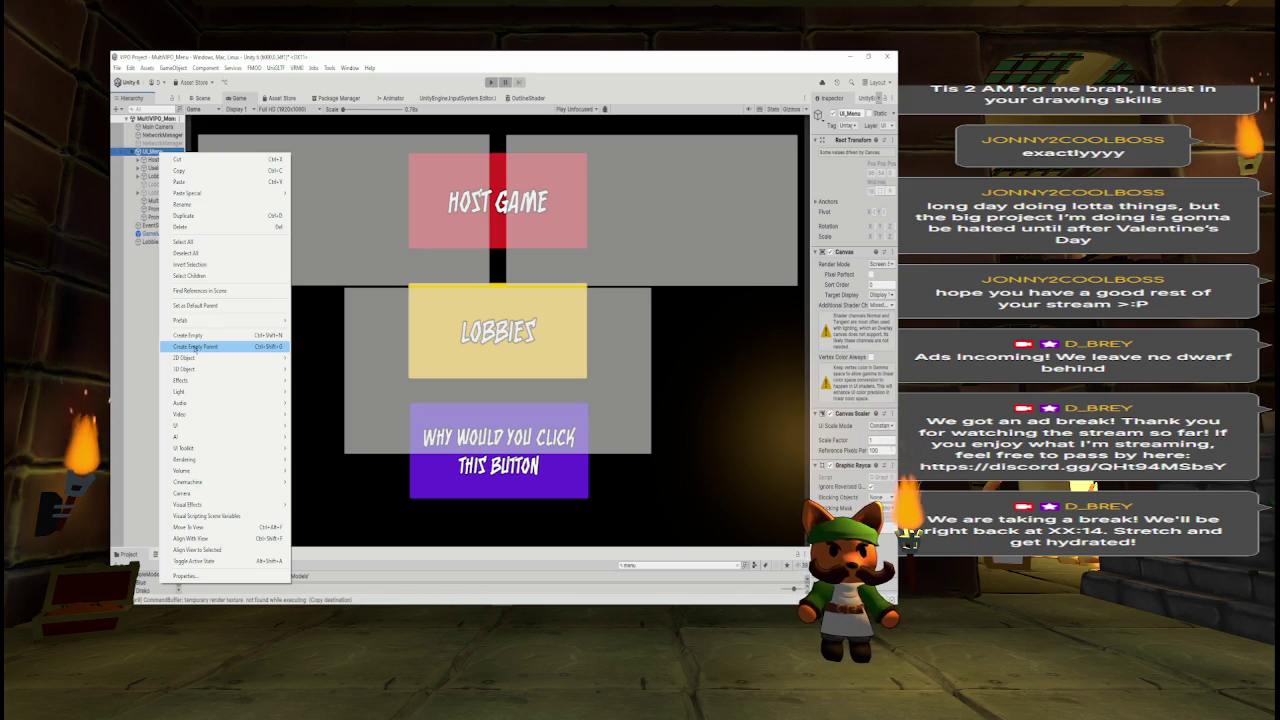
# Add a UI > Button - TextMeshPro under UI_Menu and widen the Inspector.
pyautogui.moveTo(200, 425)
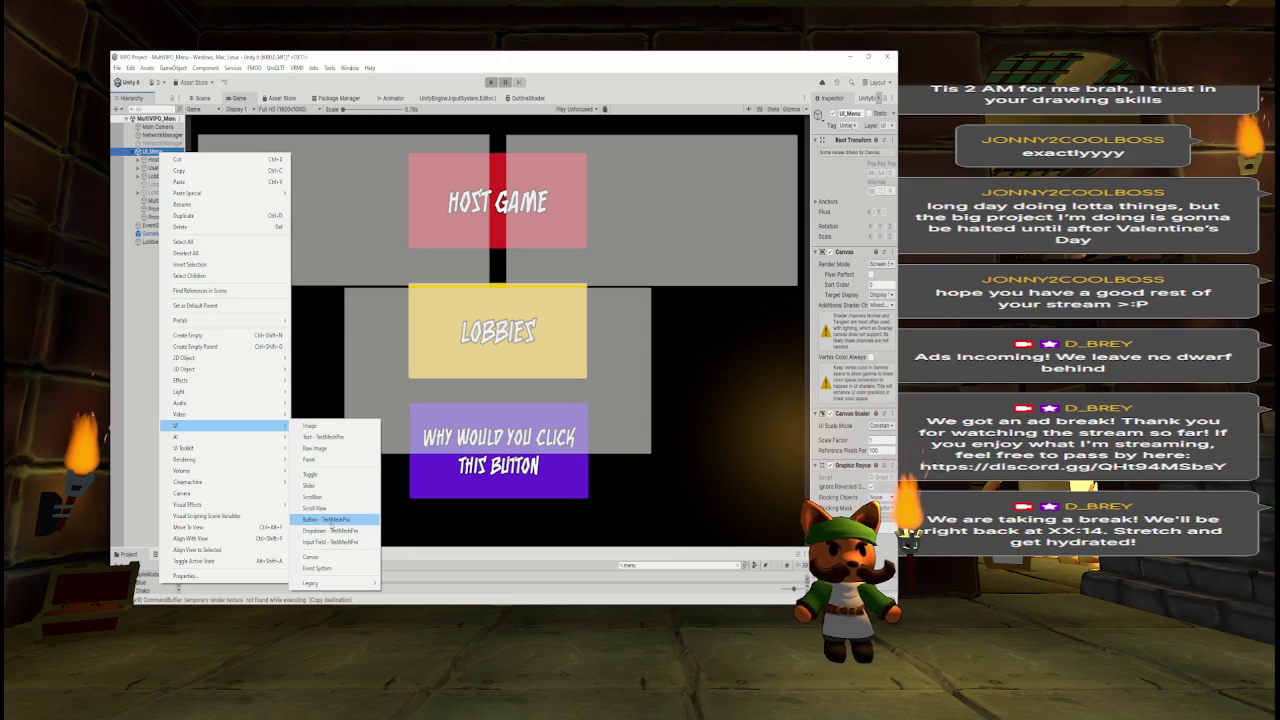
pyautogui.click(328, 520)
pyautogui.moveTo(812, 381); pyautogui.dragTo(752, 397)
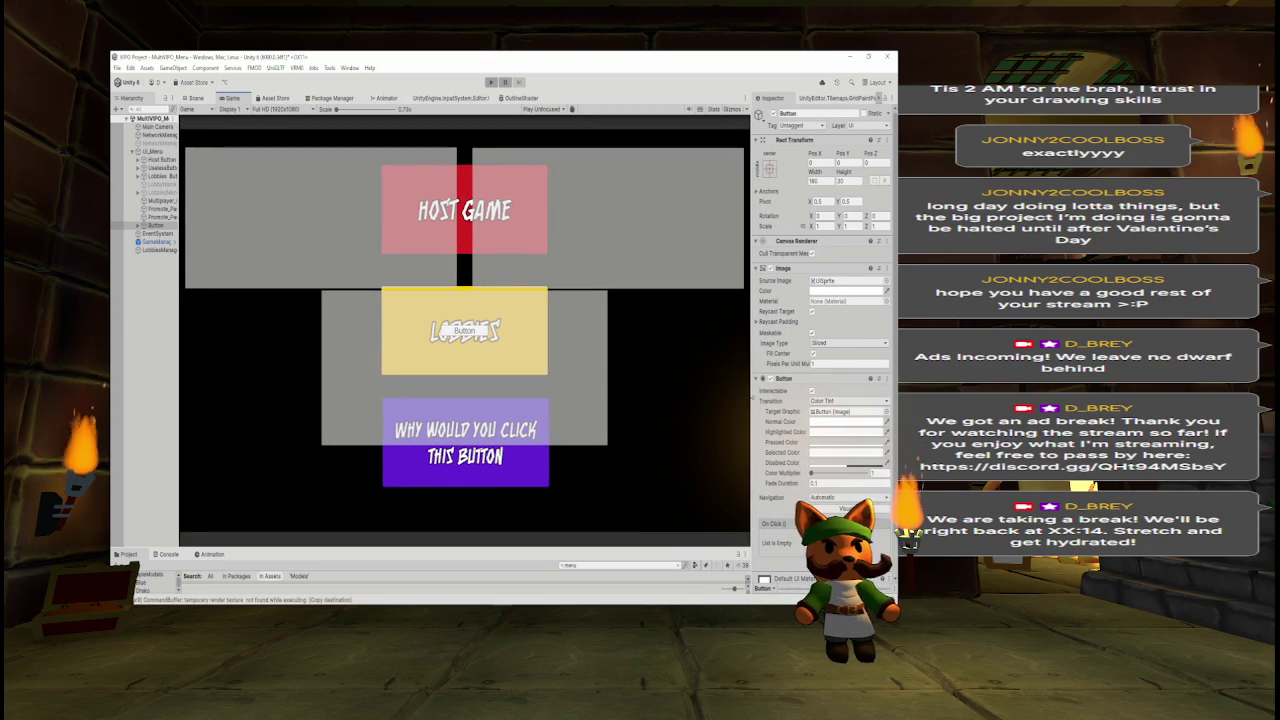
# Move the new button toward the bottom-right corner and check it in Game view.
pyautogui.click(821, 413)
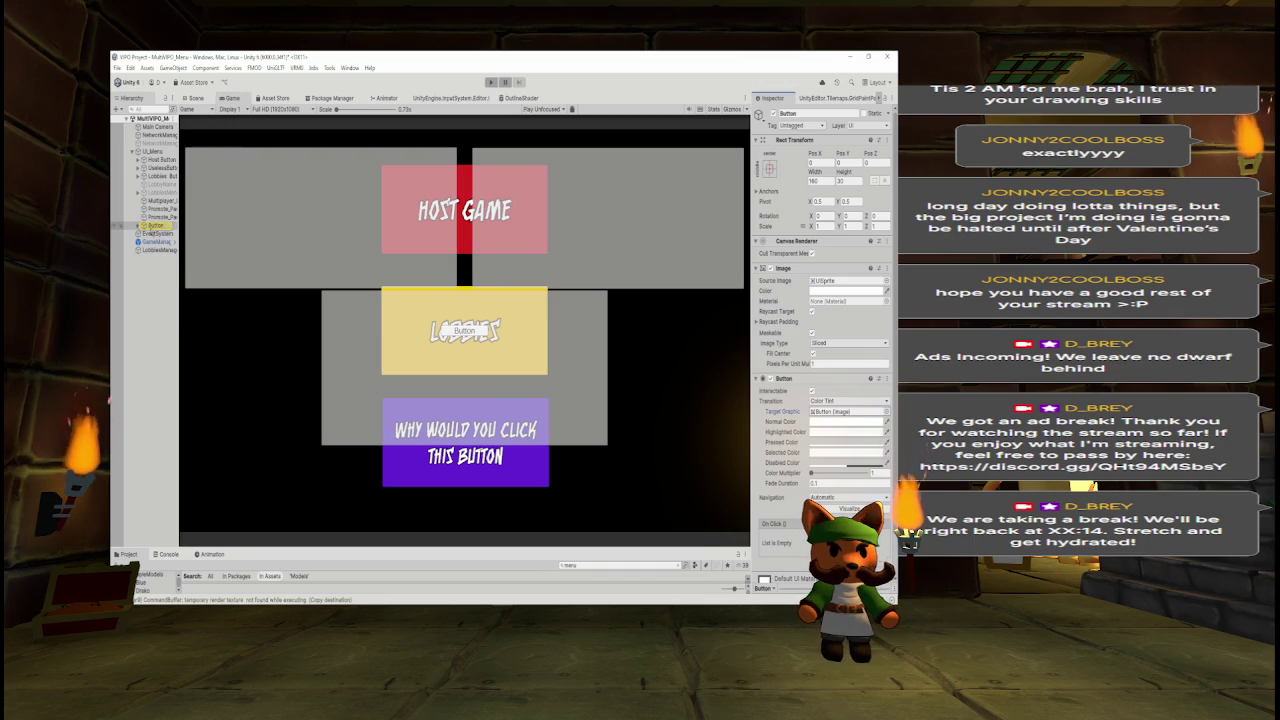
pyautogui.click(195, 98)
pyautogui.moveTo(494, 335); pyautogui.dragTo(662, 461)
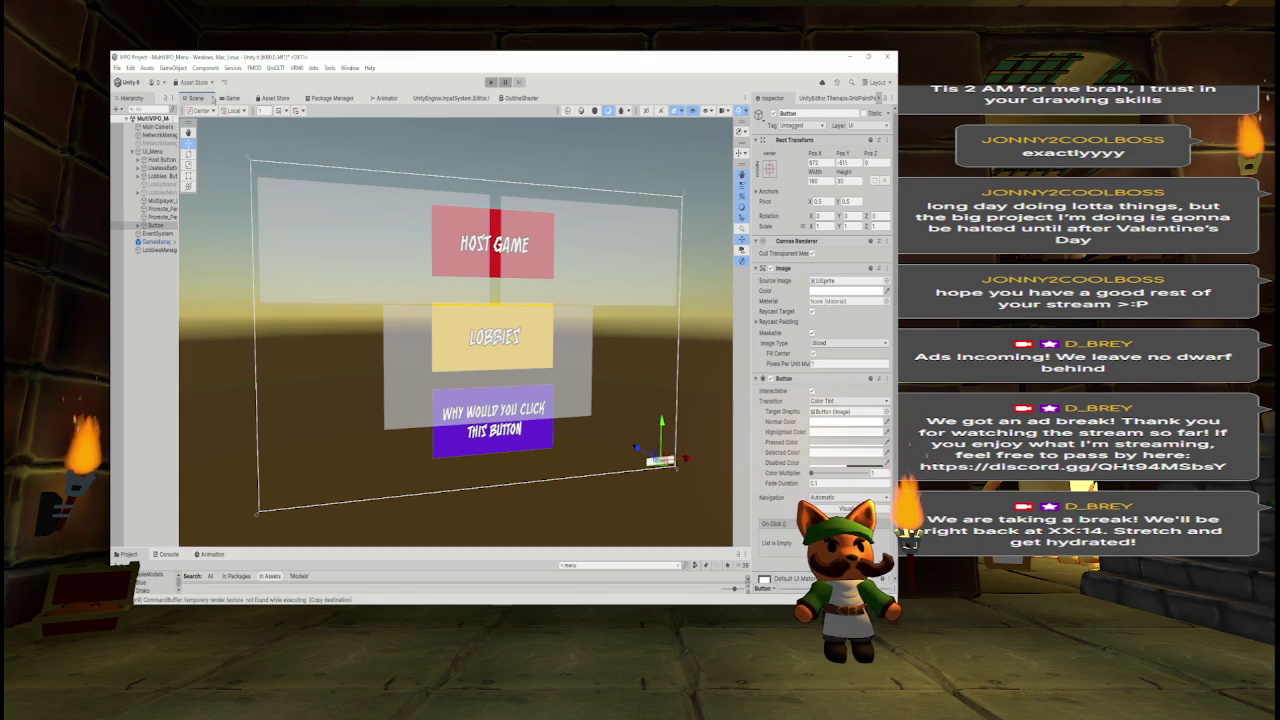
pyautogui.click(229, 98)
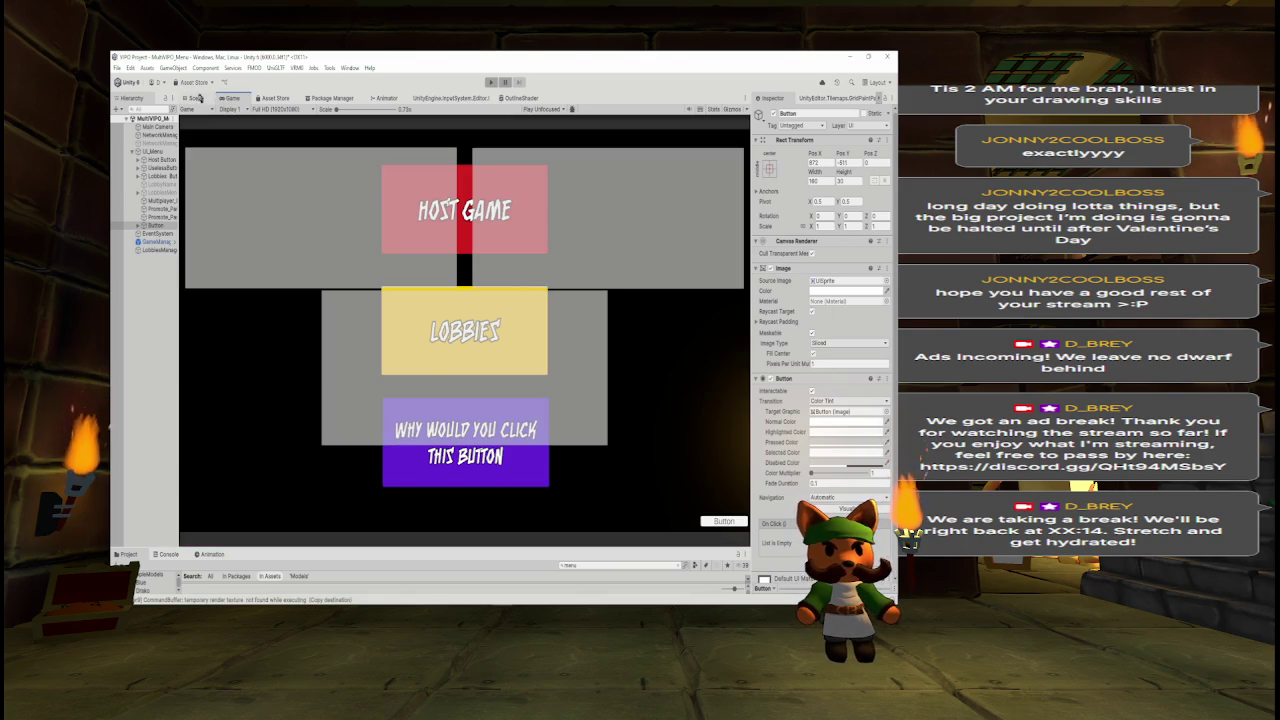
pyautogui.click(196, 98)
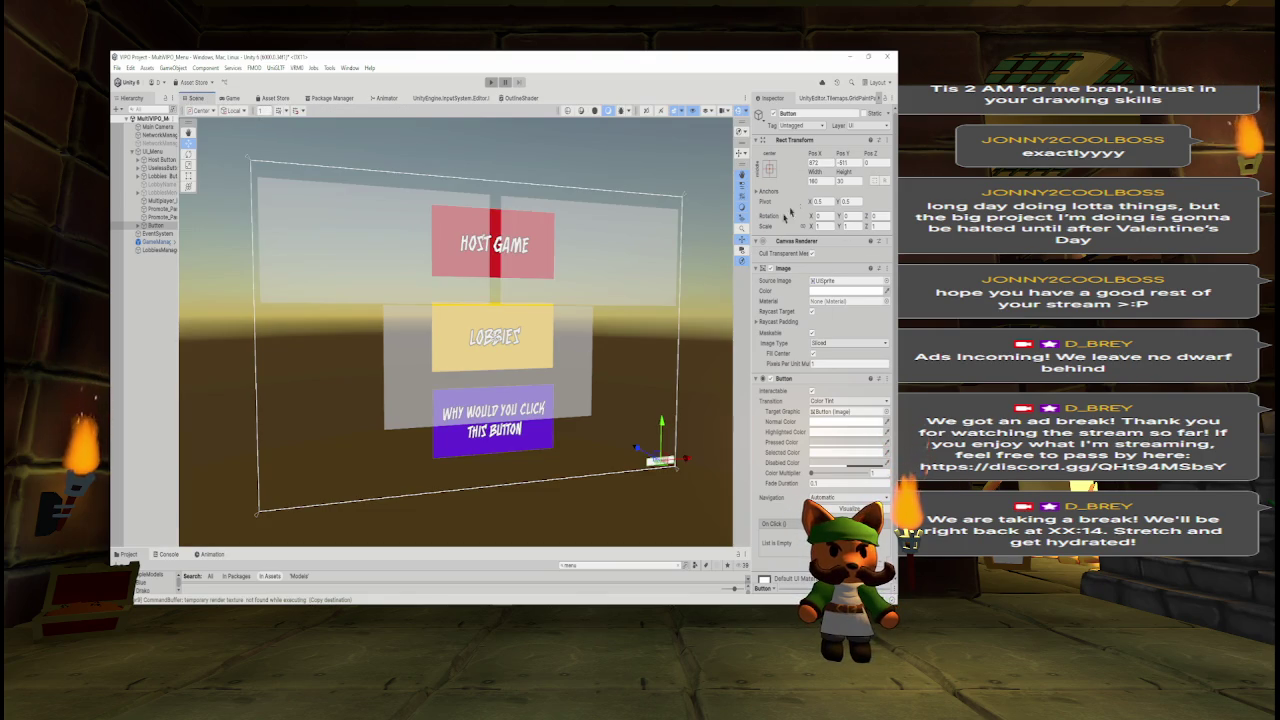
# Enlarge the button with the Rect tool and nudge it into the corner.
pyautogui.click(188, 176)
pyautogui.moveTo(646, 456); pyautogui.dragTo(634, 448)
pyautogui.click(225, 99)
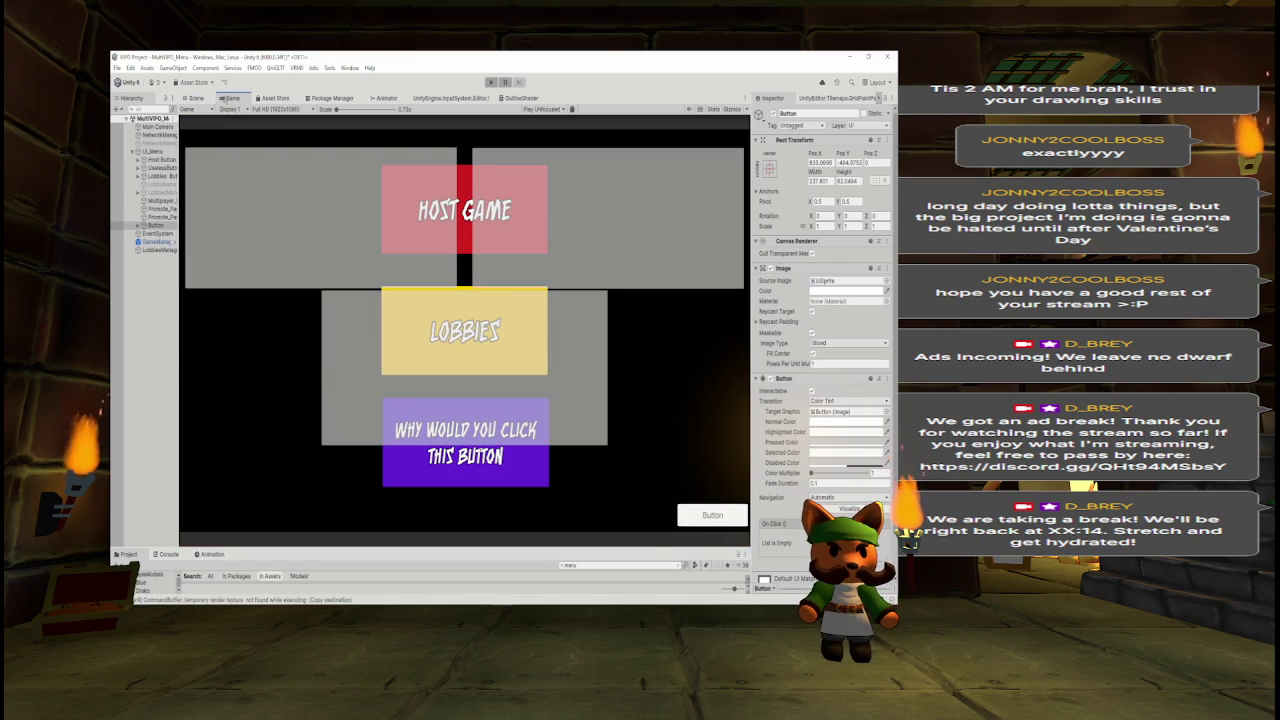
pyautogui.click(199, 99)
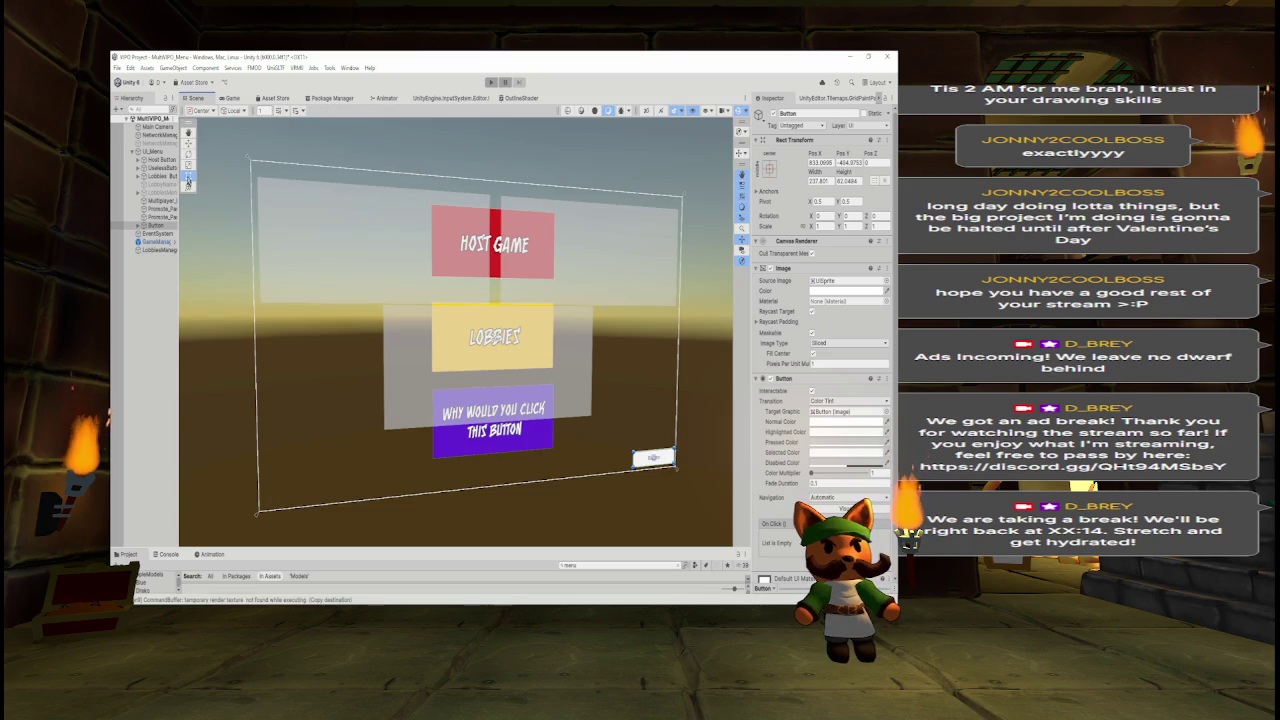
pyautogui.click(187, 143)
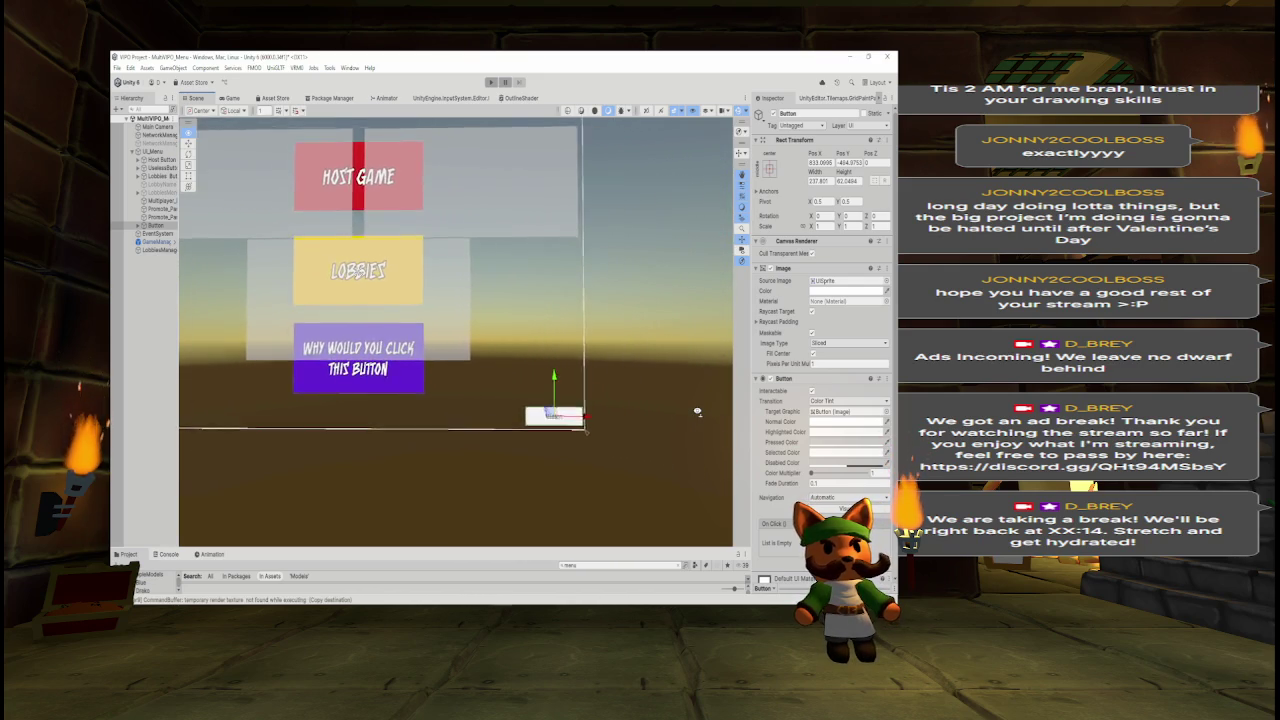
pyautogui.moveTo(525, 403); pyautogui.dragTo(528, 408)
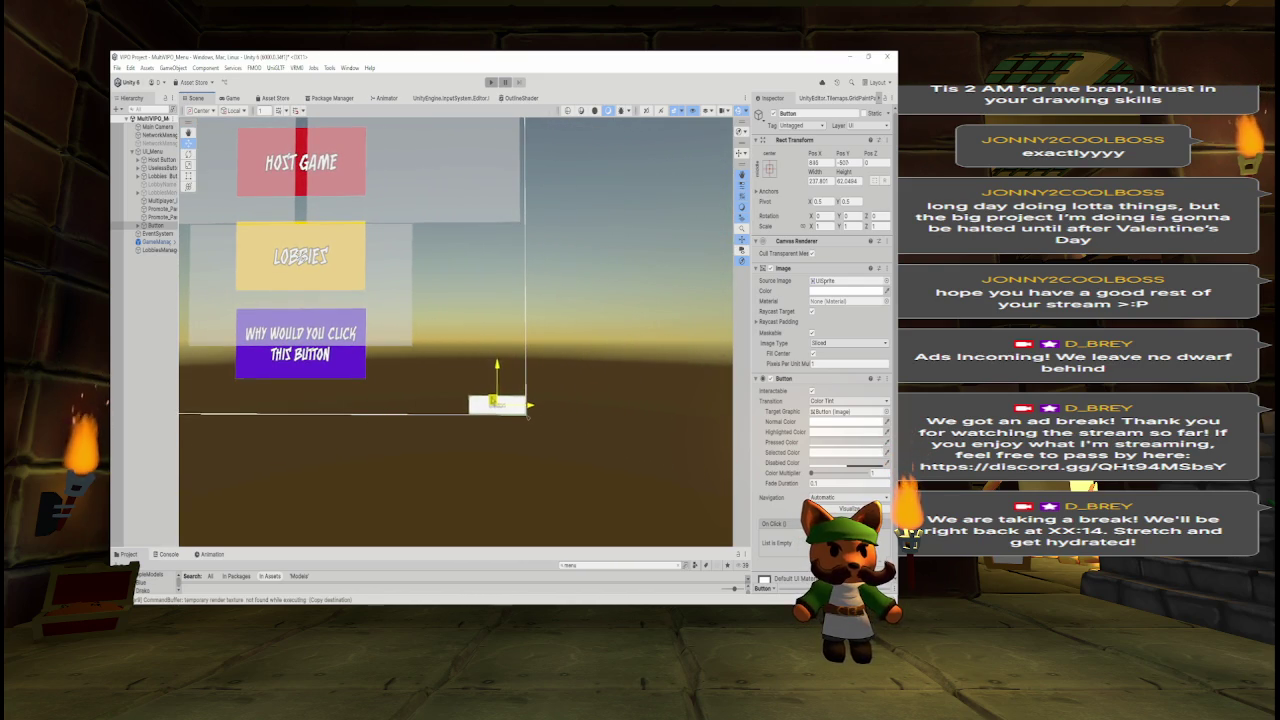
# Change the button's Text (TMP) label from 'Button' to 'Back to 3D'.
pyautogui.click(137, 225)
pyautogui.click(160, 233)
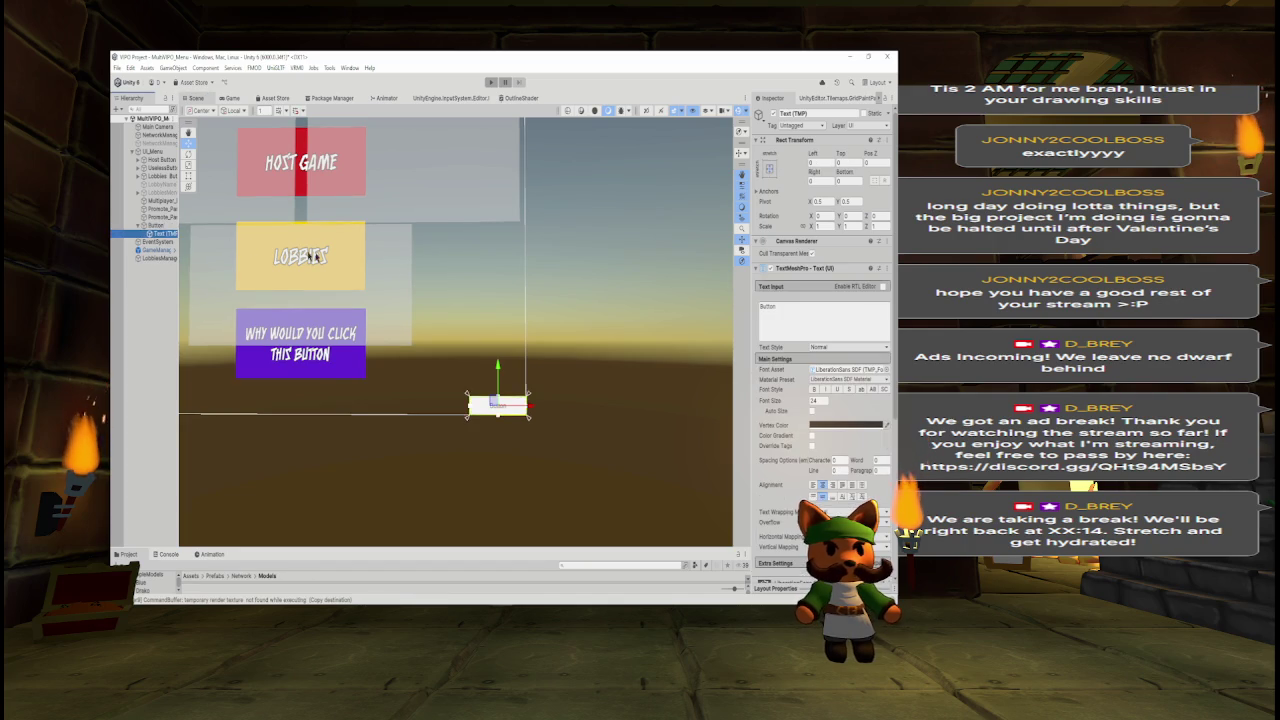
pyautogui.click(830, 302)
pyautogui.write('Qu')
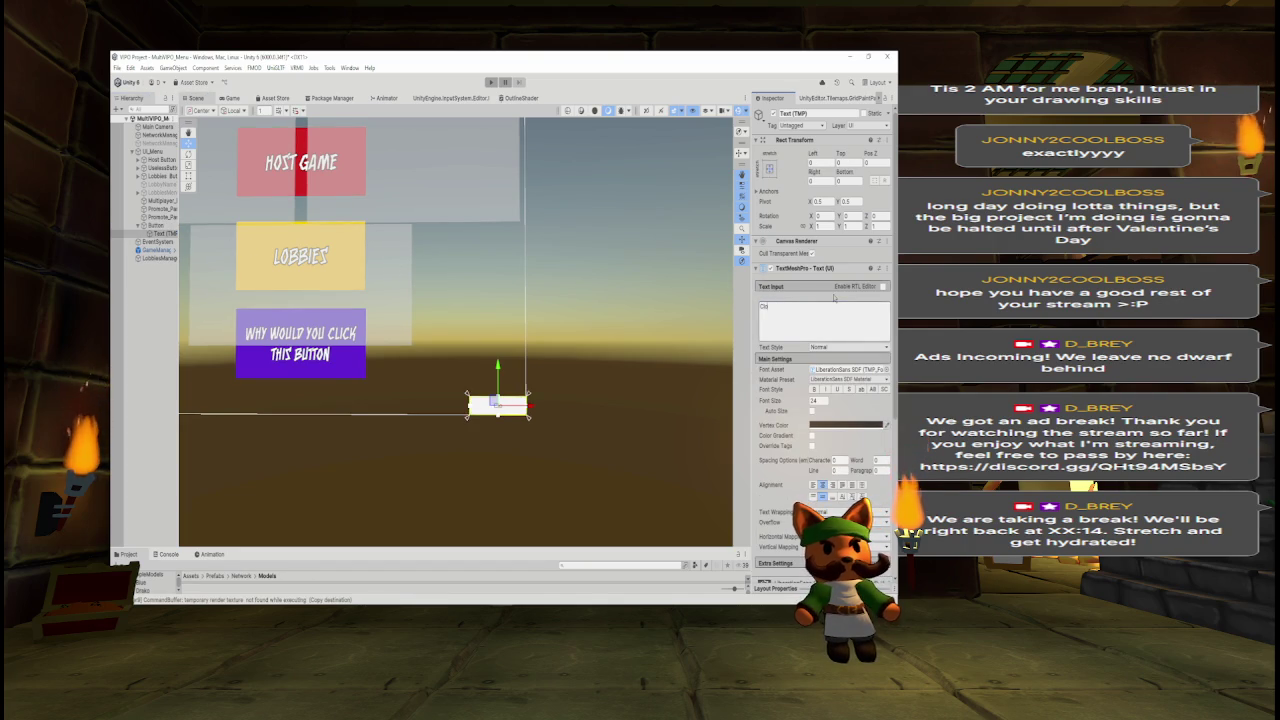
pyautogui.write('Chat')
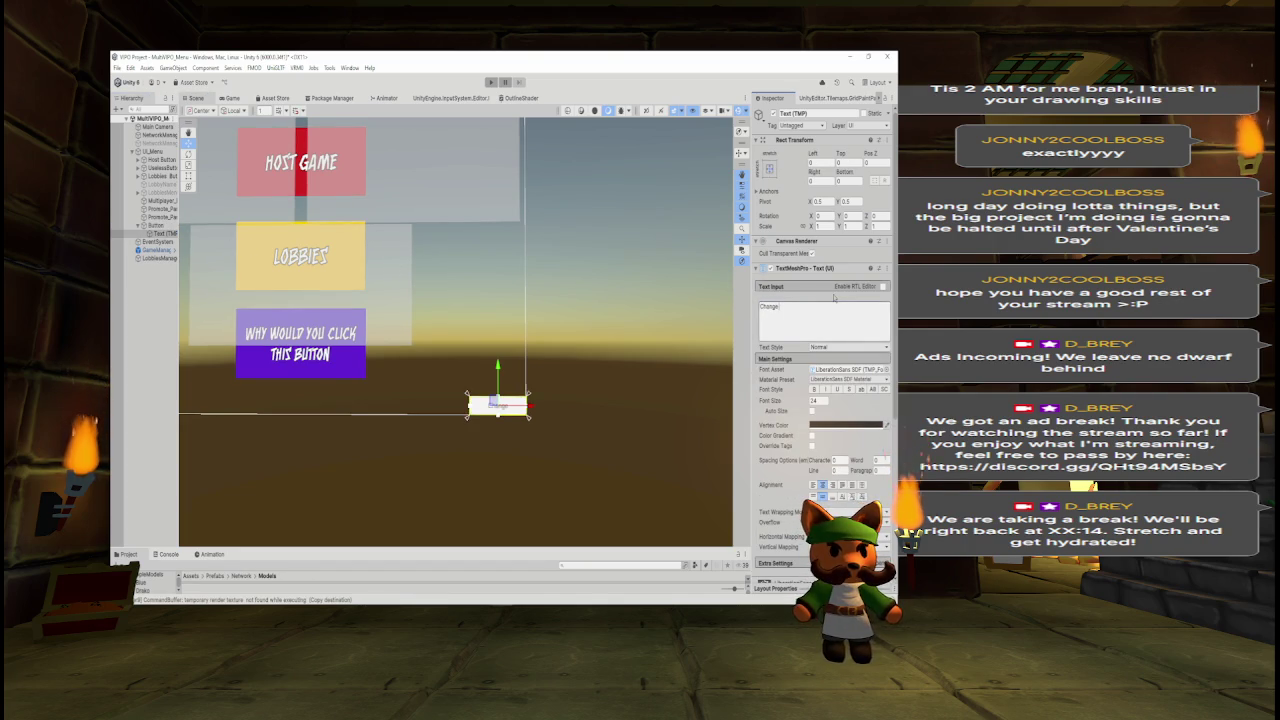
pyautogui.press('BackSpace')
pyautogui.press('BackSpace')
pyautogui.press('BackSpace')
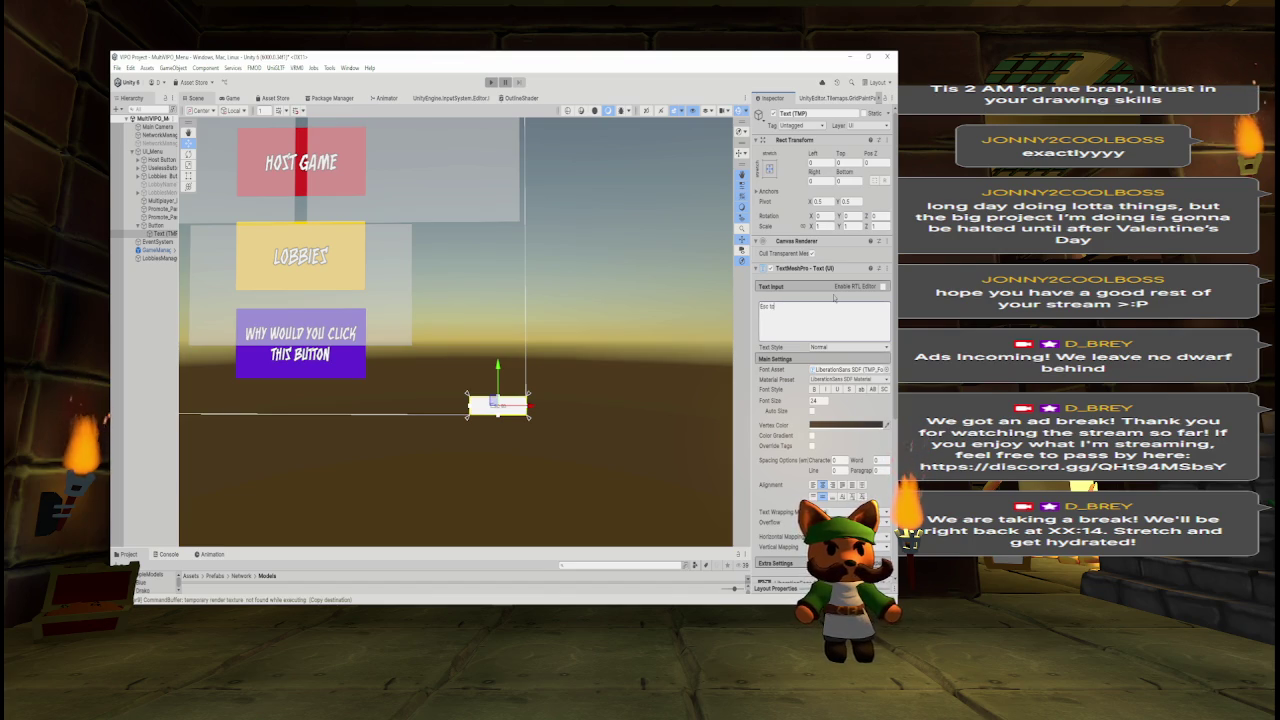
pyautogui.write('B')
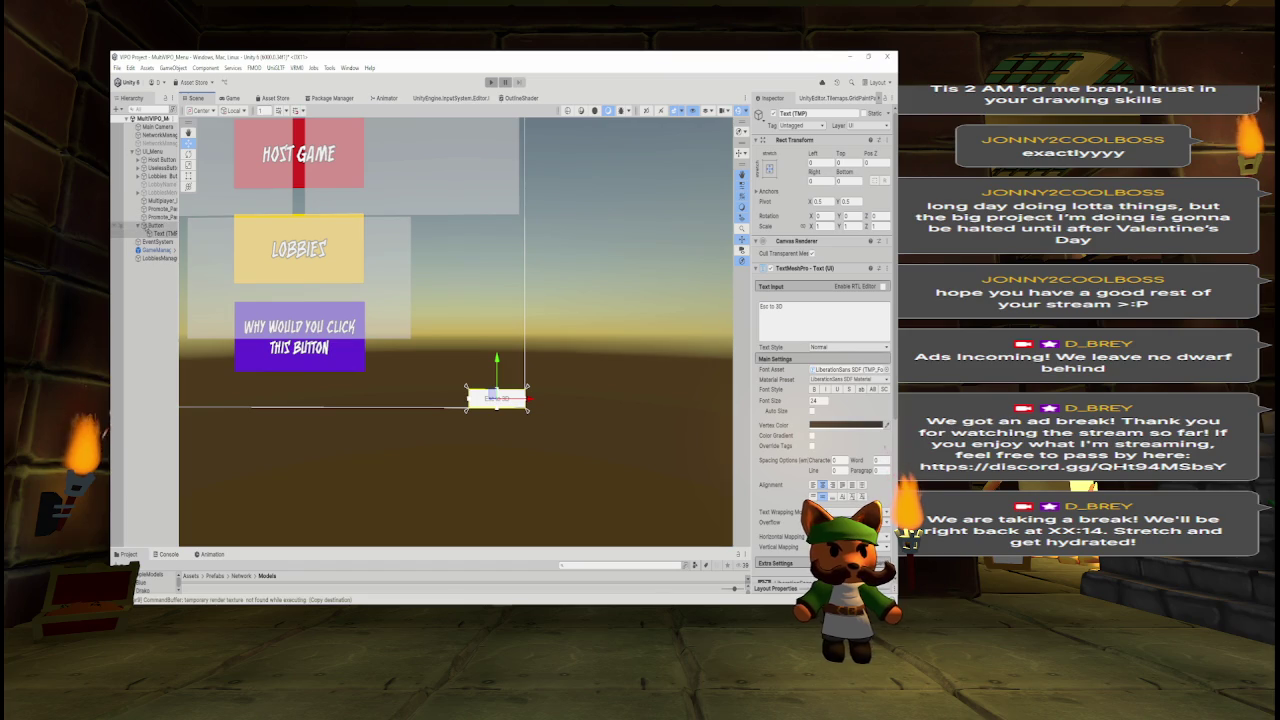
# Select the Button object and start renaming it.
pyautogui.click(137, 225)
pyautogui.click(152, 226)
pyautogui.click(795, 113)
pyautogui.write('BackToS')
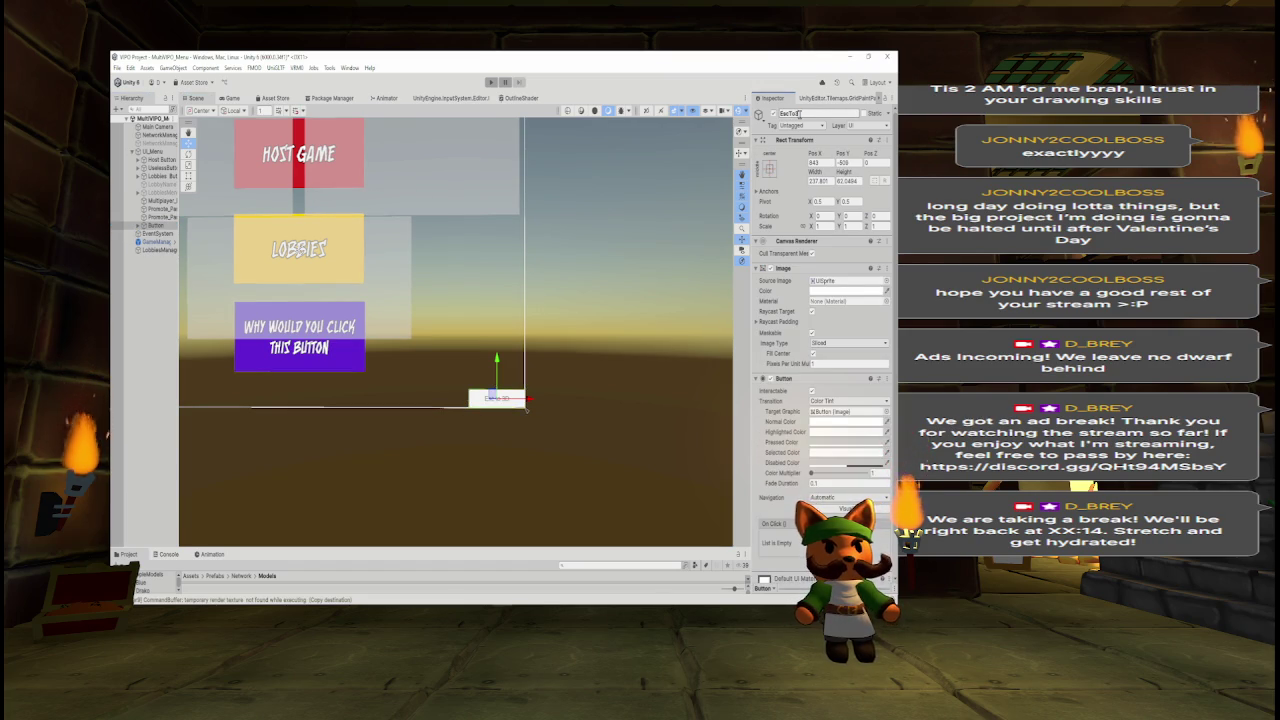
# Rename the button to EscTo3D Button in the Inspector.
pyautogui.write('B')
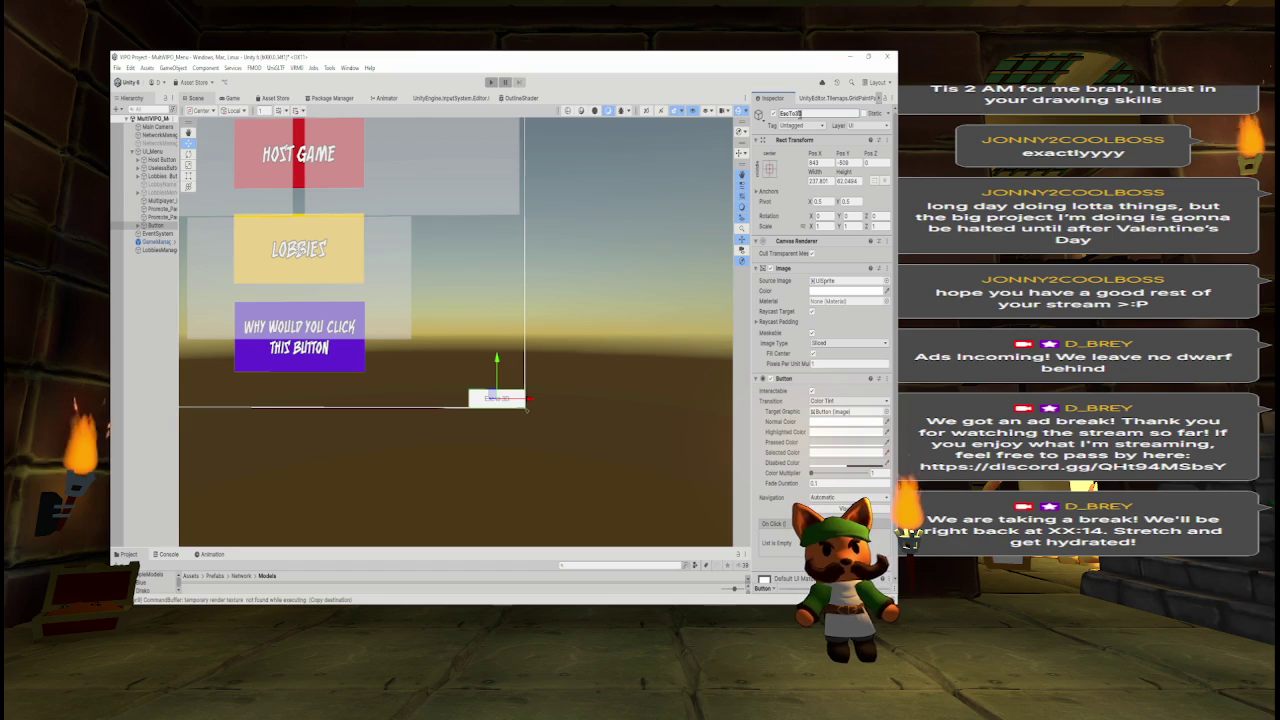
pyautogui.press('Return')
pyautogui.moveTo(596, 244); pyautogui.dragTo(537, 234)
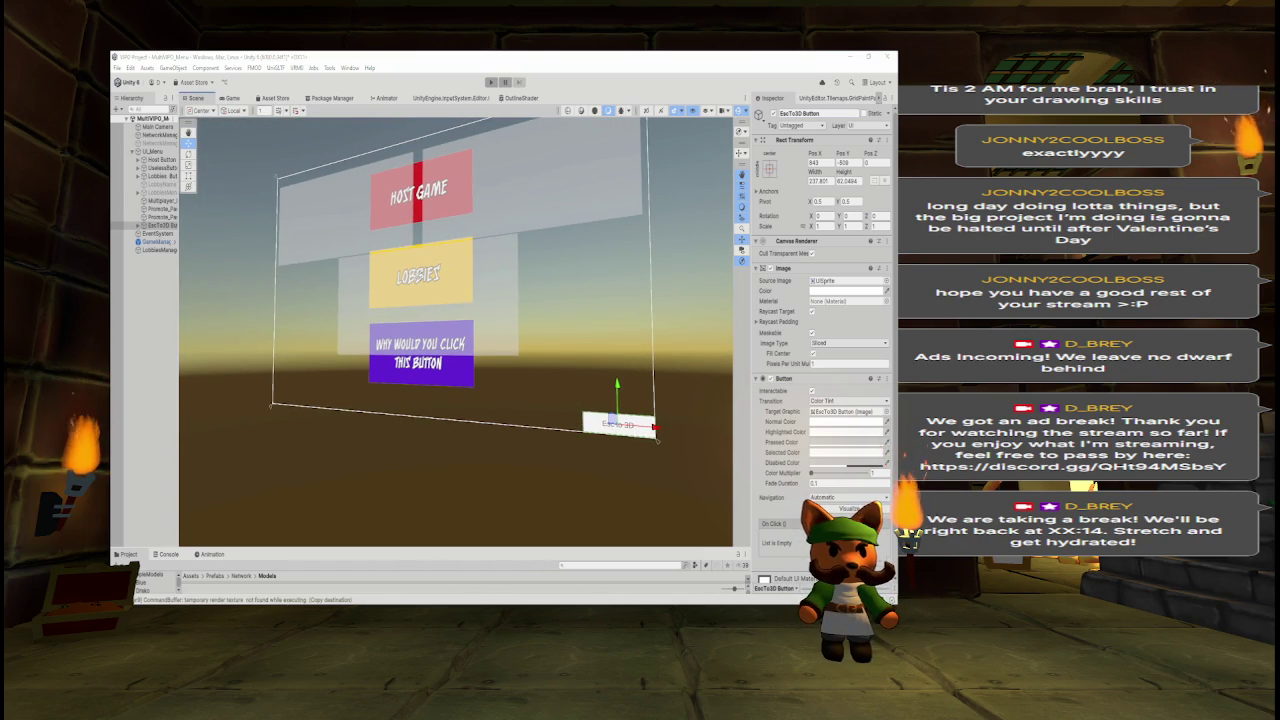
pyautogui.hotkey('alt', 'Tab')
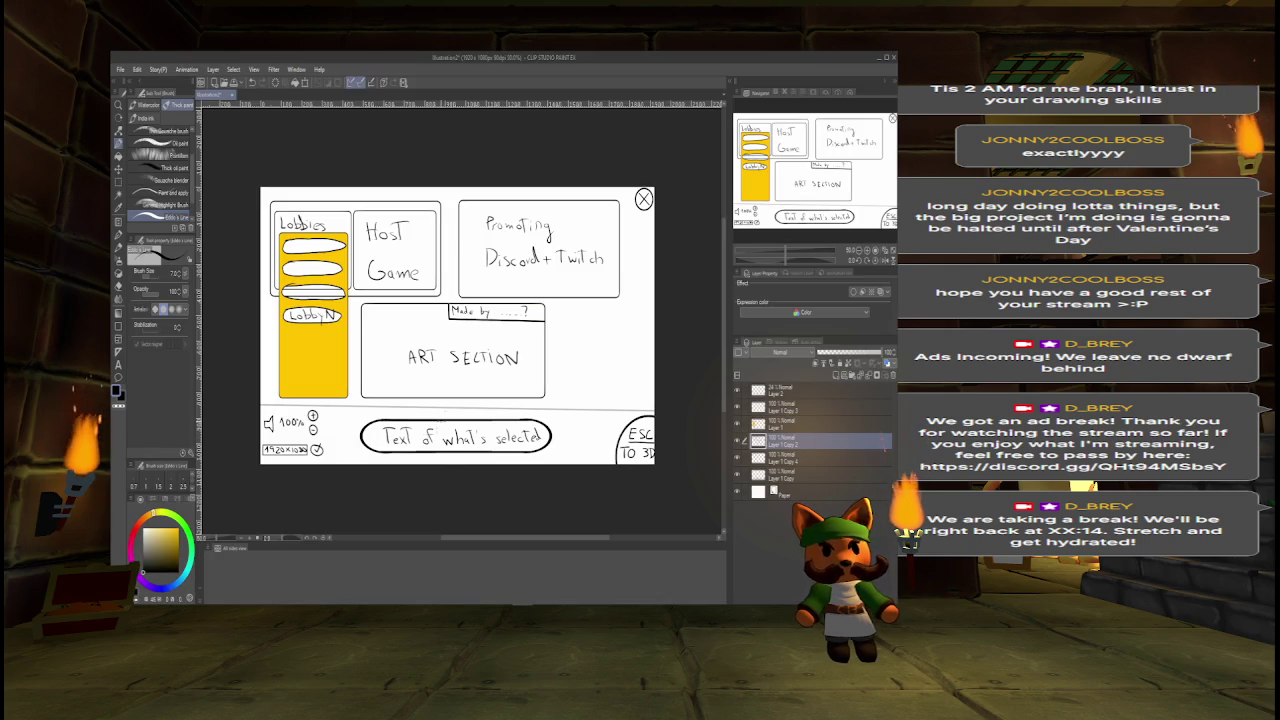
pyautogui.hotkey('alt', 'Tab')
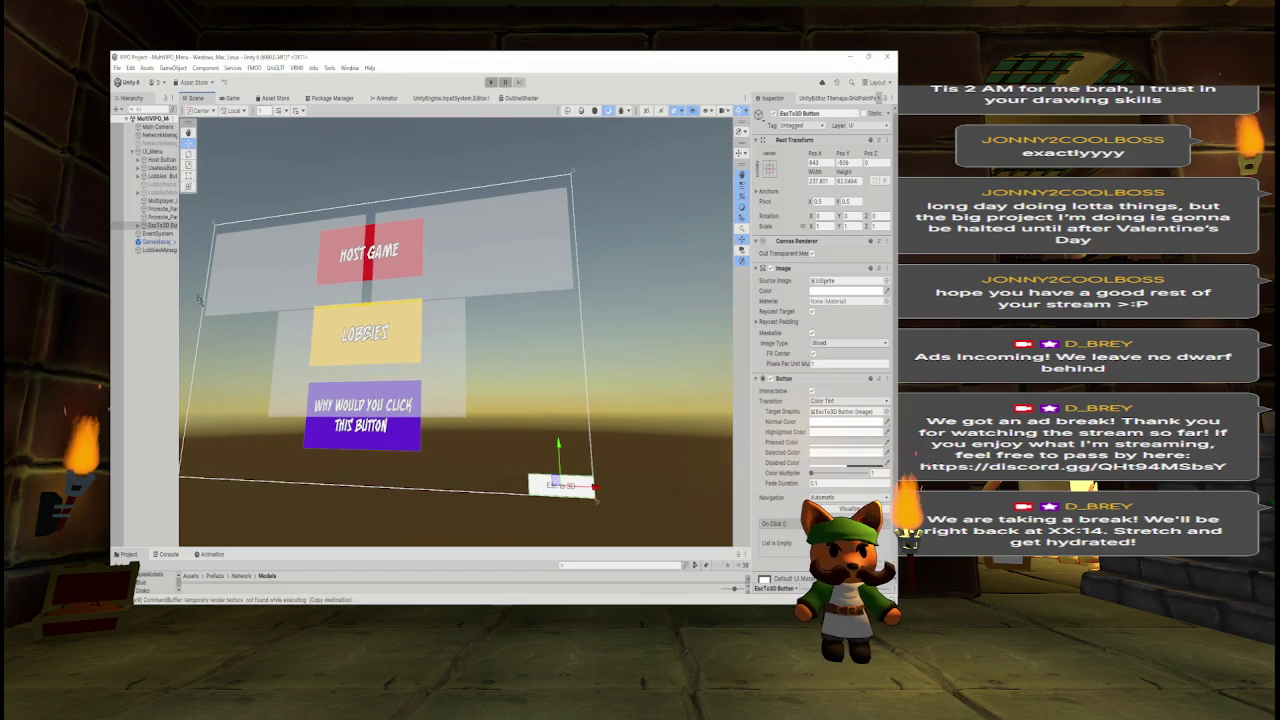
# Duplicate EscTo3D Button and move the copy up to the canvas's top edge.
pyautogui.hotkey('ctrl', 'd')
pyautogui.moveTo(559, 455)
pyautogui.mouseDown()
pyautogui.moveTo(542, 157)
pyautogui.moveTo(571, 148)
pyautogui.mouseUp()
pyautogui.click(805, 112)
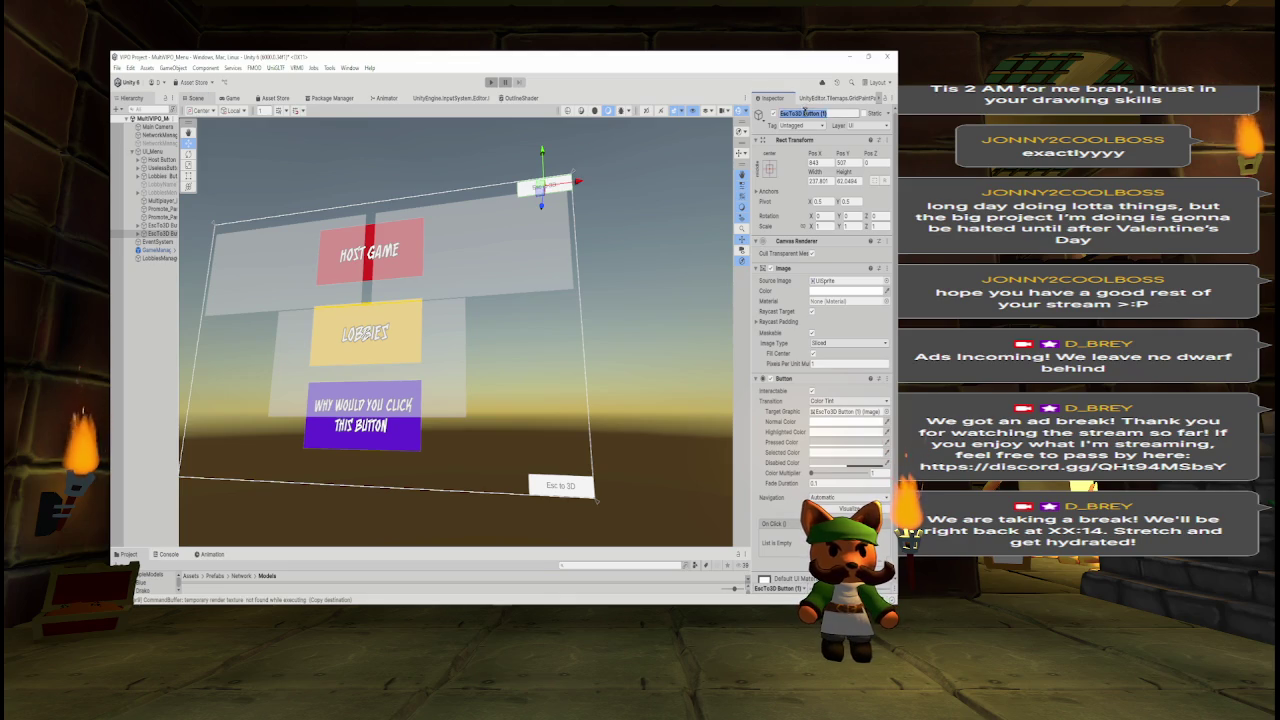
# Rename the copy to CloseButton and select its Text (TMP) label child.
pyautogui.write('CloseButton')
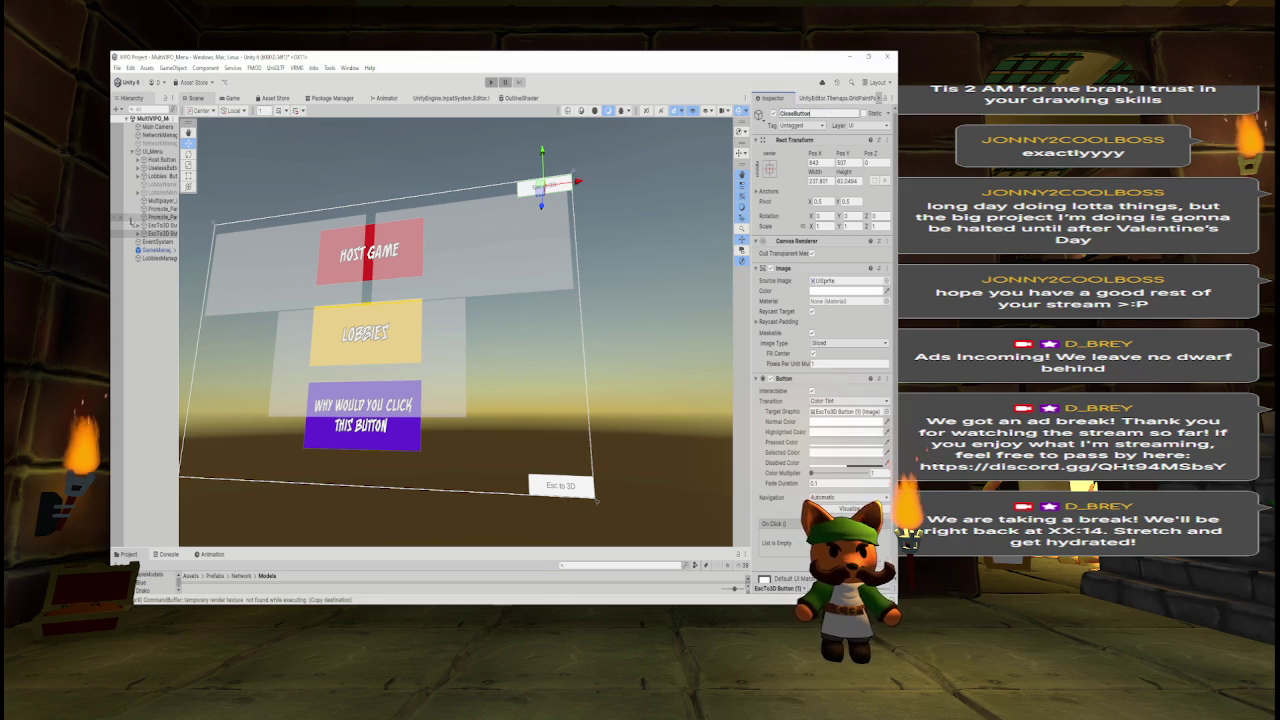
pyautogui.click(137, 233)
pyautogui.click(160, 241)
# Change the CloseButton label text from Esc to 3D to X.
pyautogui.click(825, 312)
pyautogui.hotkey('ctrl', 'a')
pyautogui.write('X')
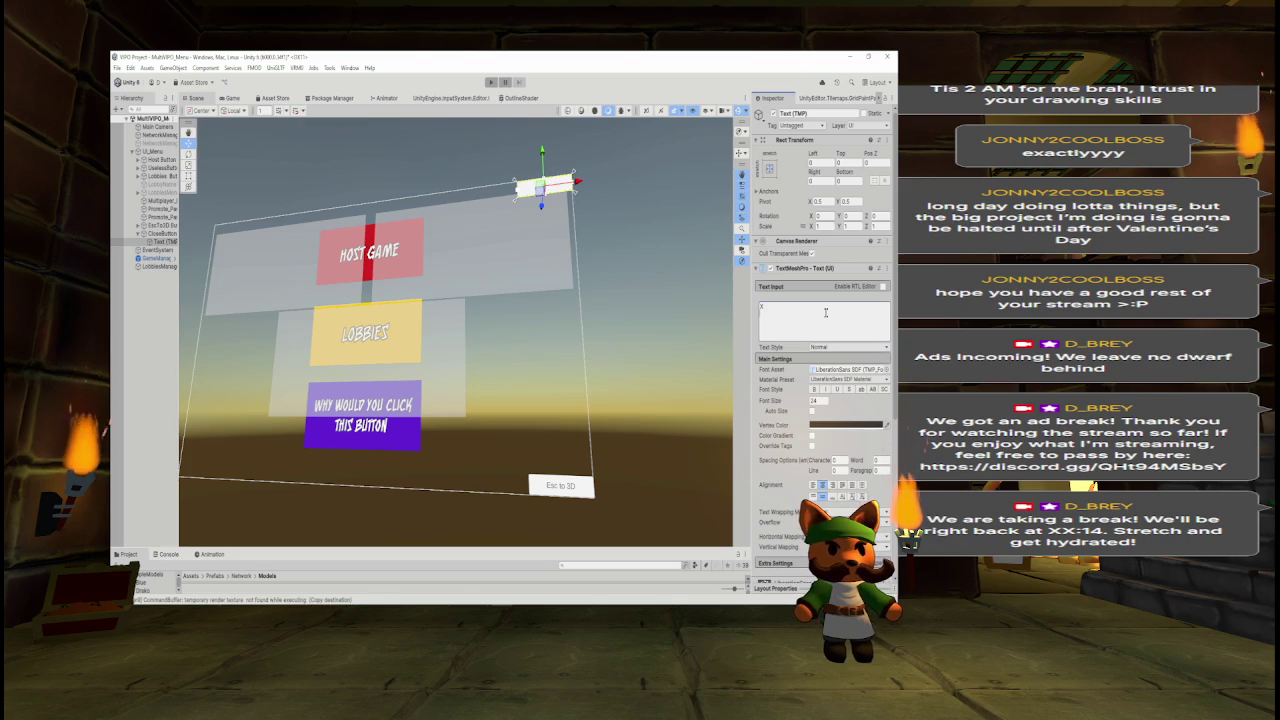
pyautogui.click(130, 391)
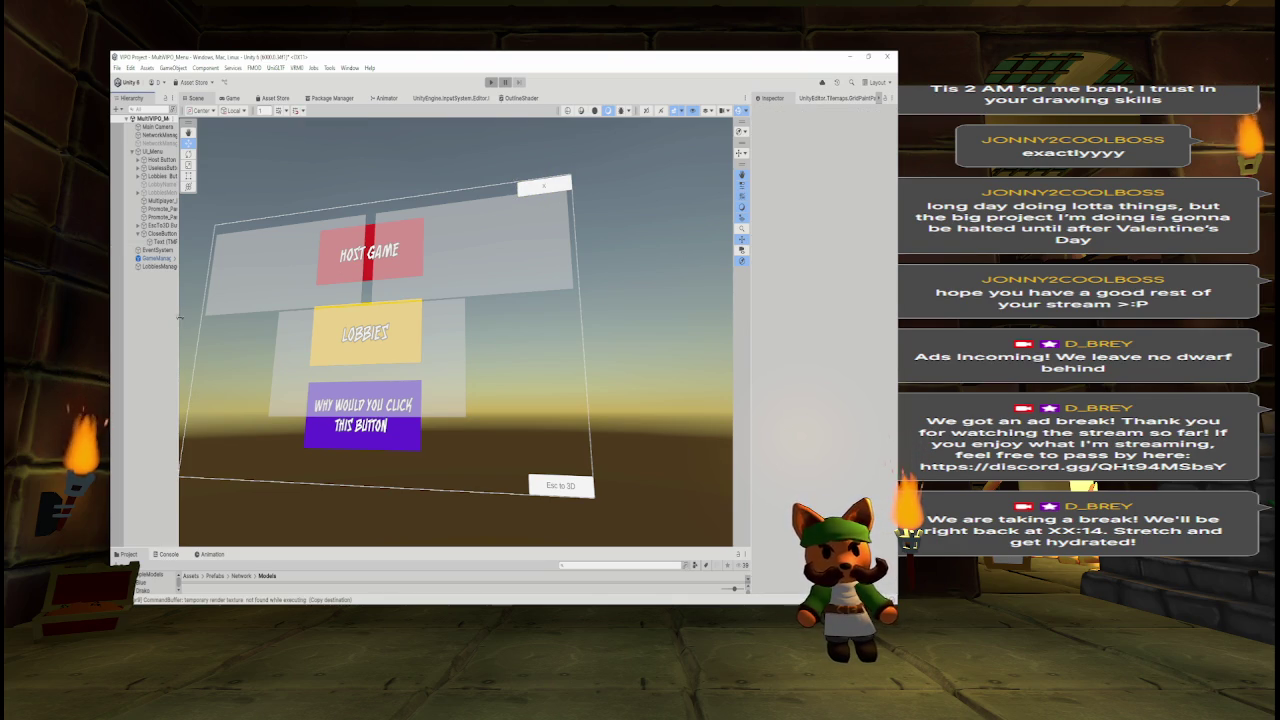
pyautogui.click(141, 234)
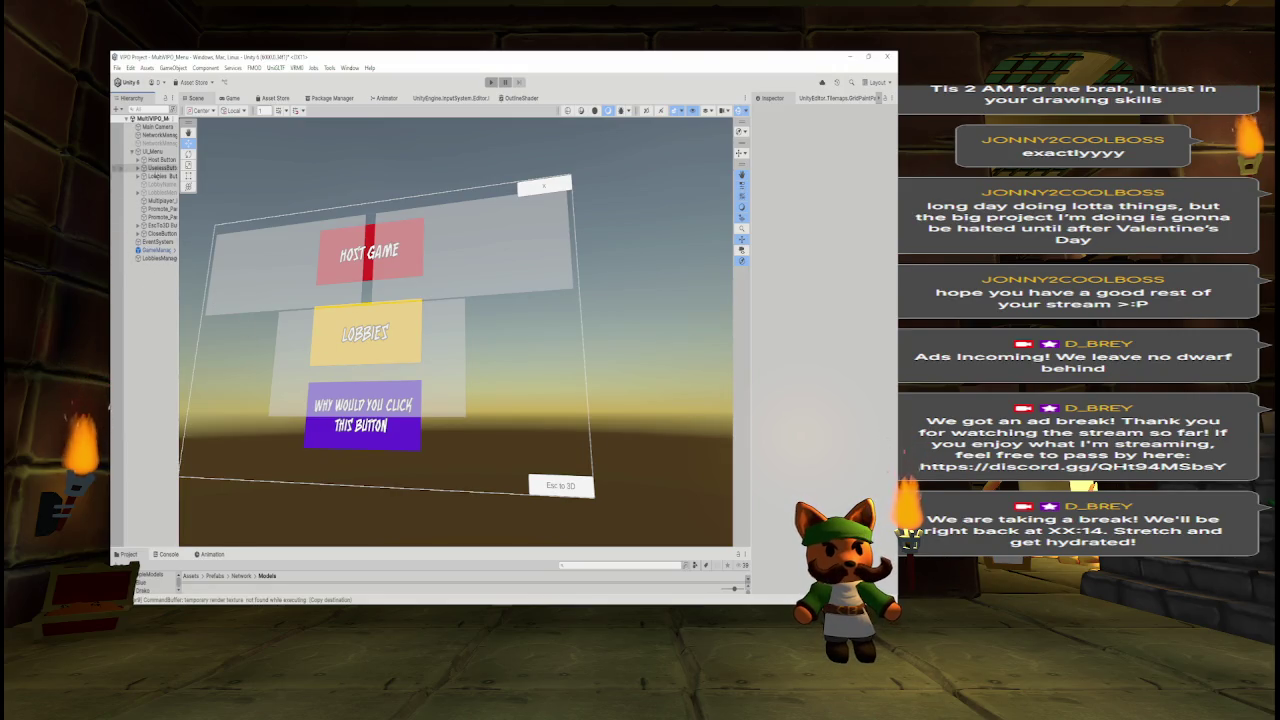
pyautogui.rightClick(165, 152)
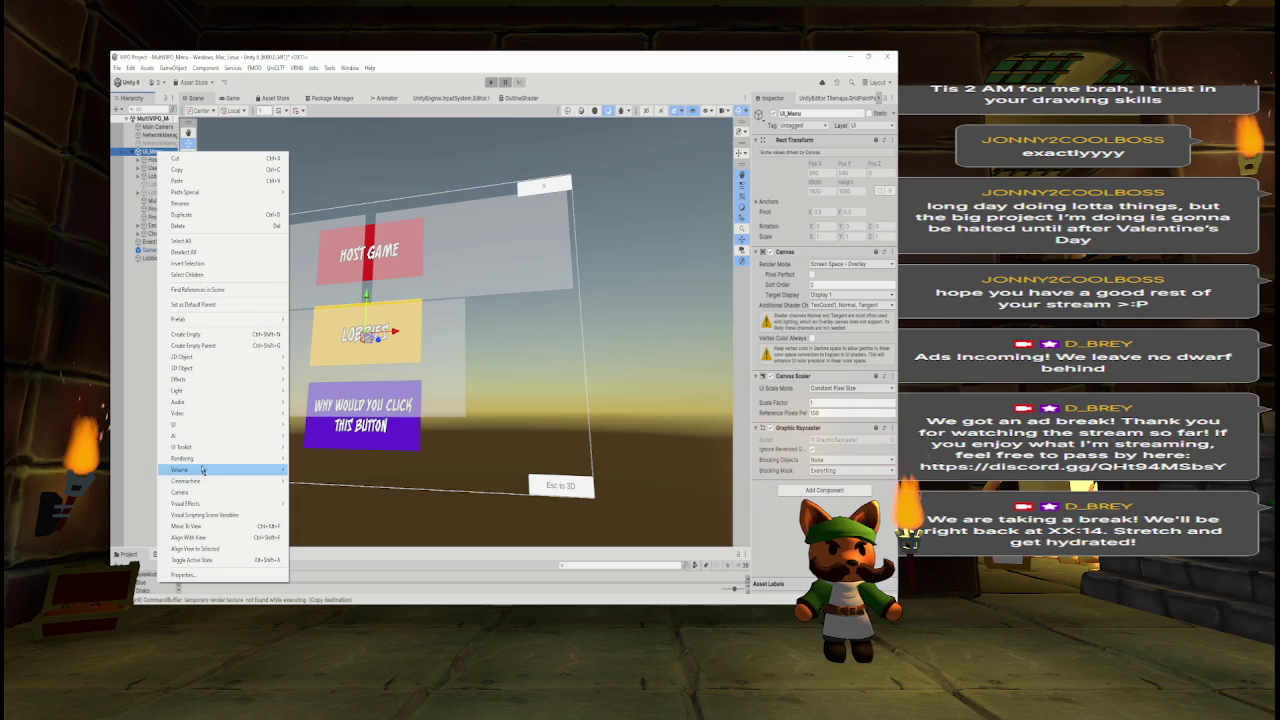
# Add a Text - TextMeshPro object to UI_Menu named TextWhatSelected.
pyautogui.moveTo(212, 427)
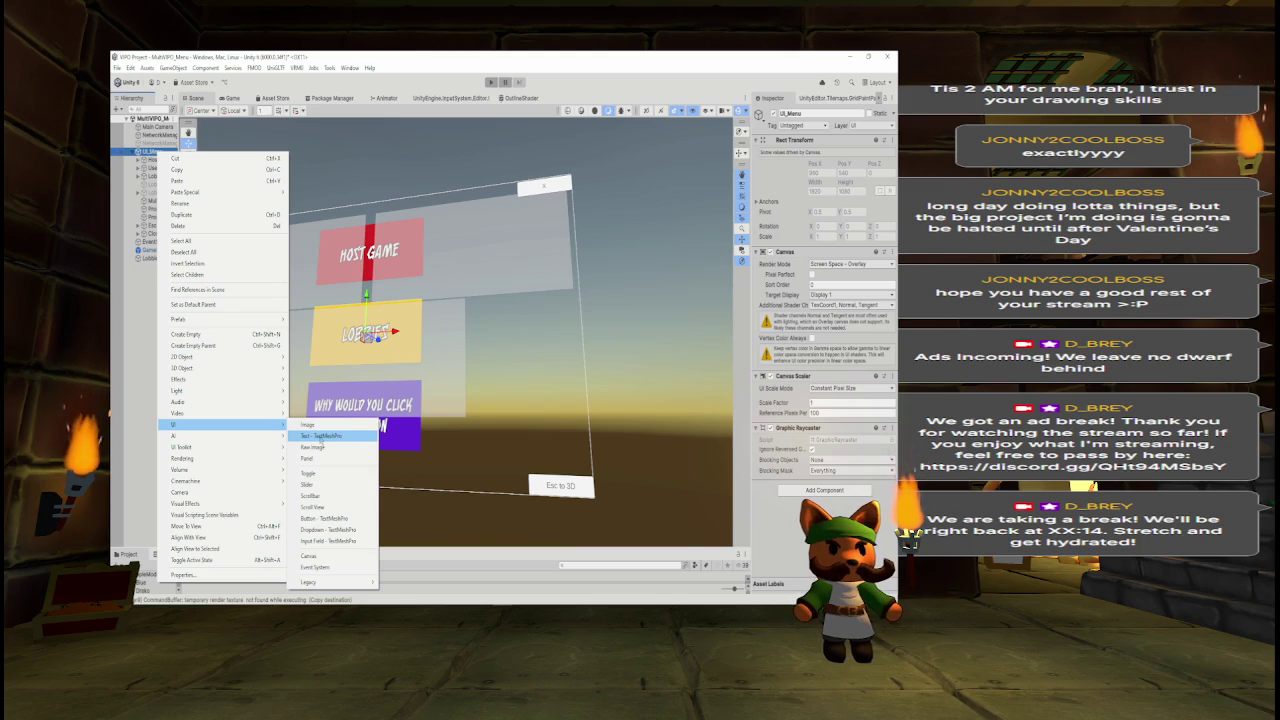
pyautogui.click(318, 438)
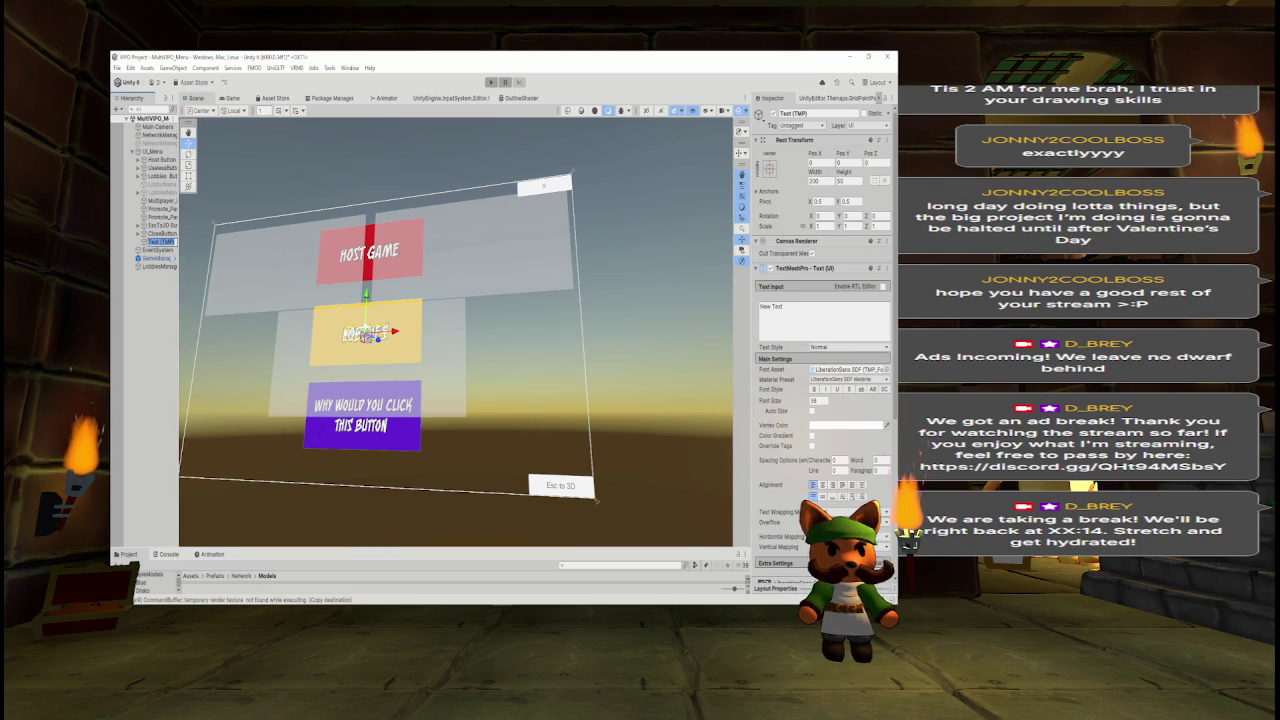
pyautogui.click(826, 115)
pyautogui.write('Title')
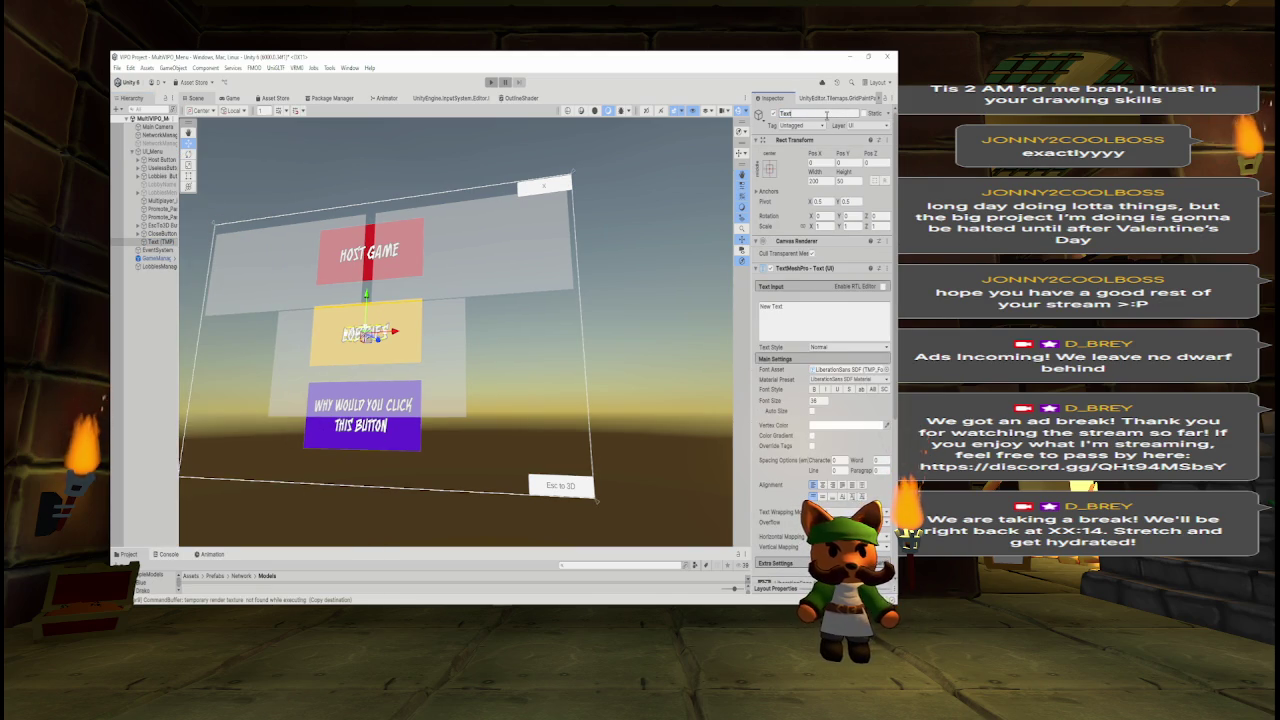
pyautogui.press('Return')
pyautogui.hotkey('alt', 'Tab')
pyautogui.hotkey('alt', 'Tab')
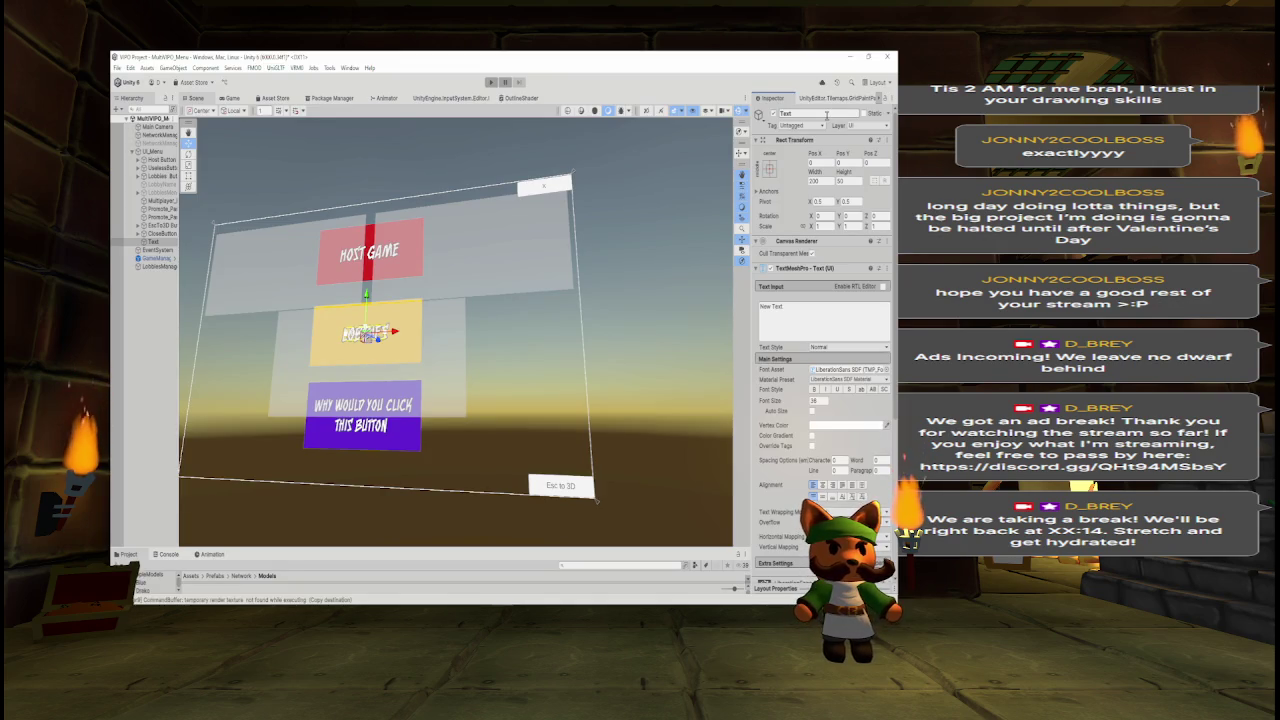
pyautogui.write('WhatSelecte')
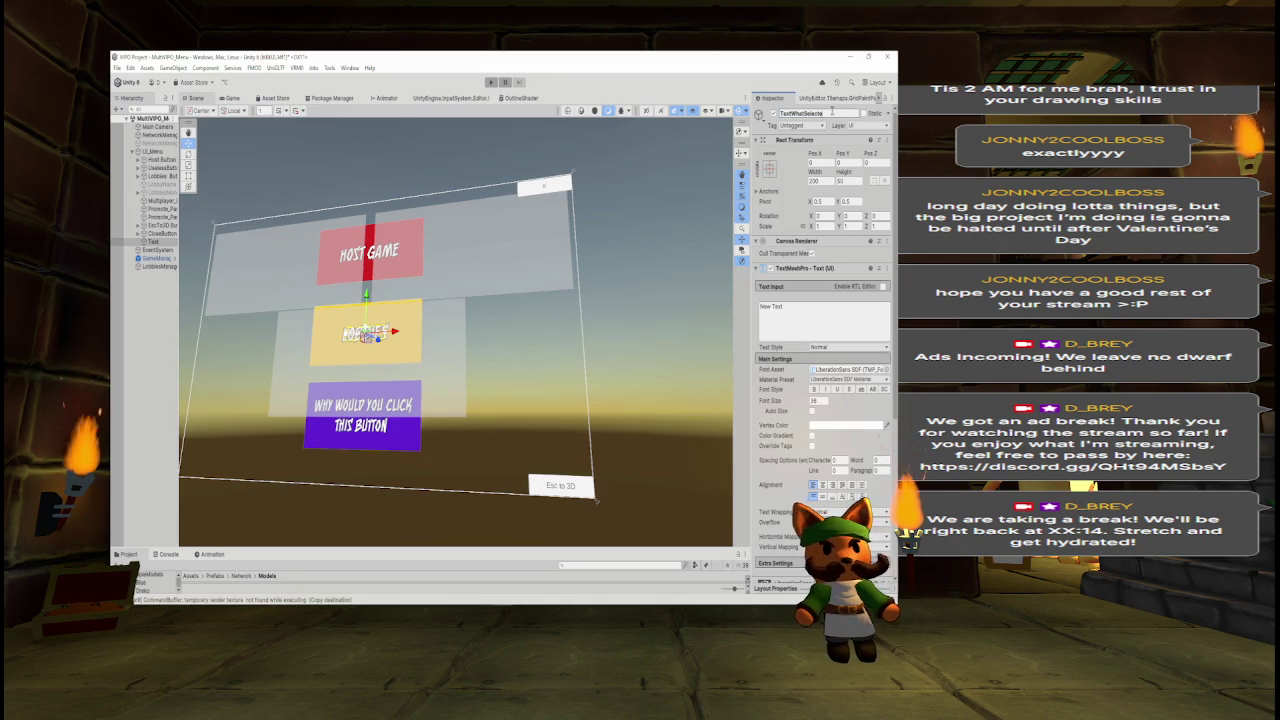
pyautogui.press('Return')
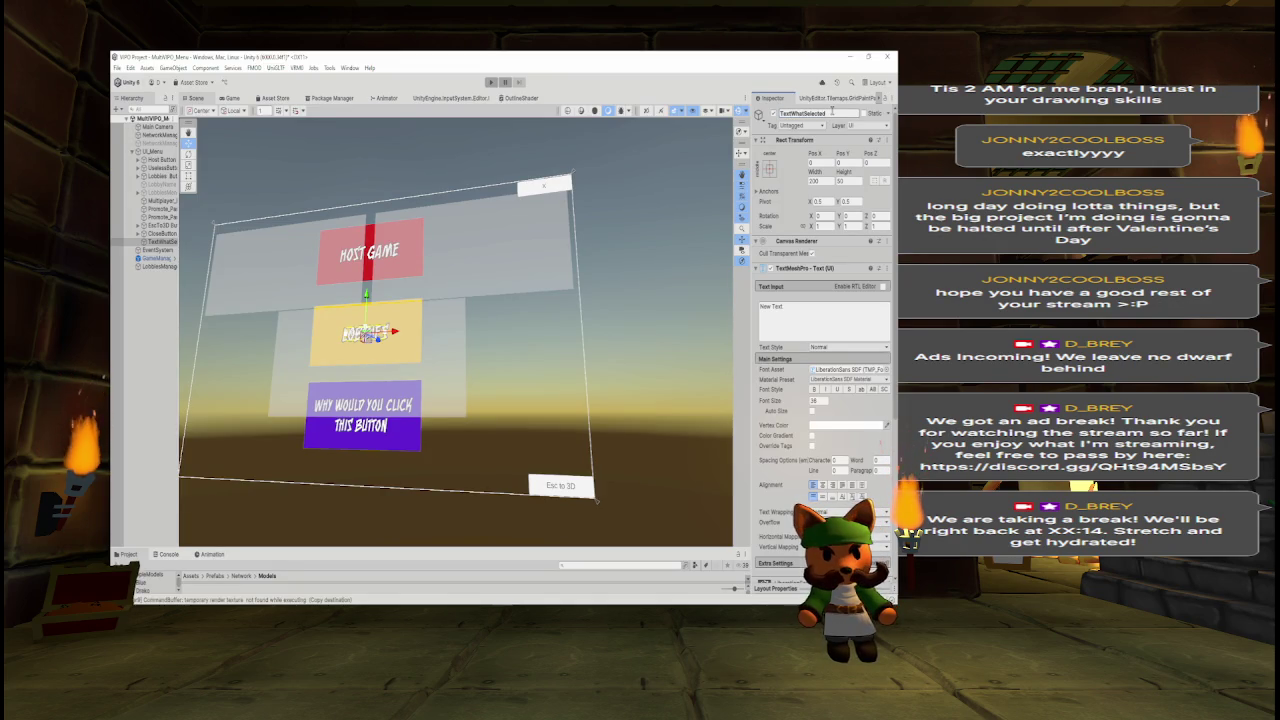
# Move TextWhatSelected below the purple button in the Scene view.
pyautogui.moveTo(366, 320); pyautogui.dragTo(357, 452)
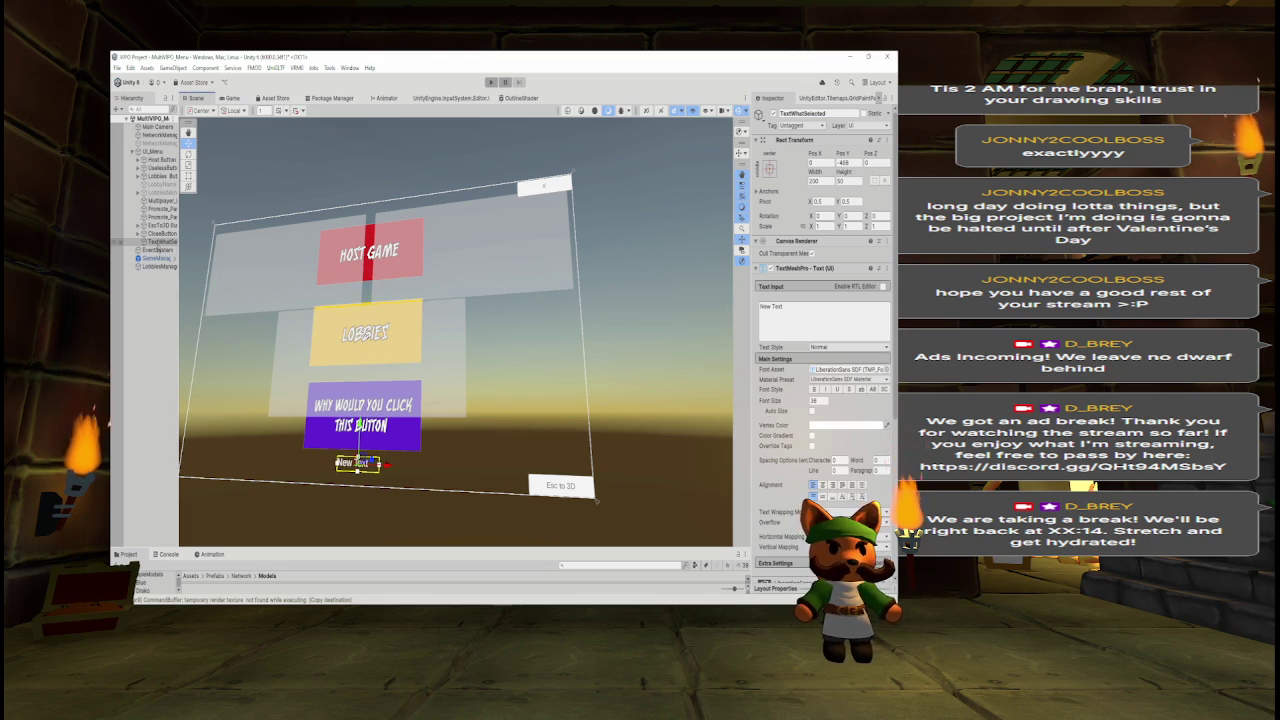
pyautogui.click(152, 152)
pyautogui.rightClick(152, 152)
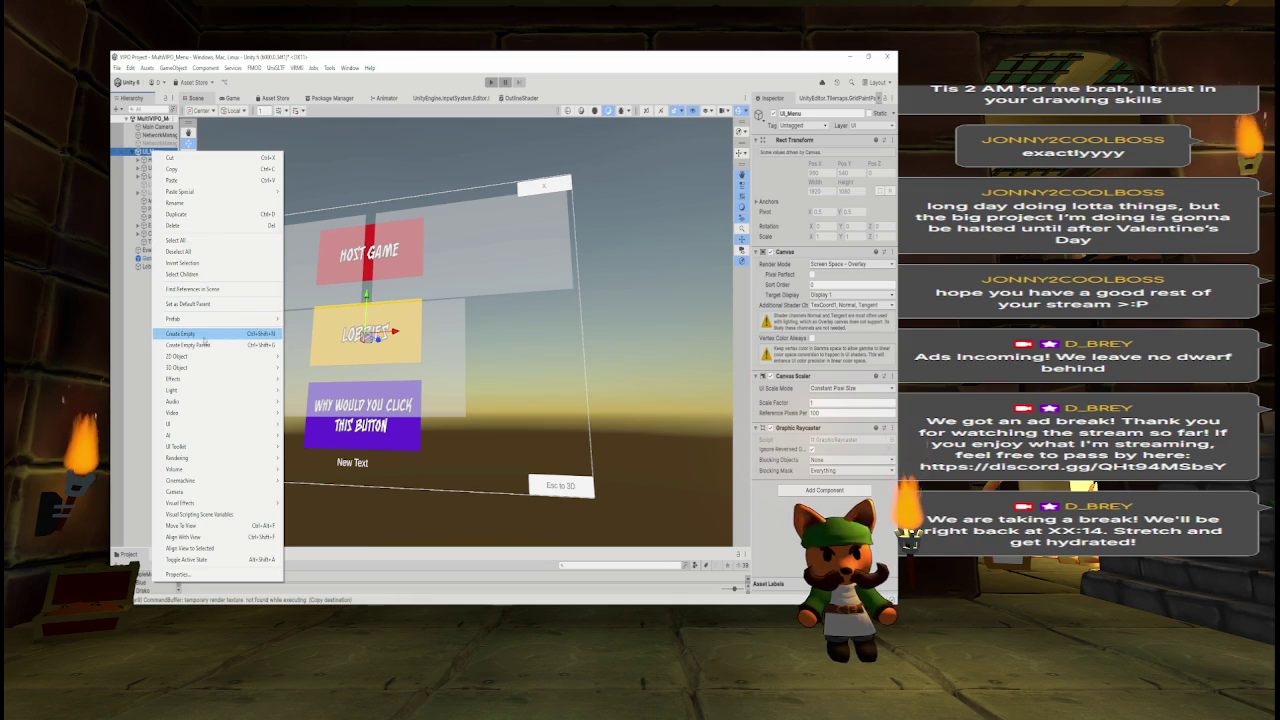
# Add a UI Image under the purple button, ordered just below TextWhatSelected.
pyautogui.moveTo(198, 370)
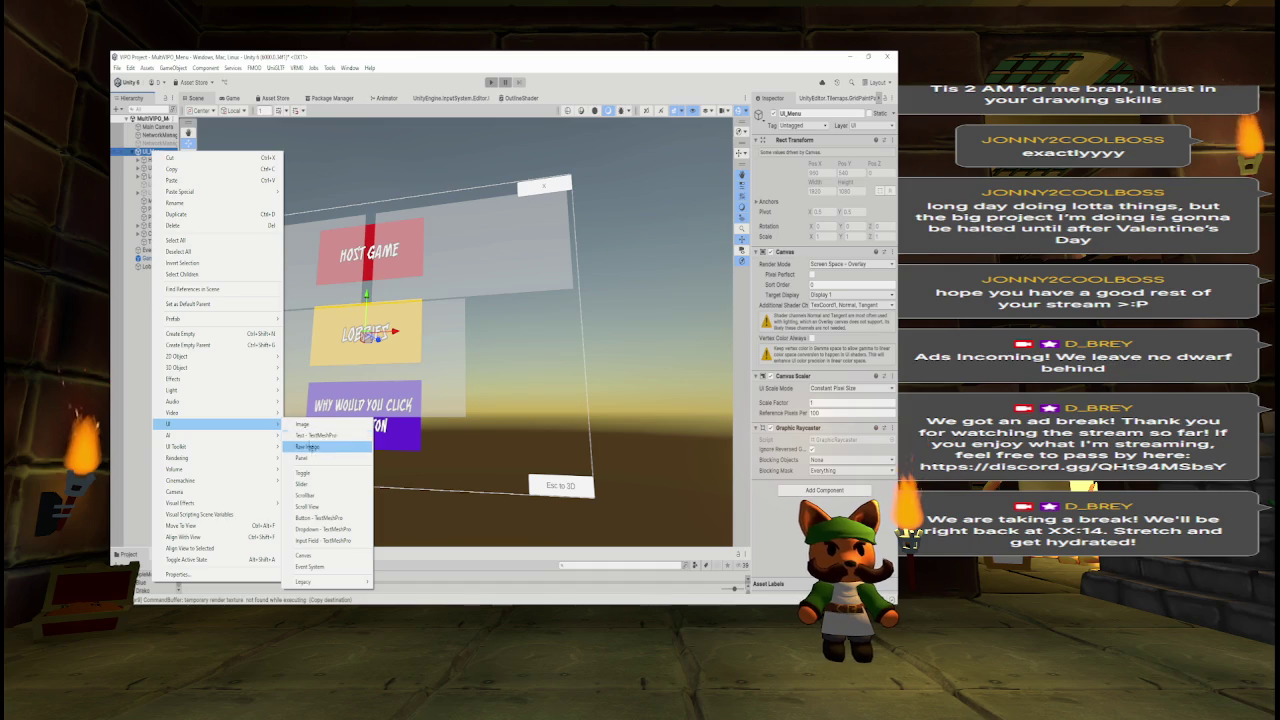
pyautogui.click(305, 424)
pyautogui.moveTo(366, 297); pyautogui.dragTo(362, 424)
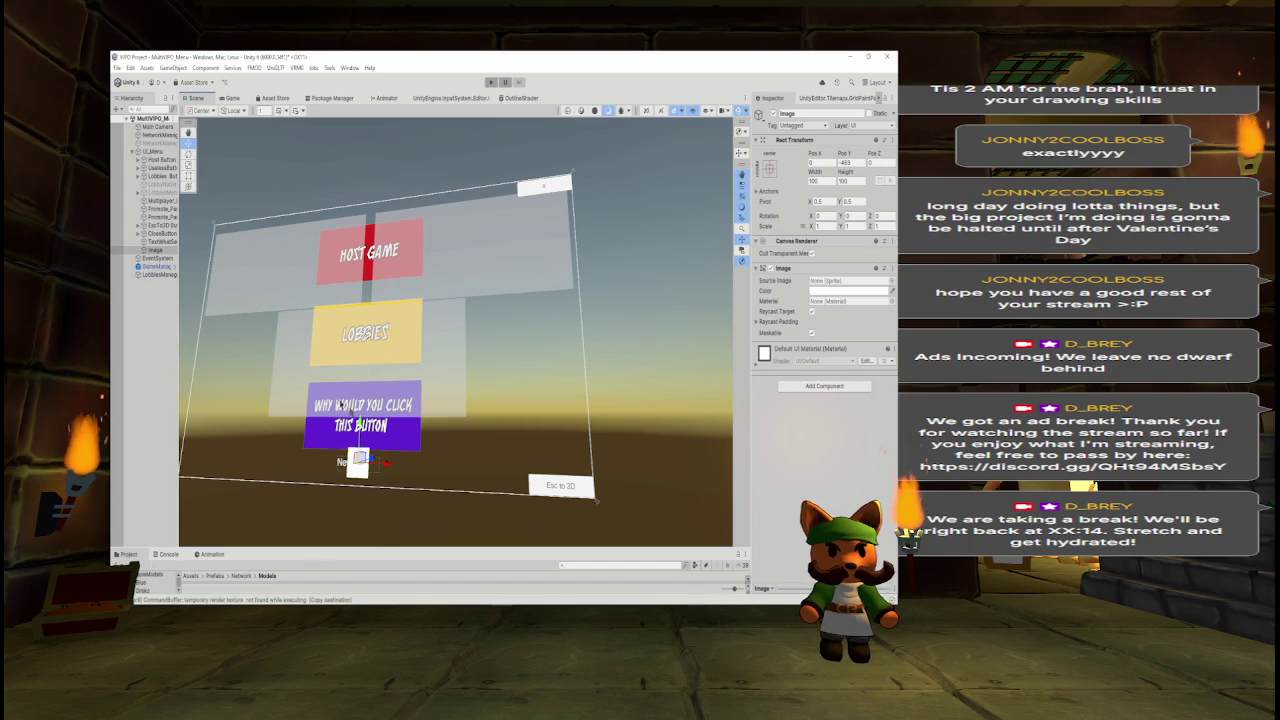
pyautogui.moveTo(158, 251); pyautogui.dragTo(159, 244)
pyautogui.click(160, 249)
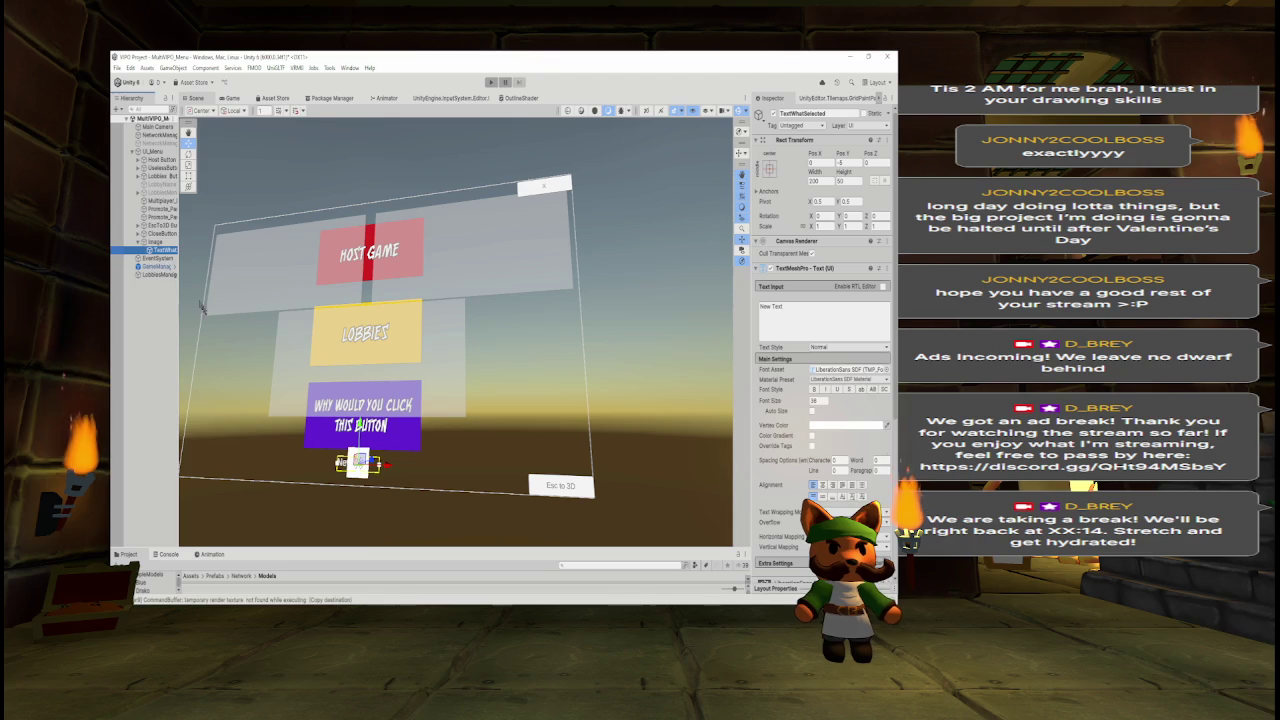
pyautogui.moveTo(157, 242); pyautogui.dragTo(157, 254)
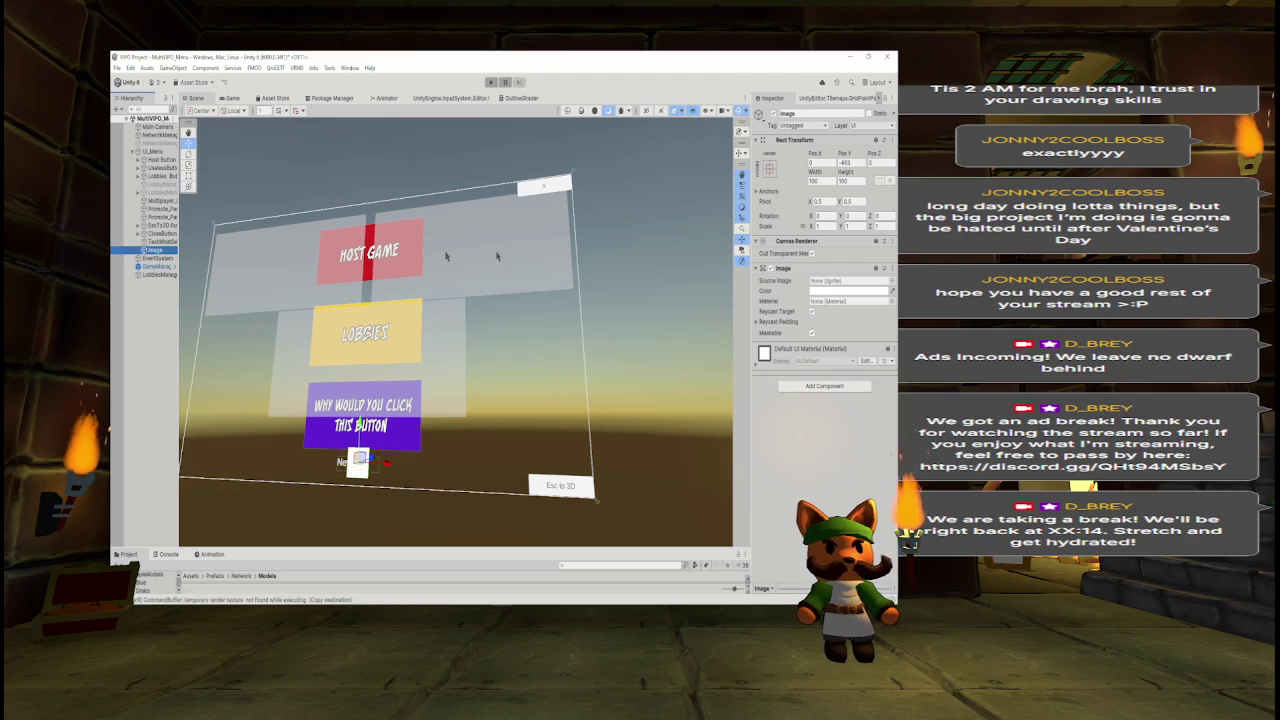
# Set the image width to 700 and preview the menu in the Game view.
pyautogui.moveTo(817, 175); pyautogui.dragTo(852, 175)
pyautogui.click(818, 180)
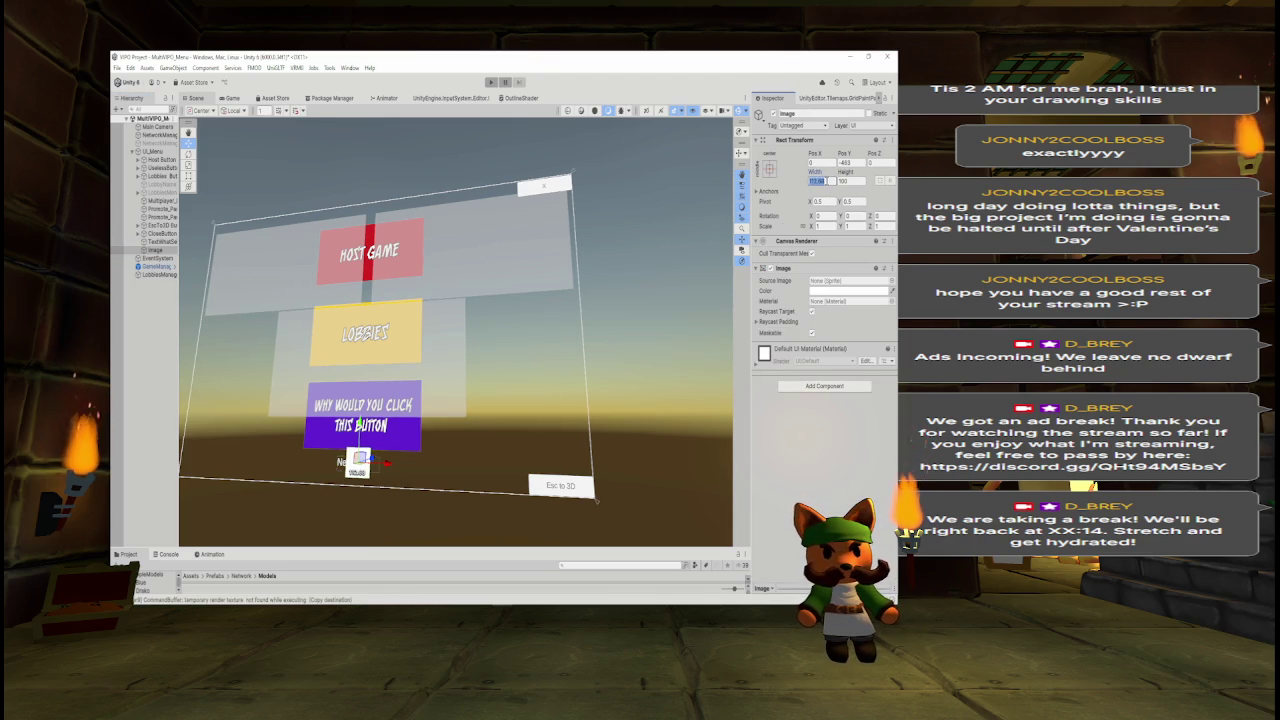
pyautogui.write('500')
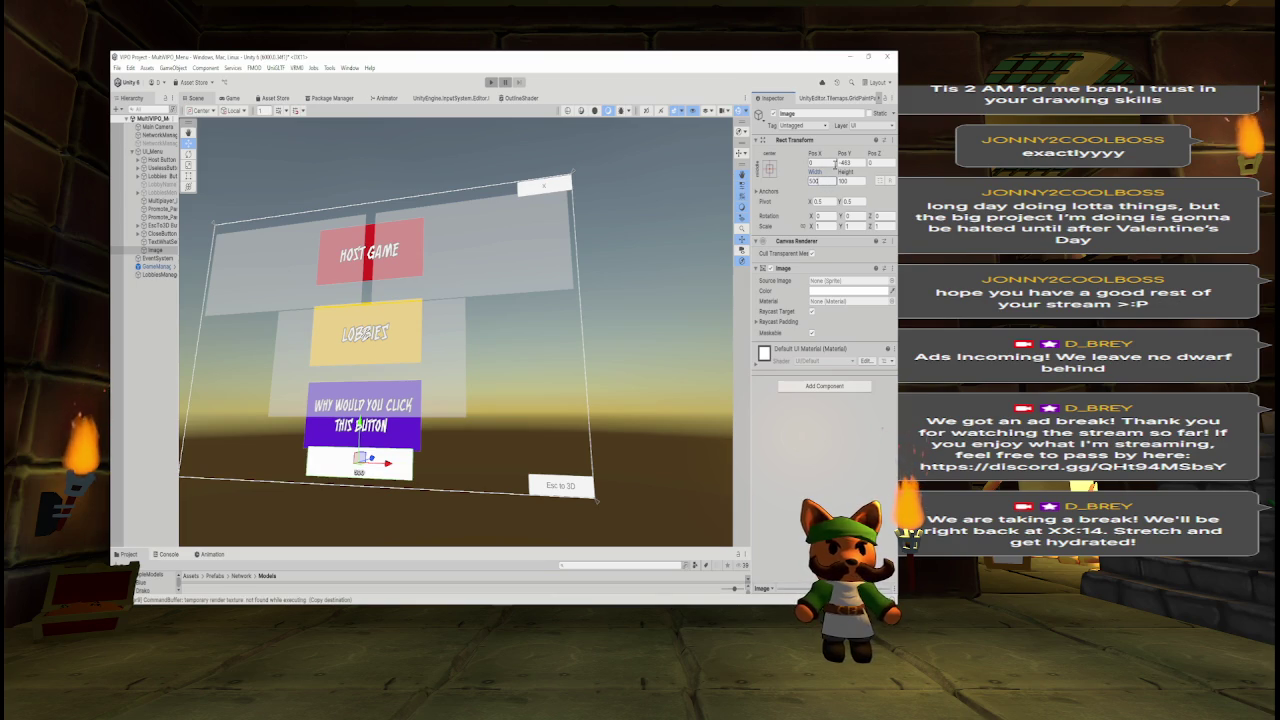
pyautogui.press('BackSpace')
pyautogui.press('BackSpace')
pyautogui.press('BackSpace')
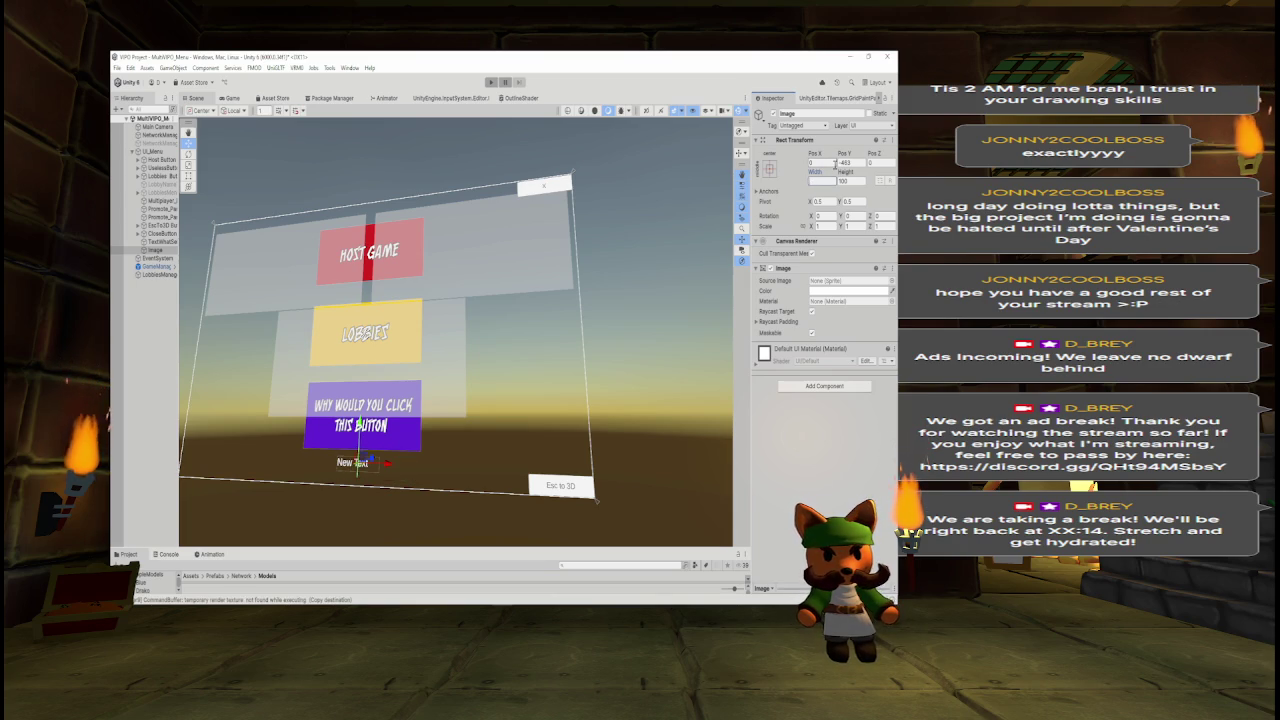
pyautogui.write('700')
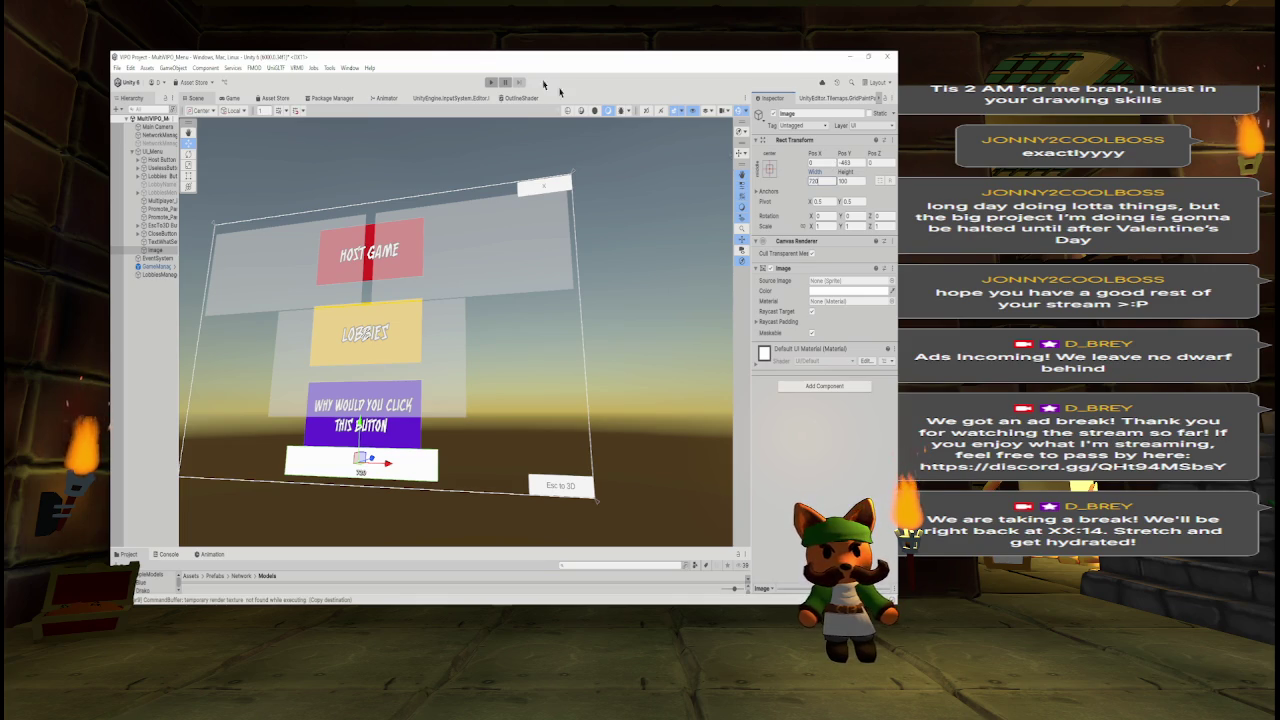
pyautogui.click(232, 99)
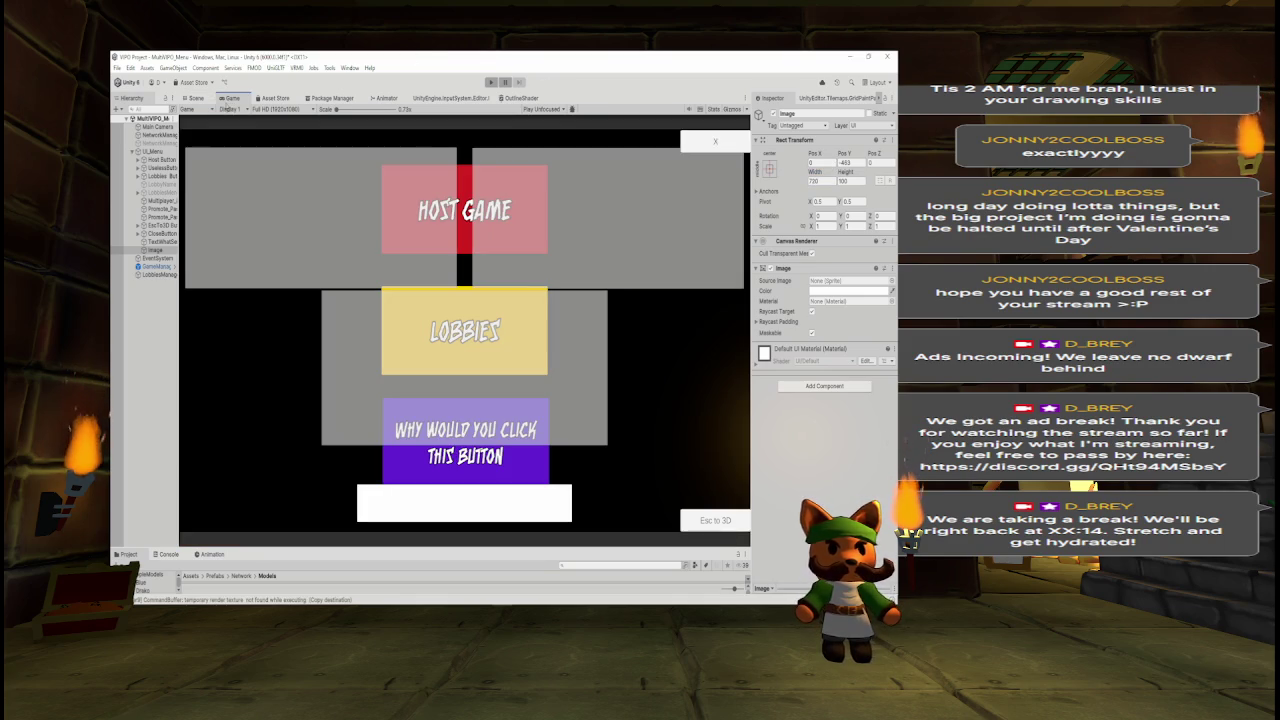
# Widen the white image bar to 1000, raise it toward the purple button, then set width 1100.
pyautogui.click(195, 98)
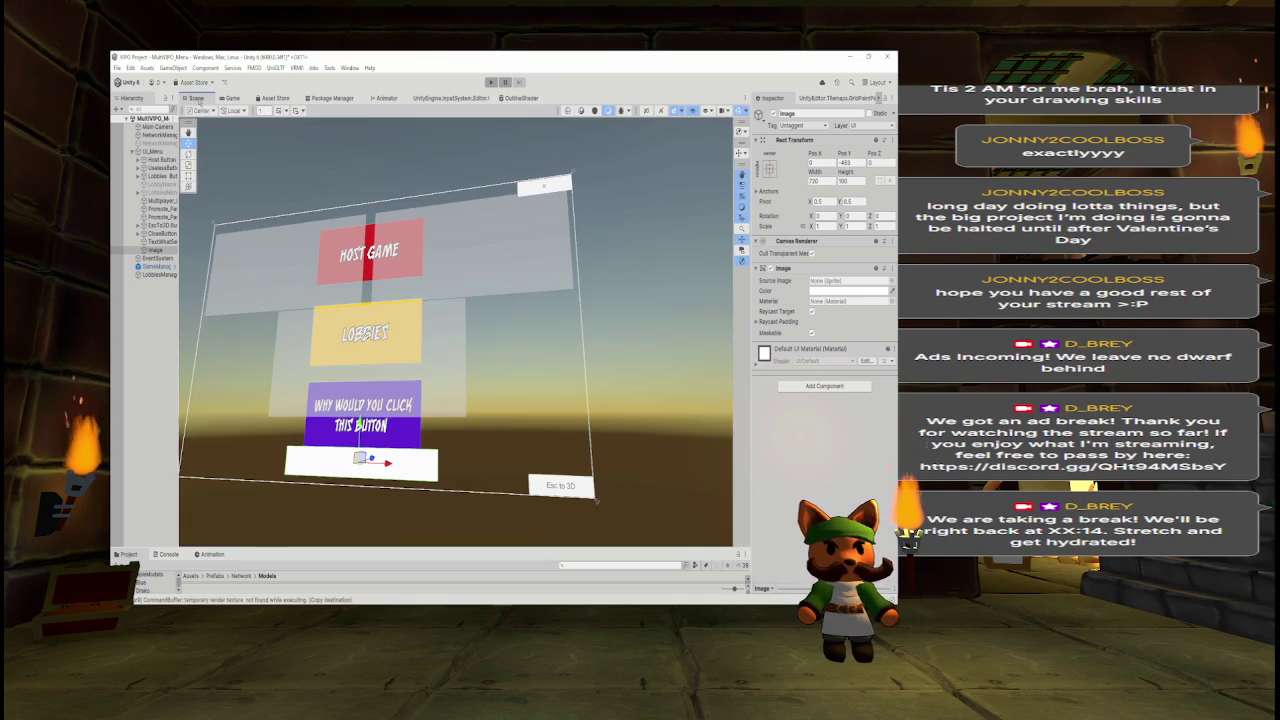
pyautogui.click(815, 180)
pyautogui.write('1000')
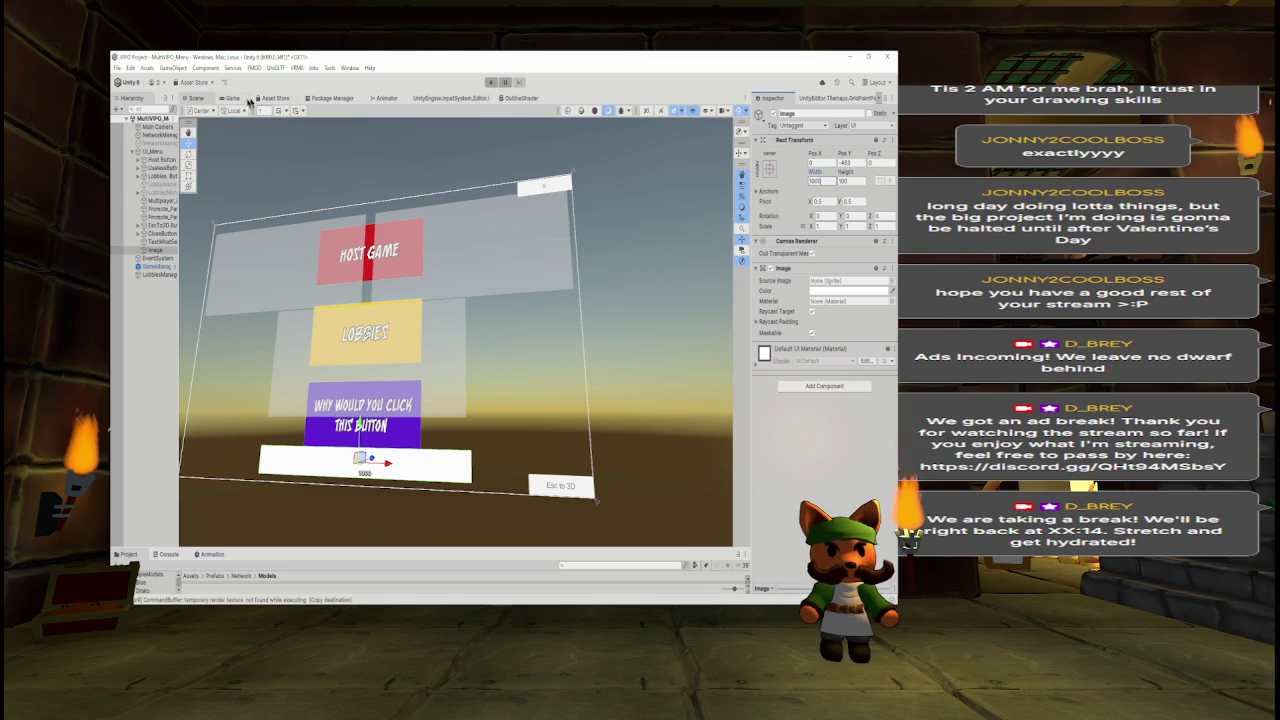
pyautogui.click(231, 98)
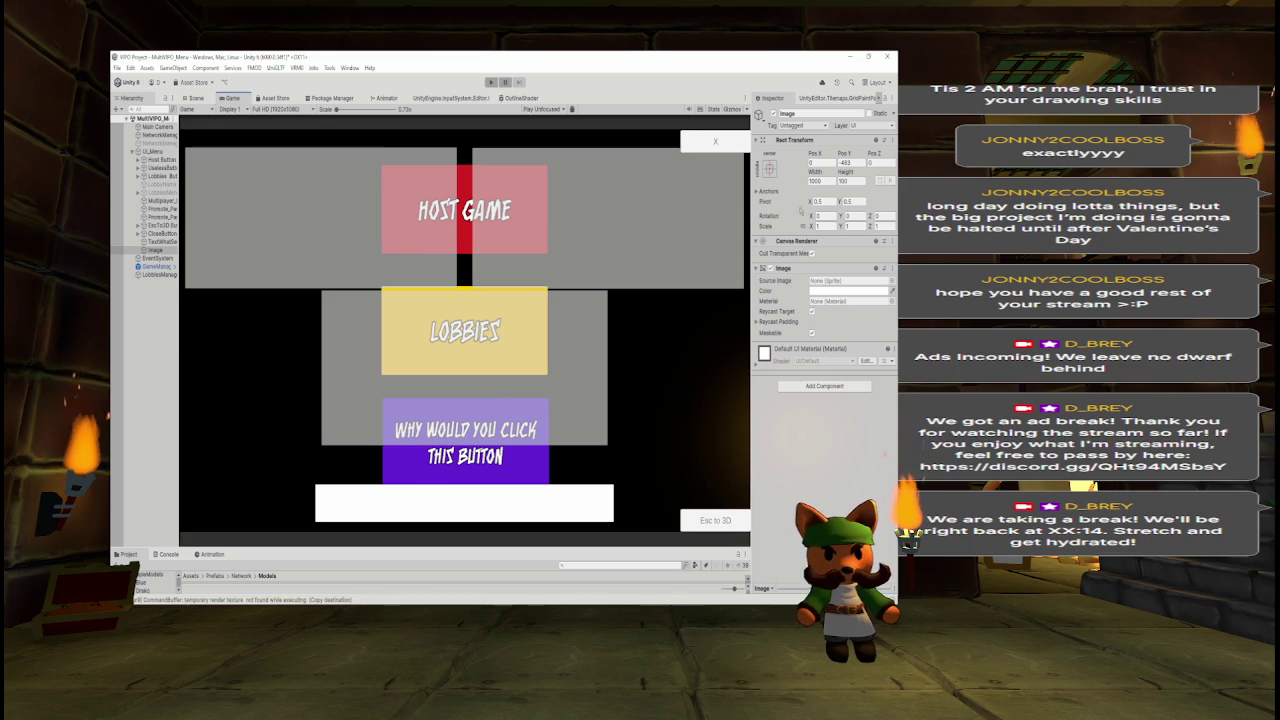
pyautogui.moveTo(843, 153); pyautogui.dragTo(862, 153)
pyautogui.click(829, 180)
pyautogui.write('1200')
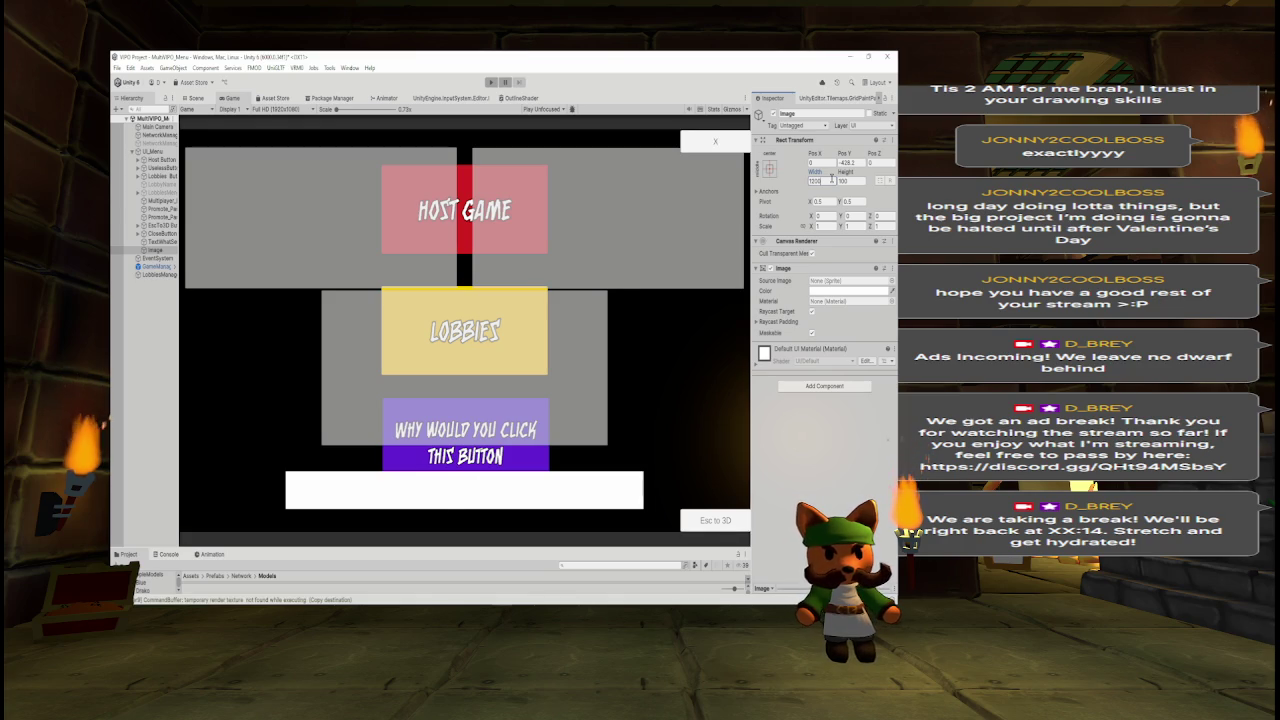
pyautogui.write('1100')
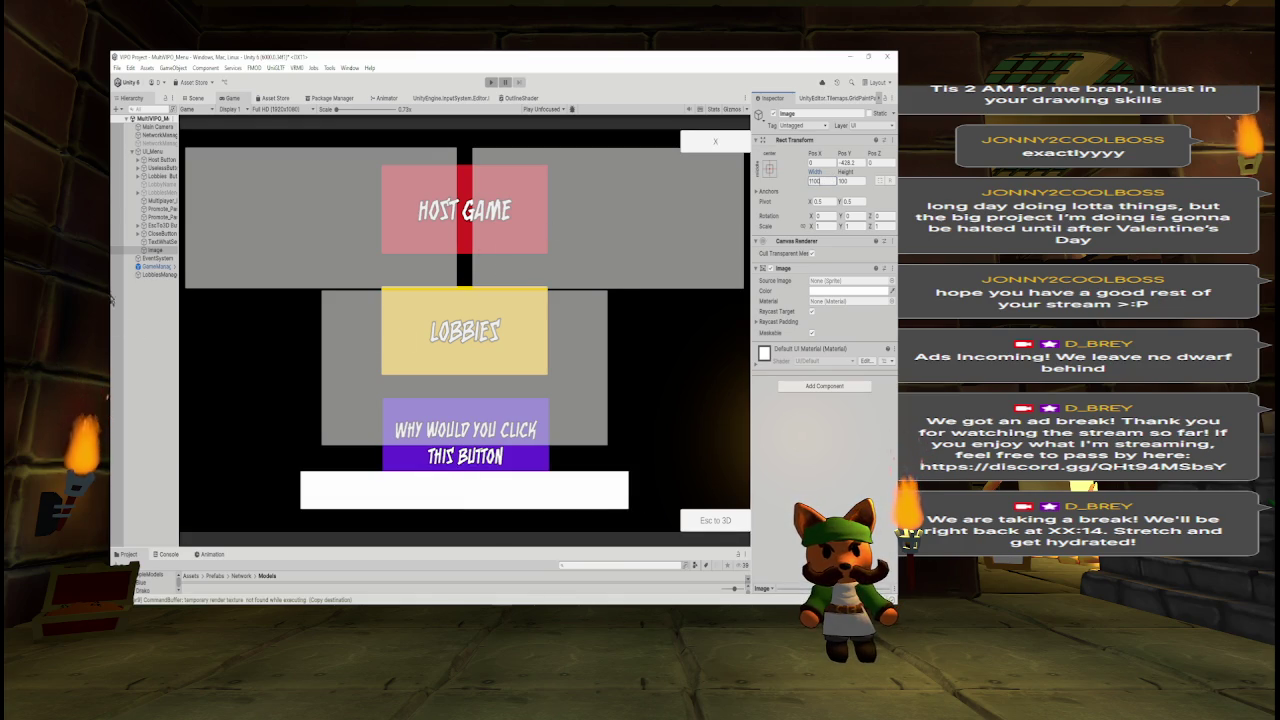
pyautogui.click(150, 242)
# Set TextWhatSelected's Pos Y to 0 and centre its text alignment.
pyautogui.click(156, 250)
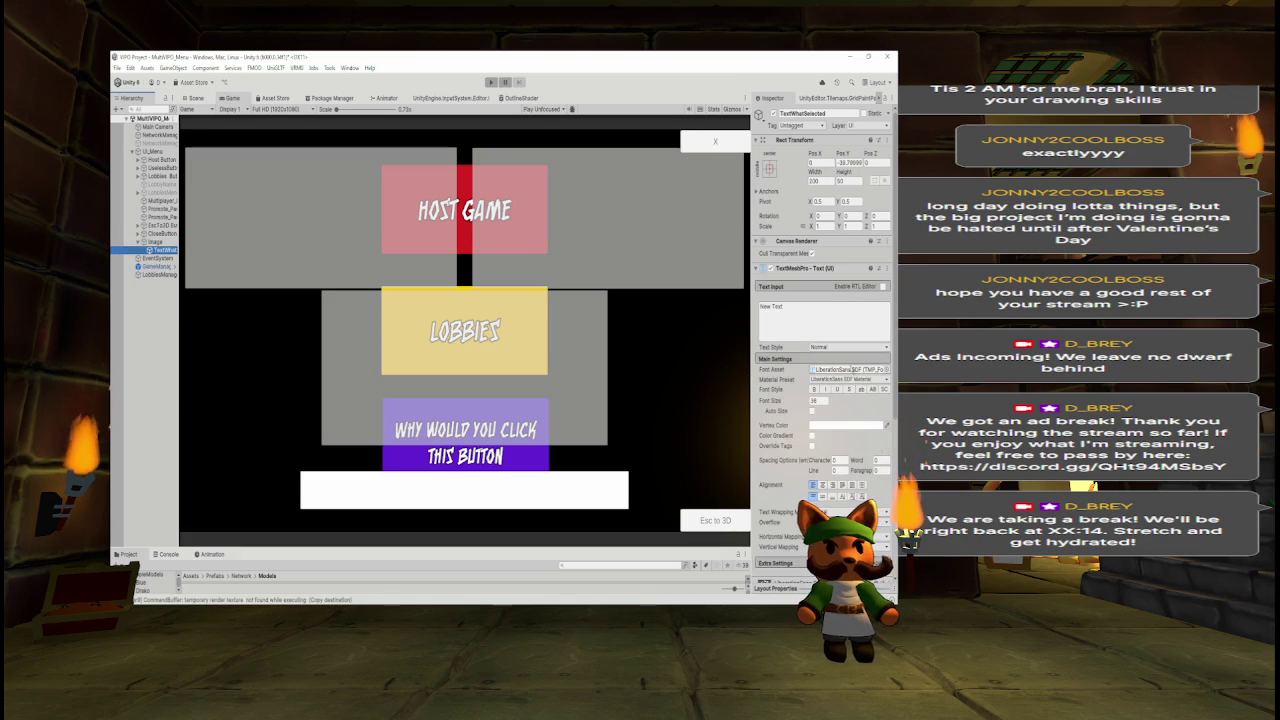
pyautogui.click(845, 426)
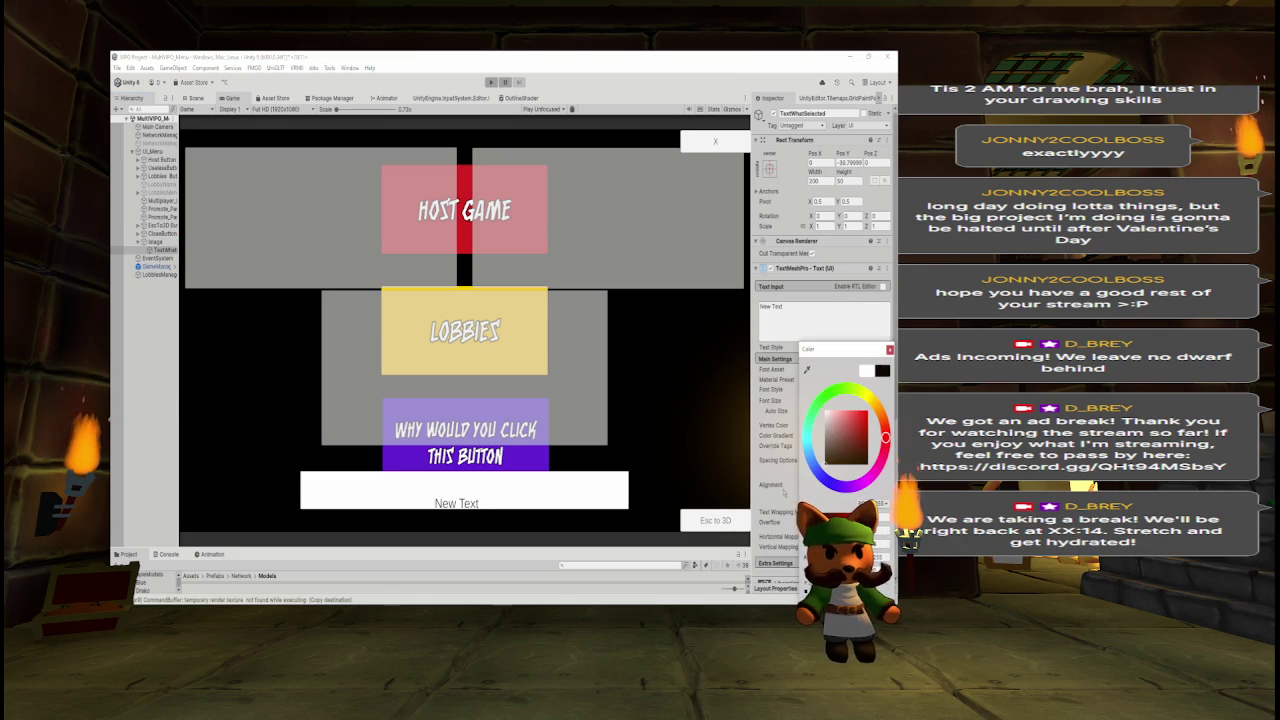
pyautogui.click(889, 349)
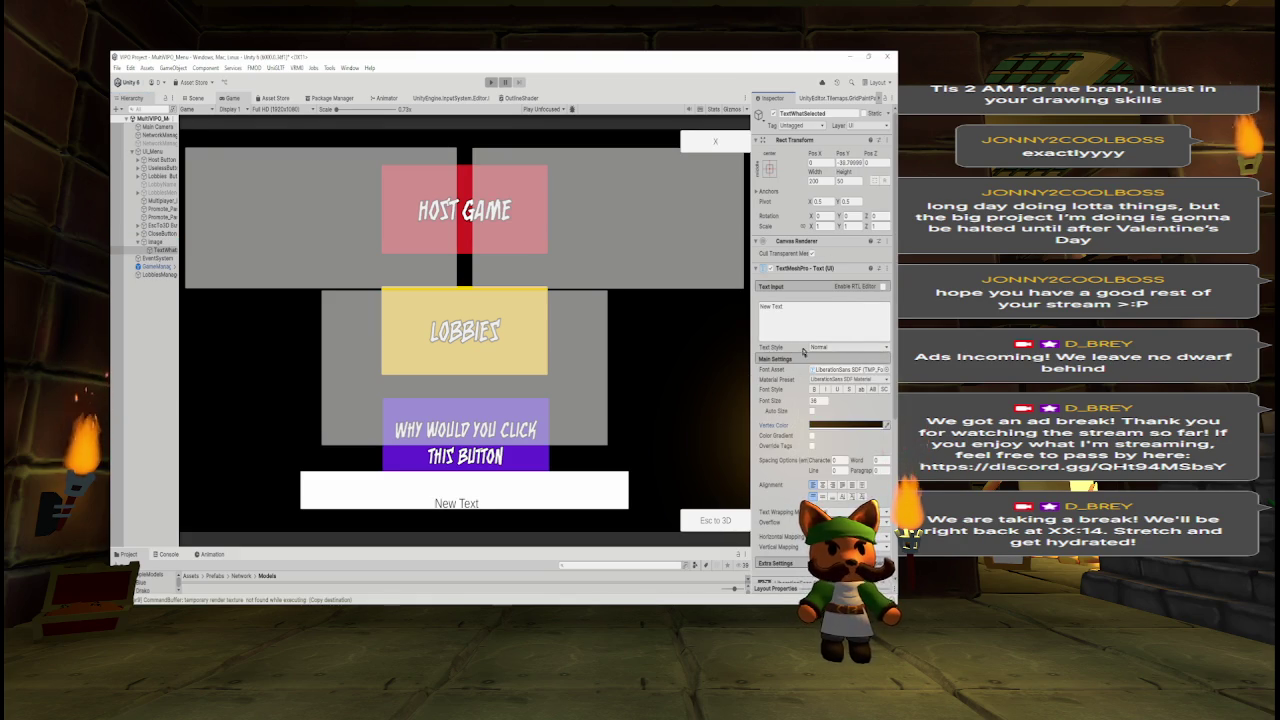
pyautogui.click(843, 160)
pyautogui.write('0')
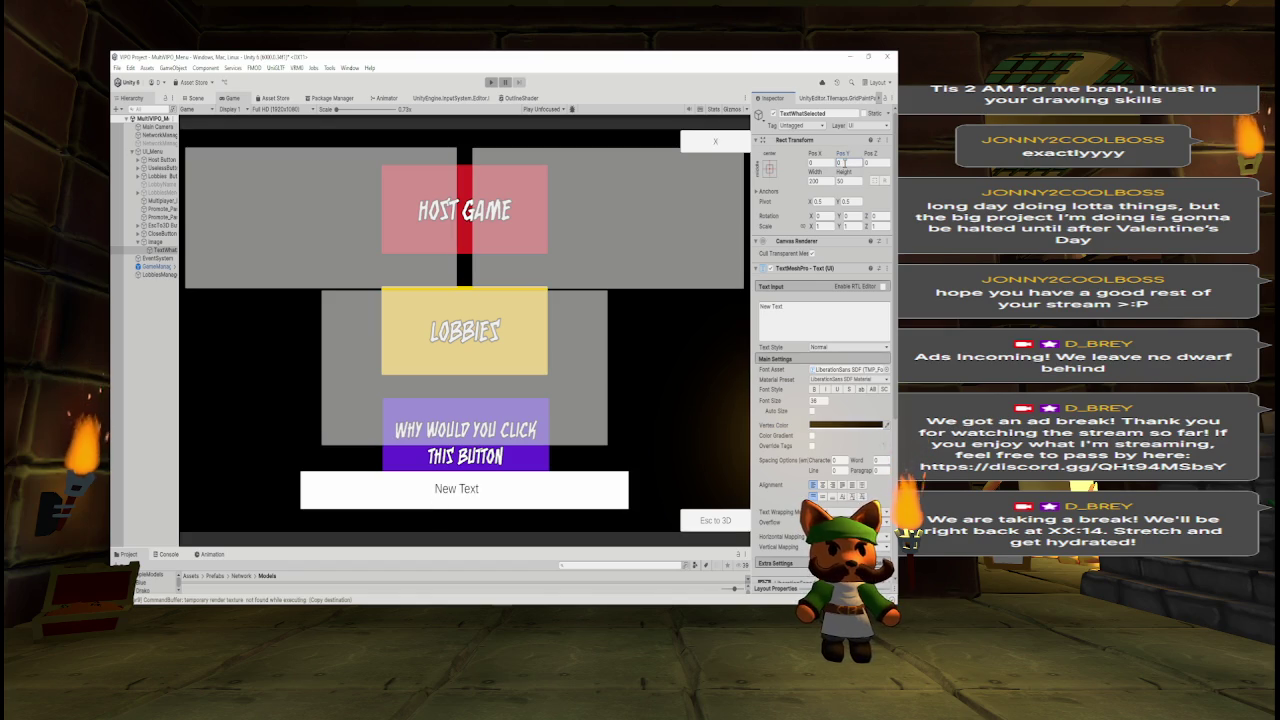
pyautogui.click(822, 485)
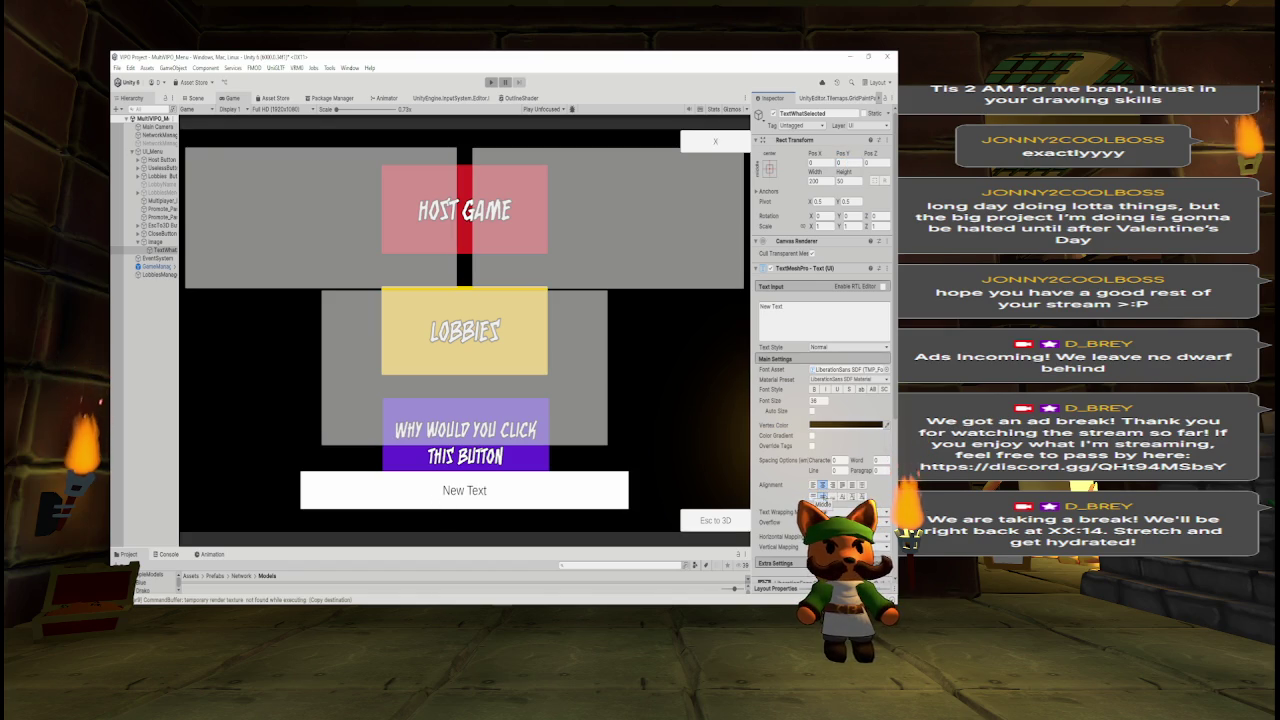
# Replace the label text with 'Text of what's selected'.
pyautogui.click(805, 303)
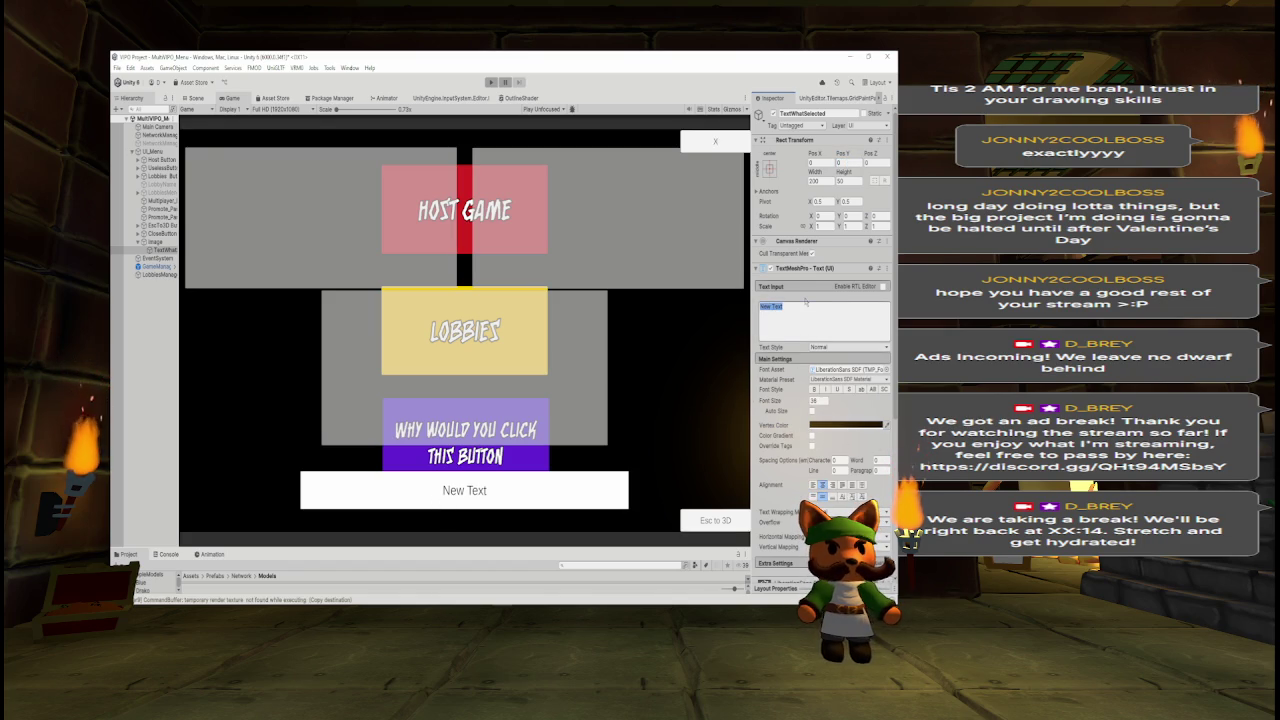
pyautogui.hotkey('alt', 'Tab')
pyautogui.hotkey('alt', 'Tab')
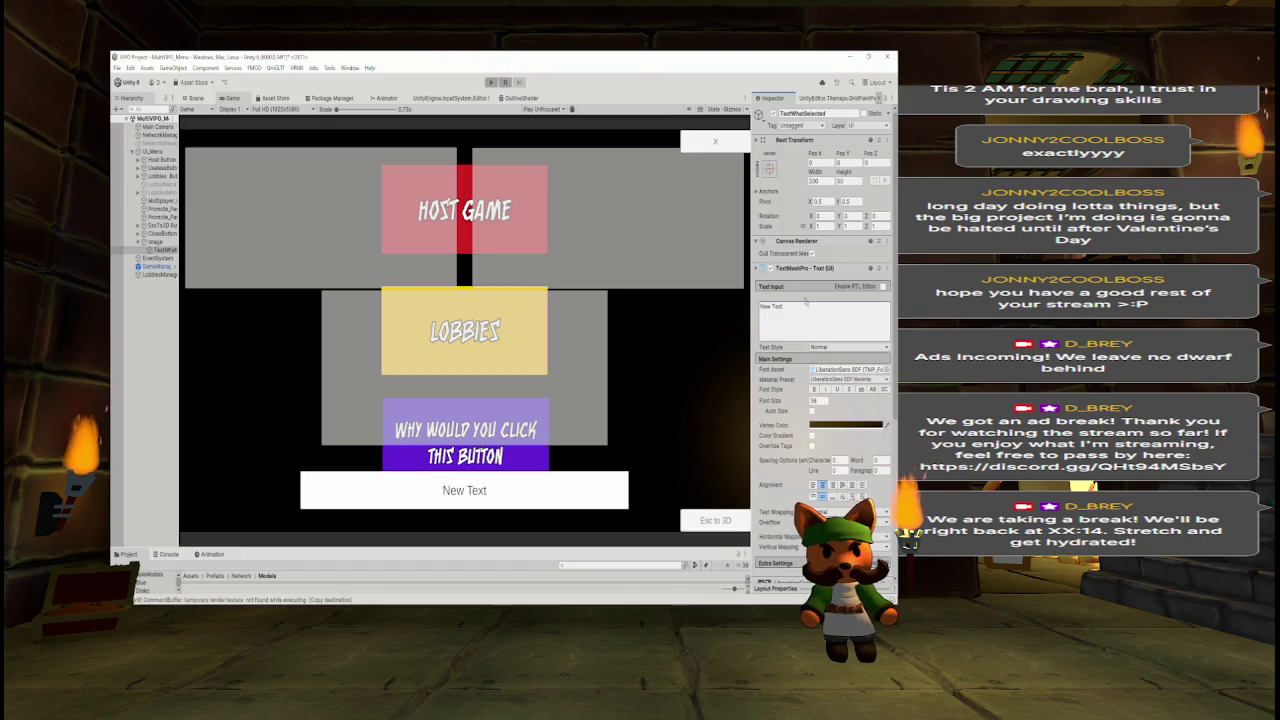
pyautogui.write("Text of what's s")
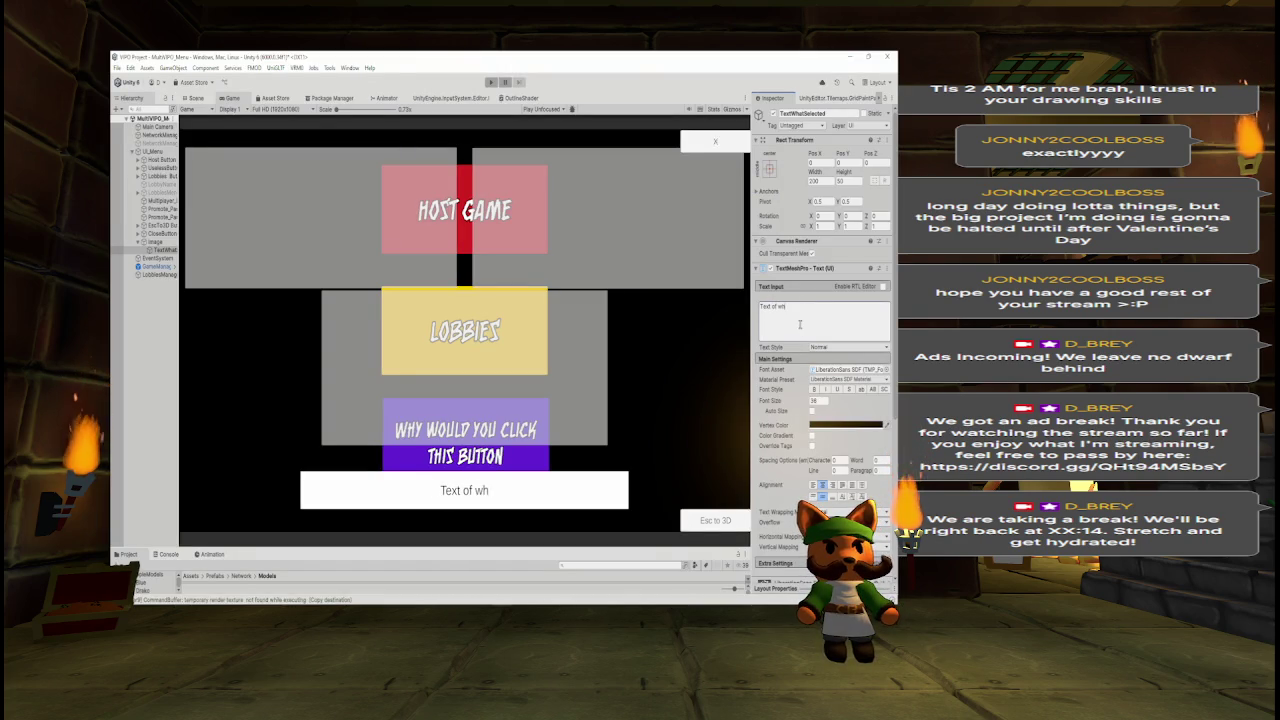
pyautogui.write('elected')
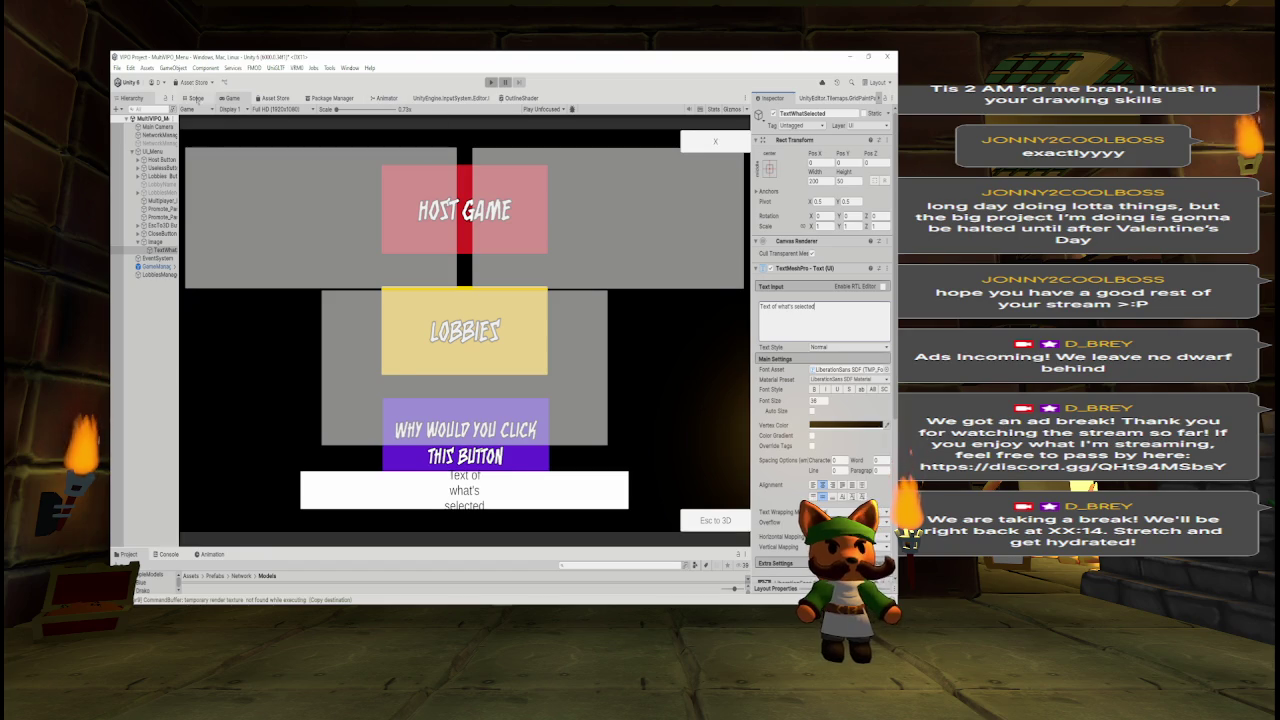
pyautogui.click(195, 98)
pyautogui.moveTo(441, 298)
pyautogui.mouseDown()
pyautogui.moveTo(457, 343)
pyautogui.moveTo(437, 355)
pyautogui.mouseUp()
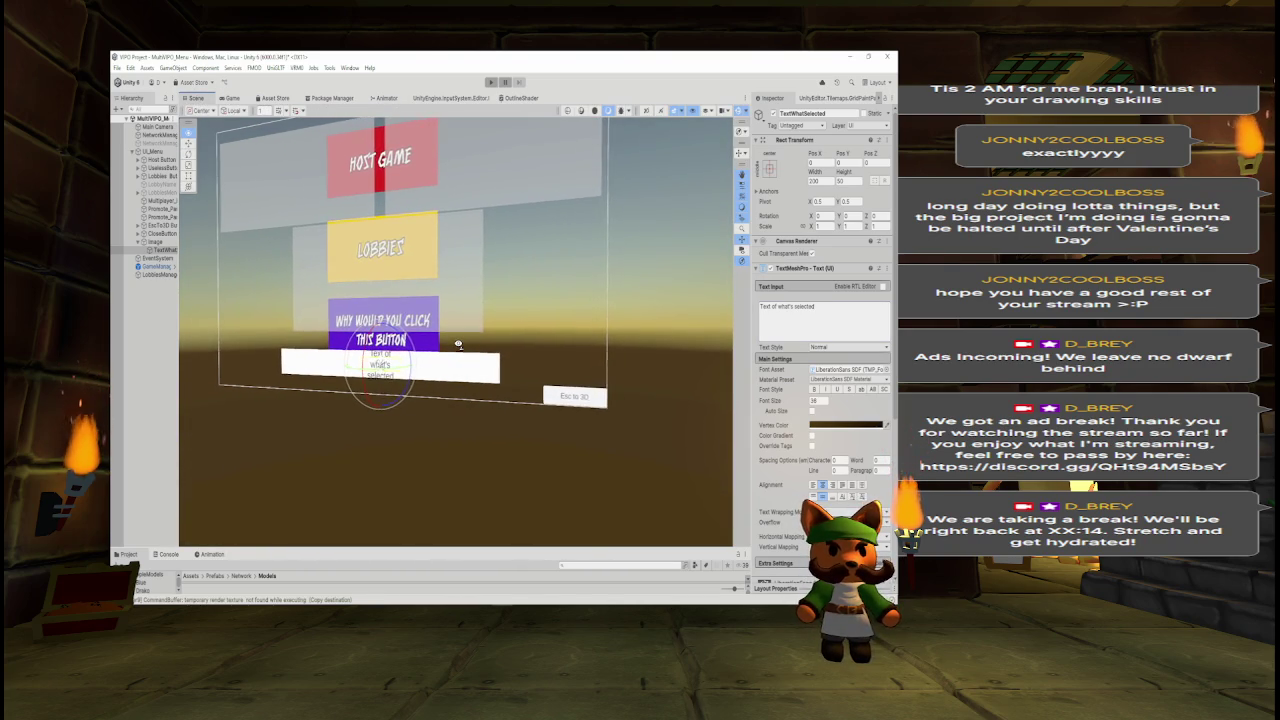
# Shift the label with the Move tool so 'Text of what's selected' fits on one line.
pyautogui.click(188, 142)
pyautogui.moveTo(404, 370); pyautogui.dragTo(286, 366)
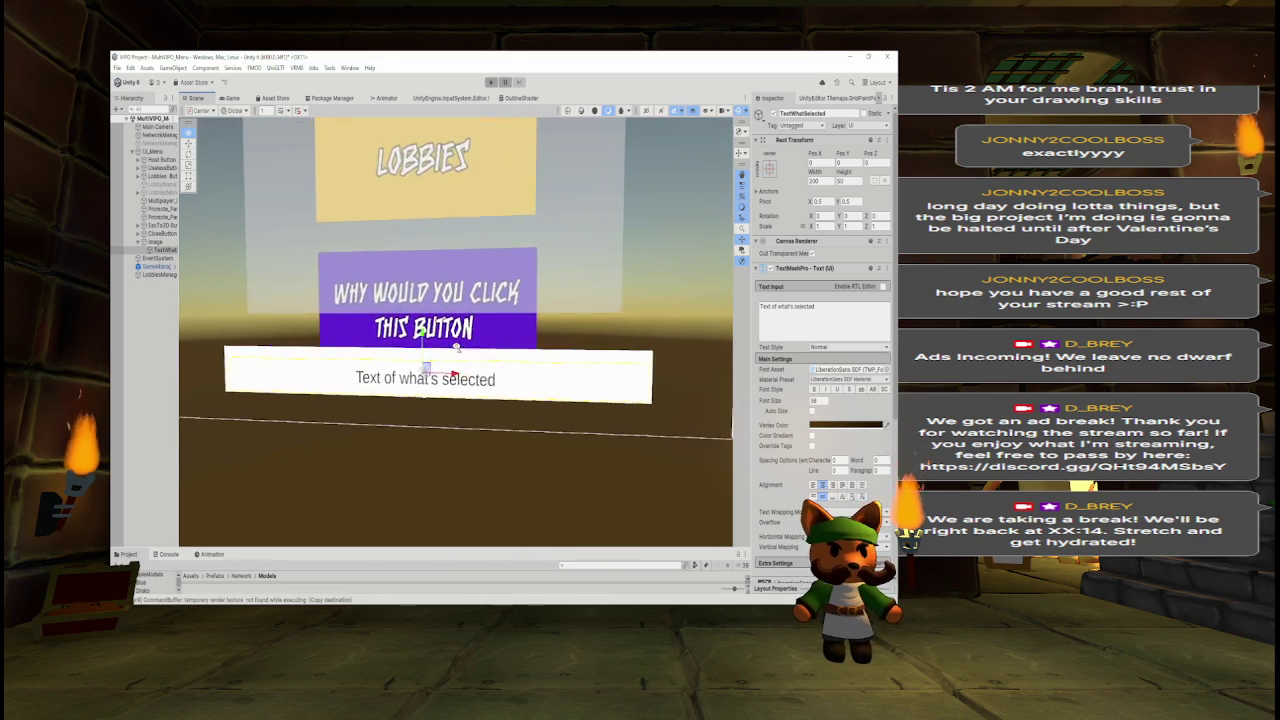
pyautogui.scroll(3, 456, 347)
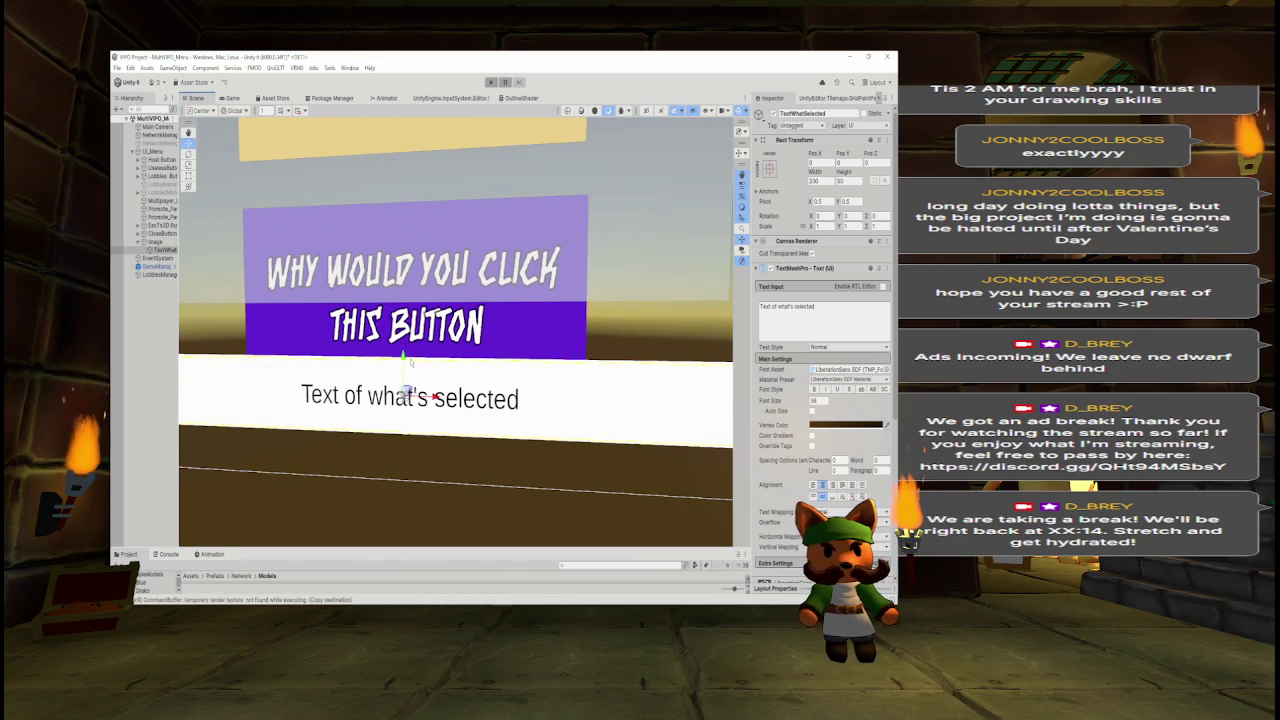
pyautogui.moveTo(511, 292)
pyautogui.mouseDown()
pyautogui.moveTo(497, 266)
pyautogui.moveTo(512, 268)
pyautogui.mouseUp()
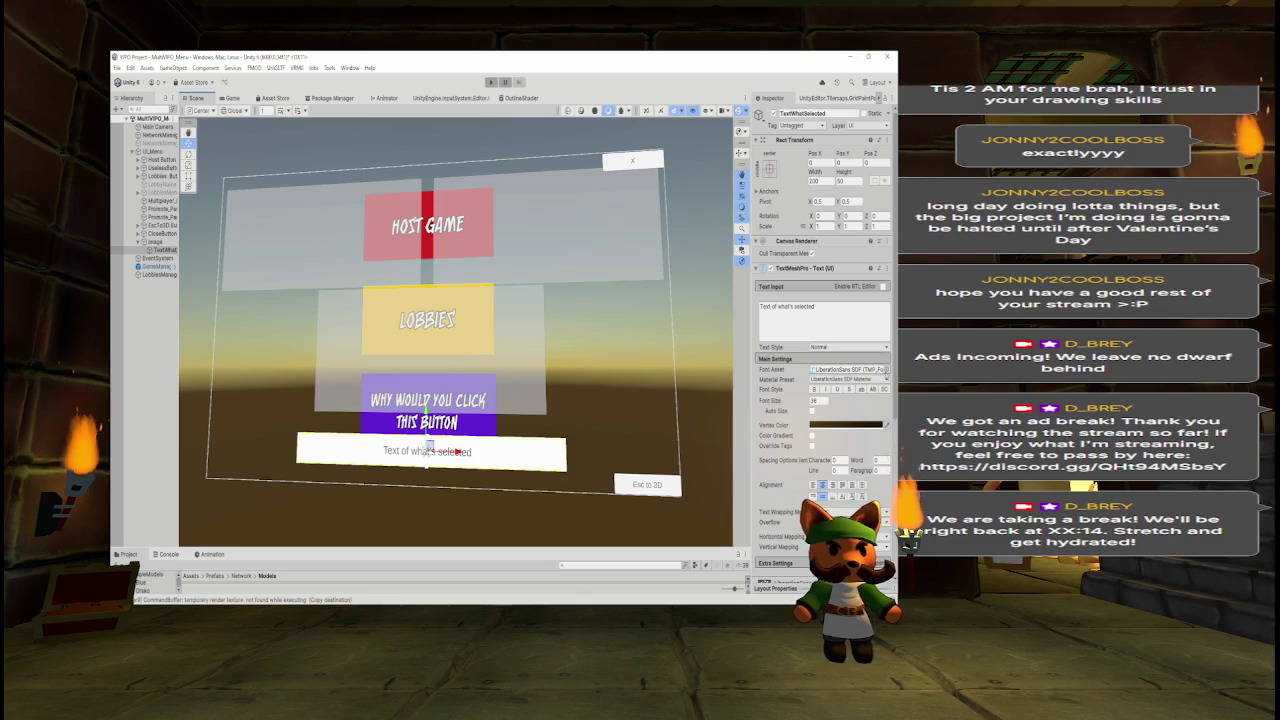
# Set the label's font to AnimalCrossingFont at size 48.
pyautogui.click(884, 369)
pyautogui.click(546, 275)
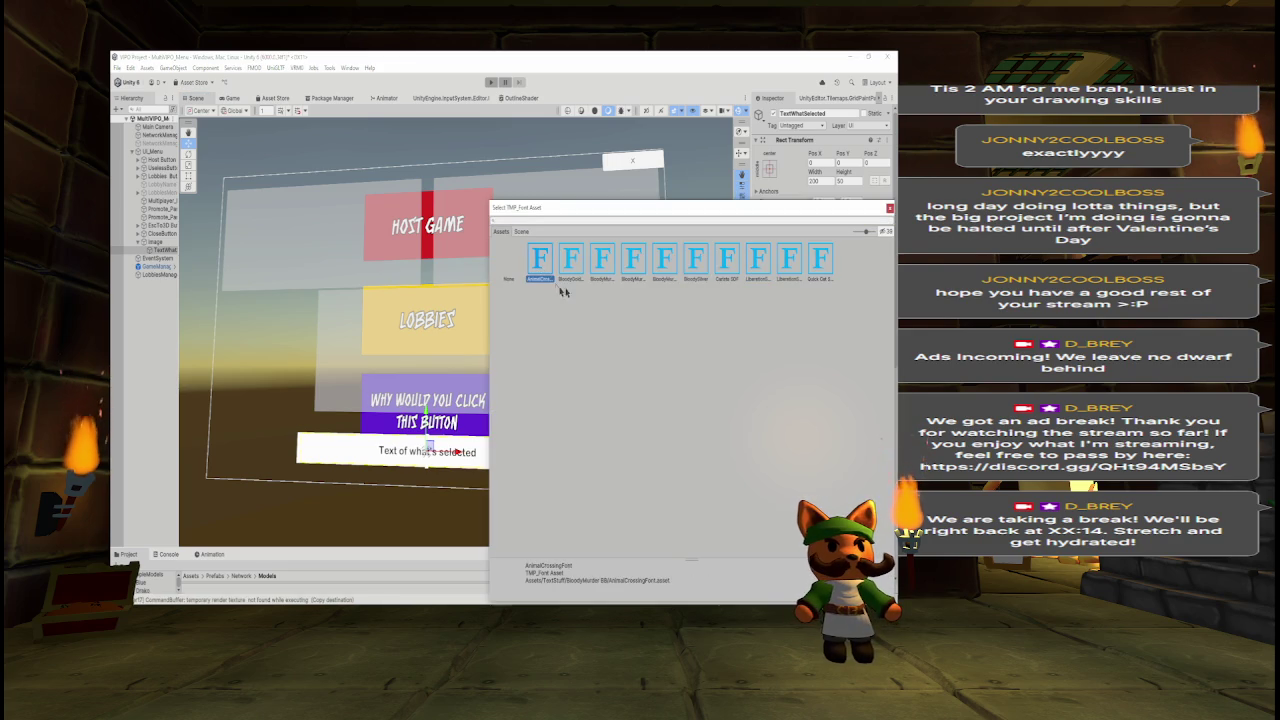
pyautogui.click(889, 208)
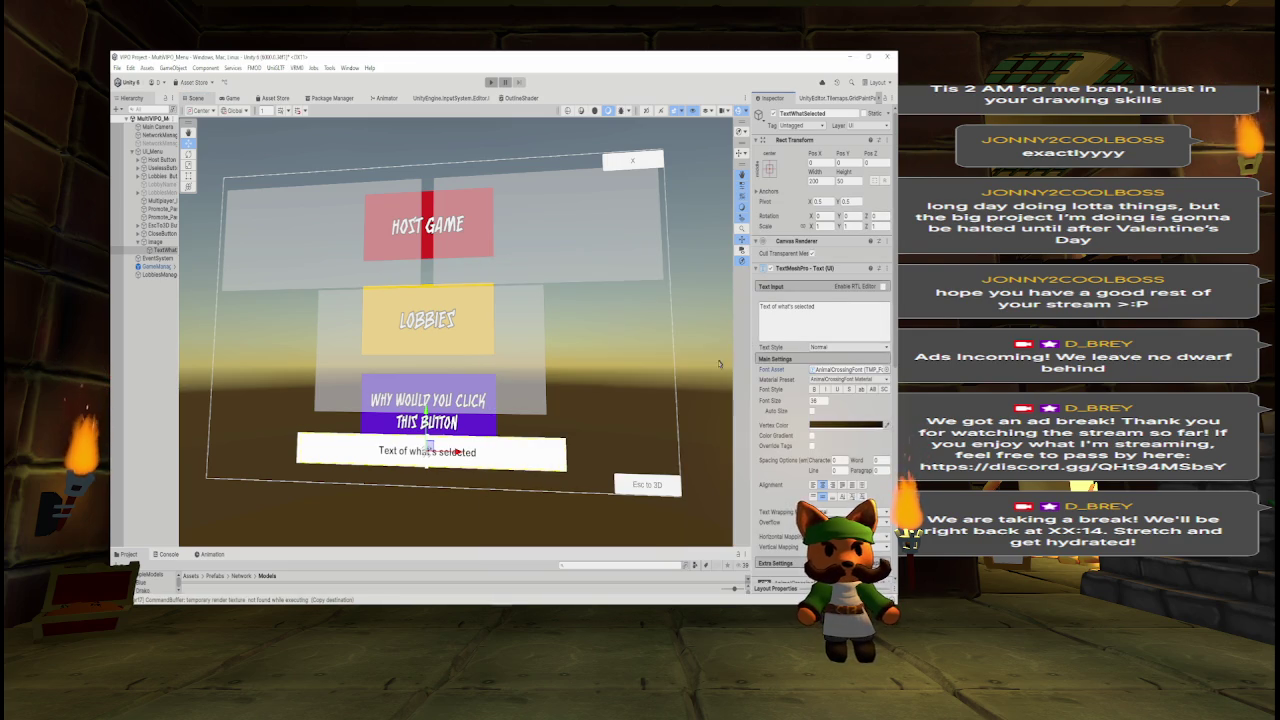
pyautogui.moveTo(777, 405); pyautogui.dragTo(786, 403)
pyautogui.doubleClick(817, 400)
pyautogui.write('48')
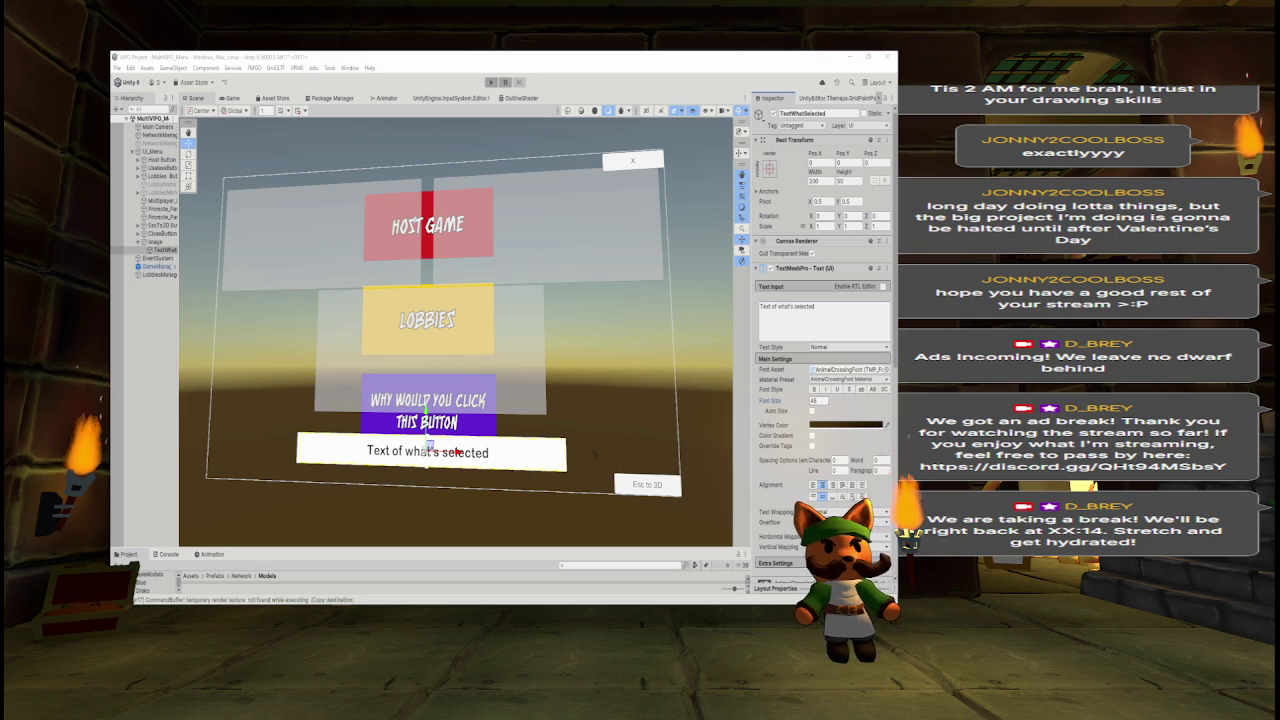
# Save the menu mockup sketch and return to Unity.
pyautogui.hotkey('alt', 'Tab')
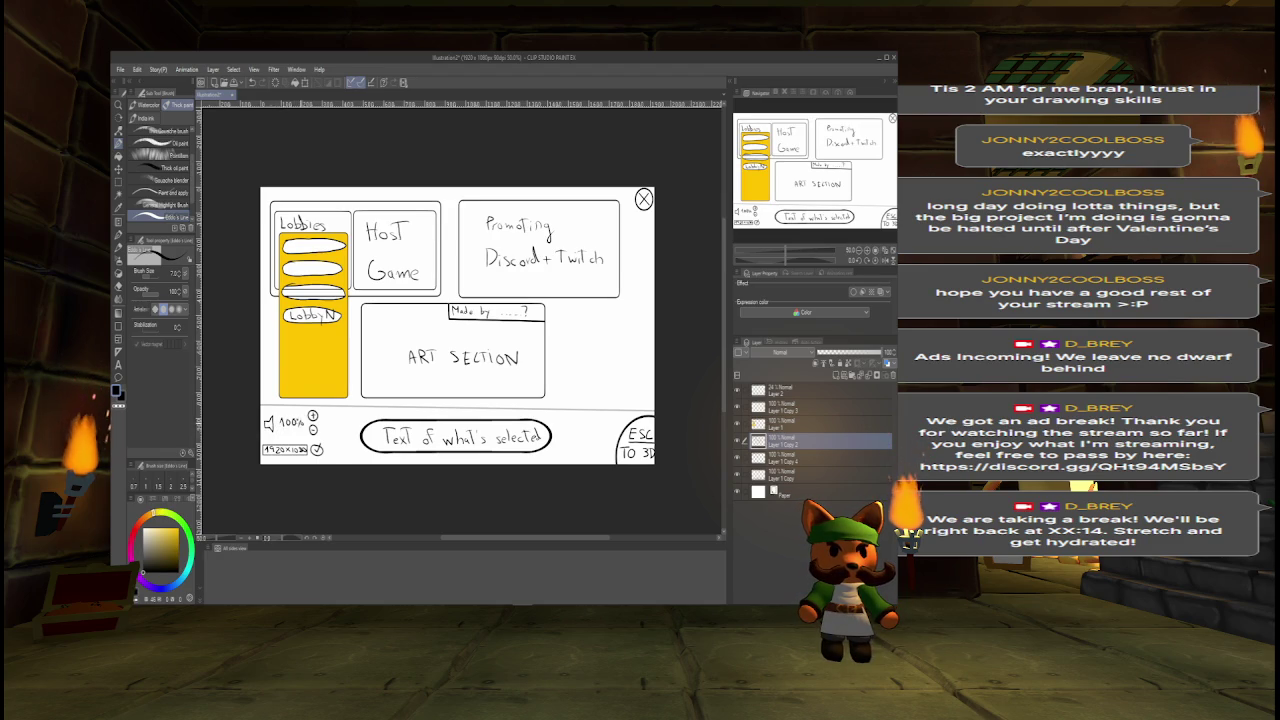
pyautogui.hotkey('ctrl', 's')
pyautogui.hotkey('alt', 'Tab')
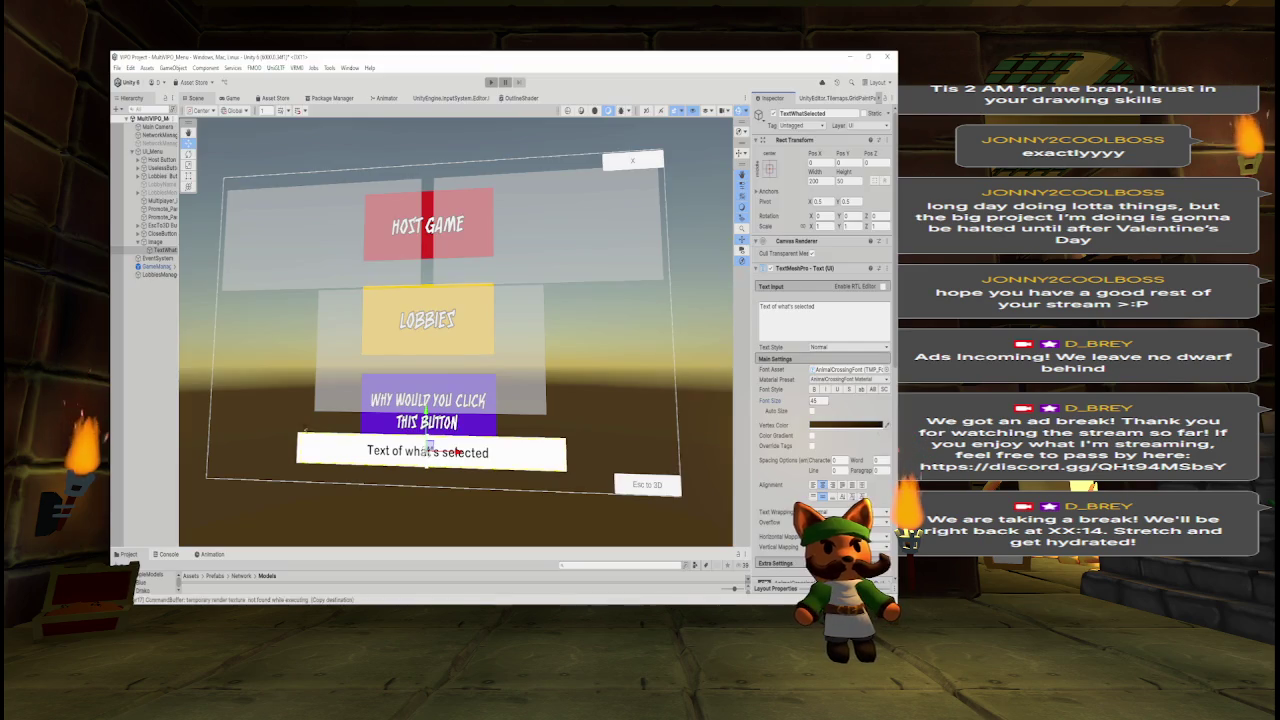
# Deselect everything, preview the menu in the Game view, and widen the Hierarchy panel.
pyautogui.click(157, 297)
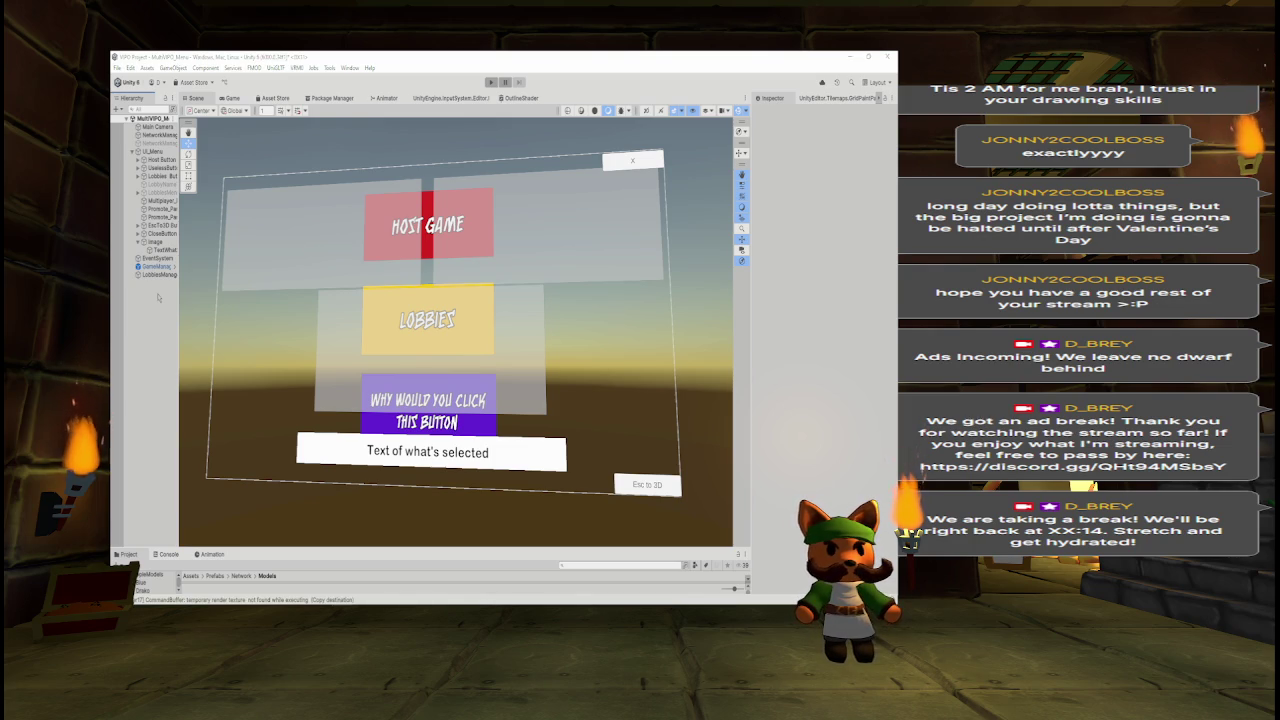
pyautogui.hotkey('alt', 'Tab')
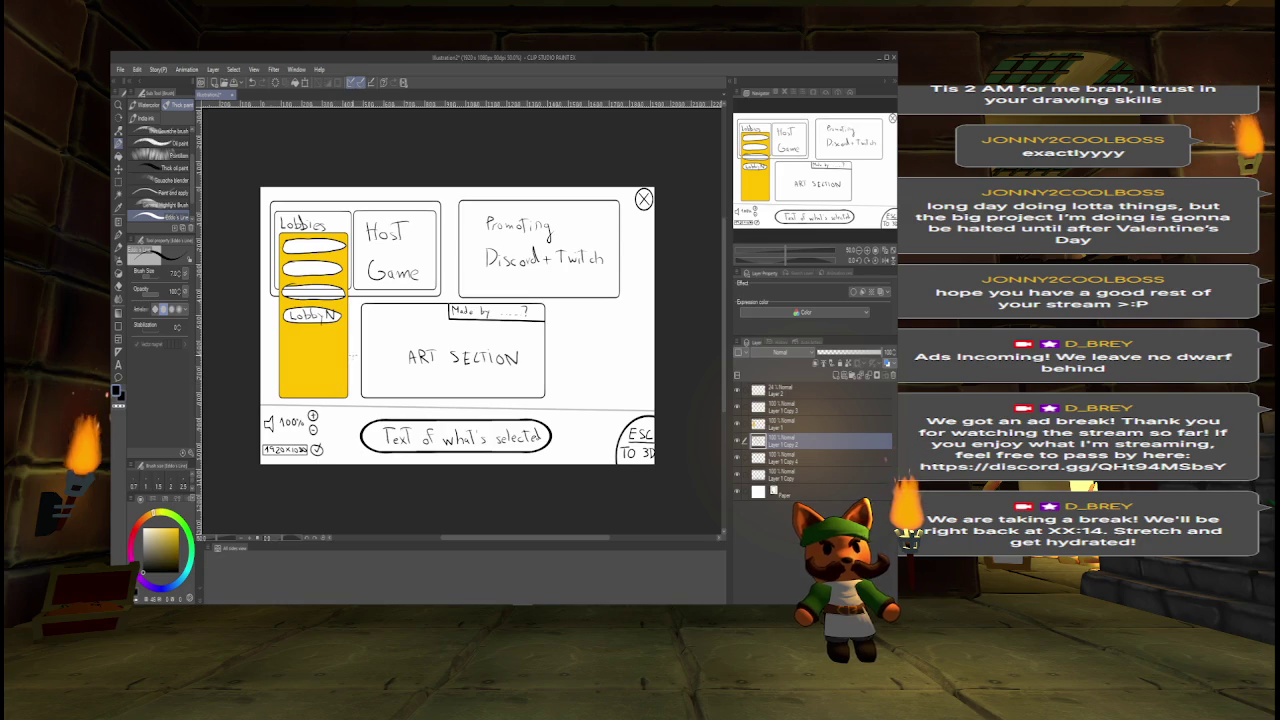
pyautogui.hotkey('alt', 'Tab')
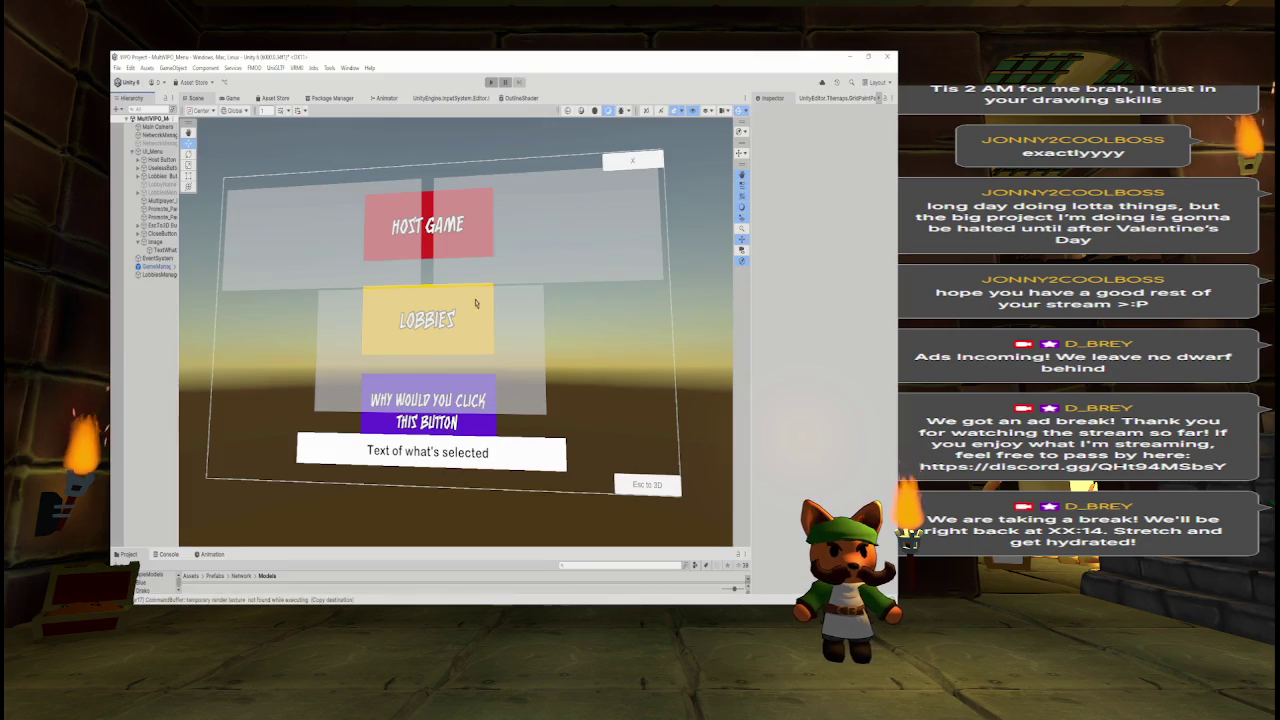
pyautogui.click(238, 98)
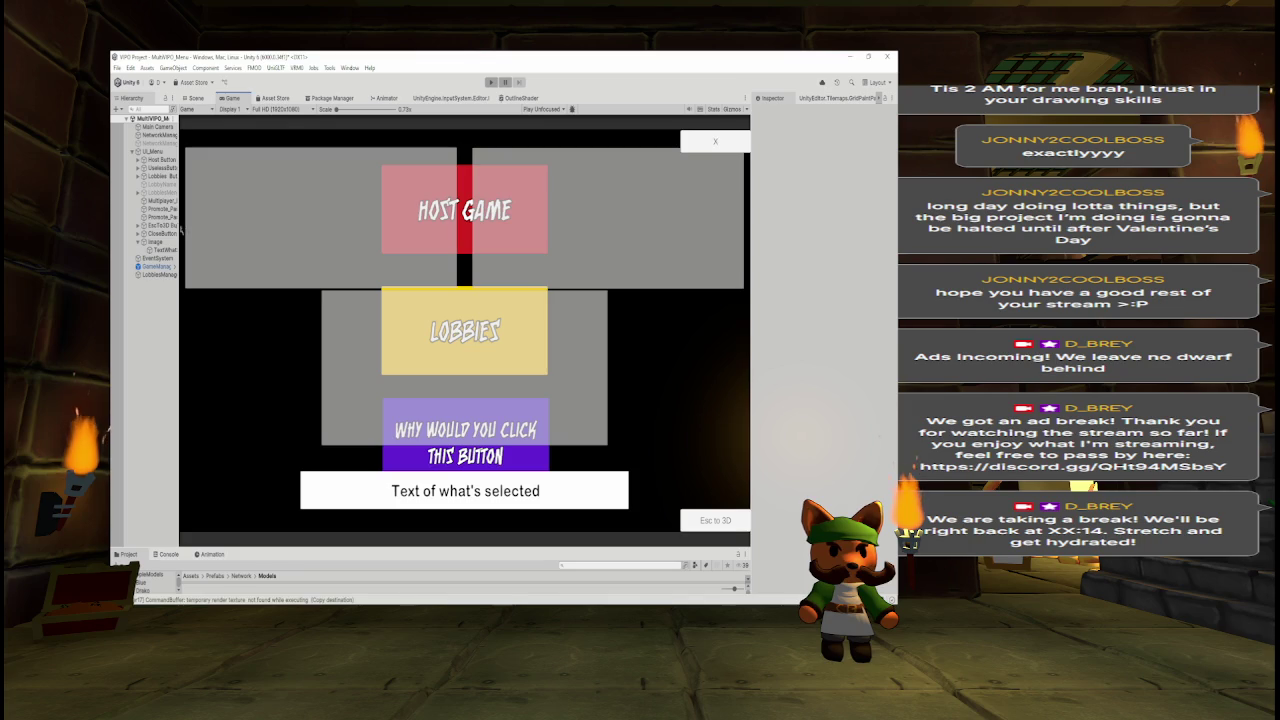
pyautogui.moveTo(179, 230); pyautogui.dragTo(210, 230)
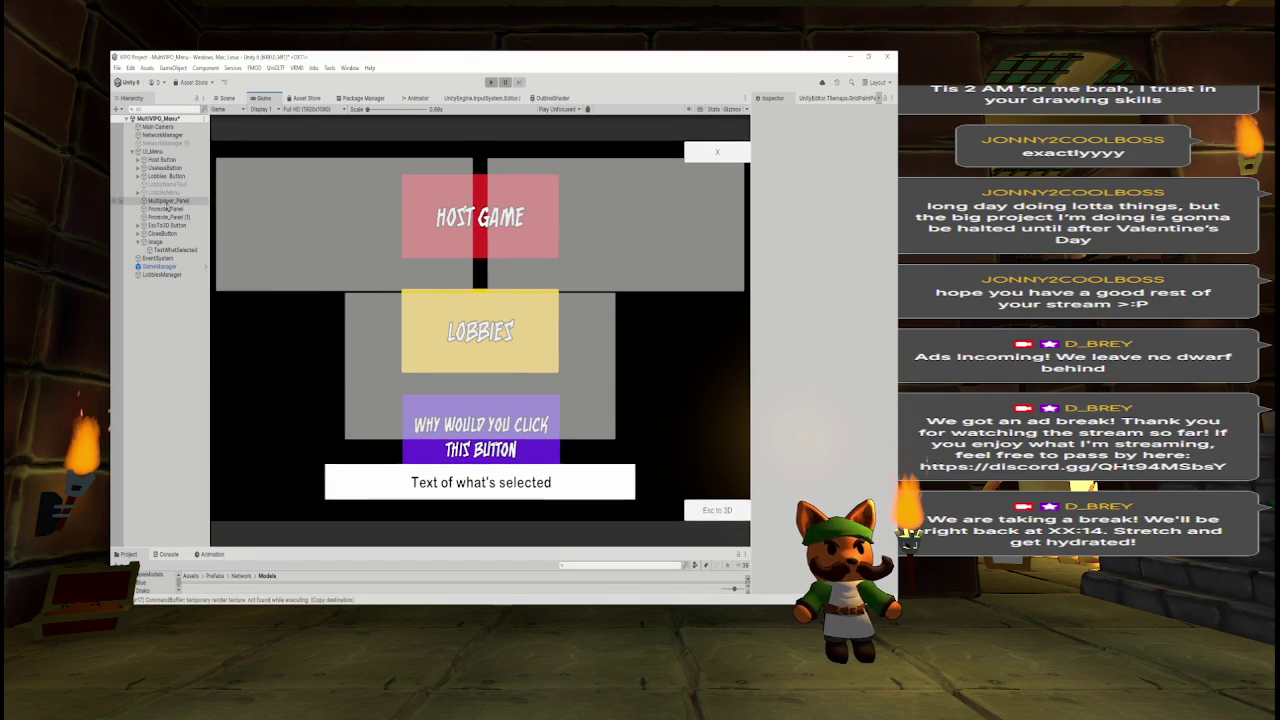
# Nest Host Button under Multiplayer_Panel and move it to the left.
pyautogui.click(178, 160)
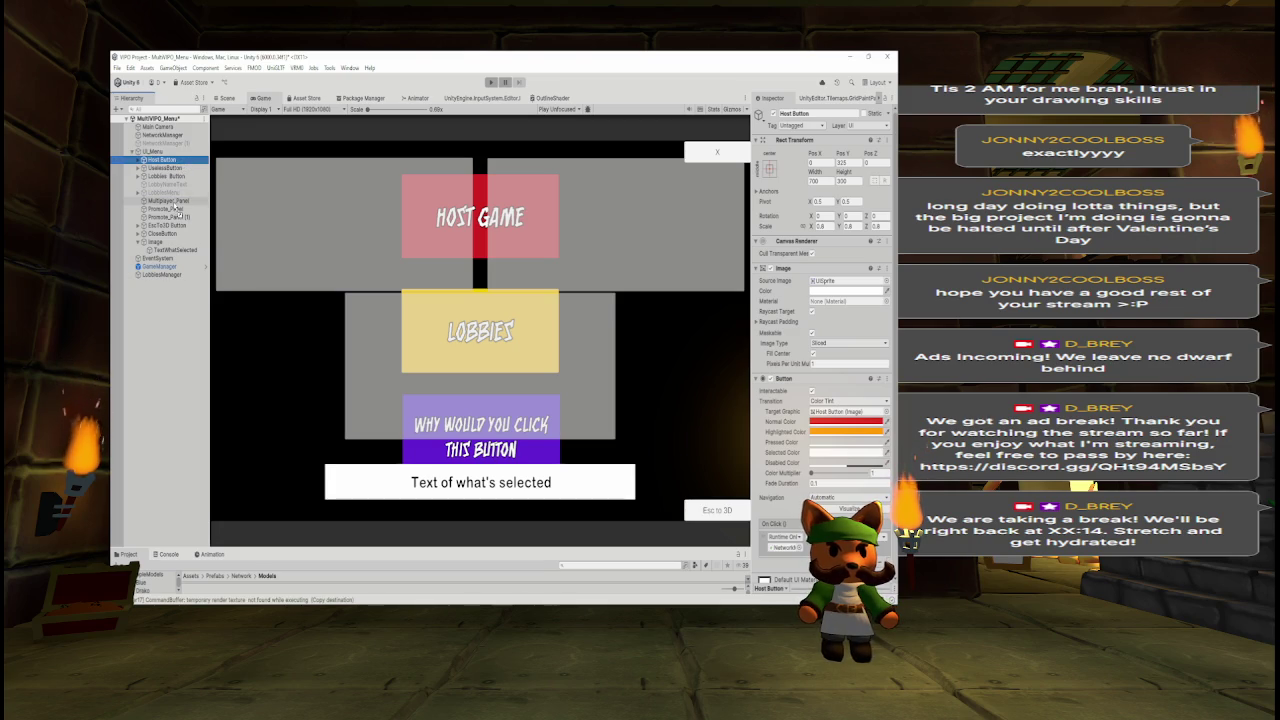
pyautogui.moveTo(176, 207); pyautogui.dragTo(170, 201)
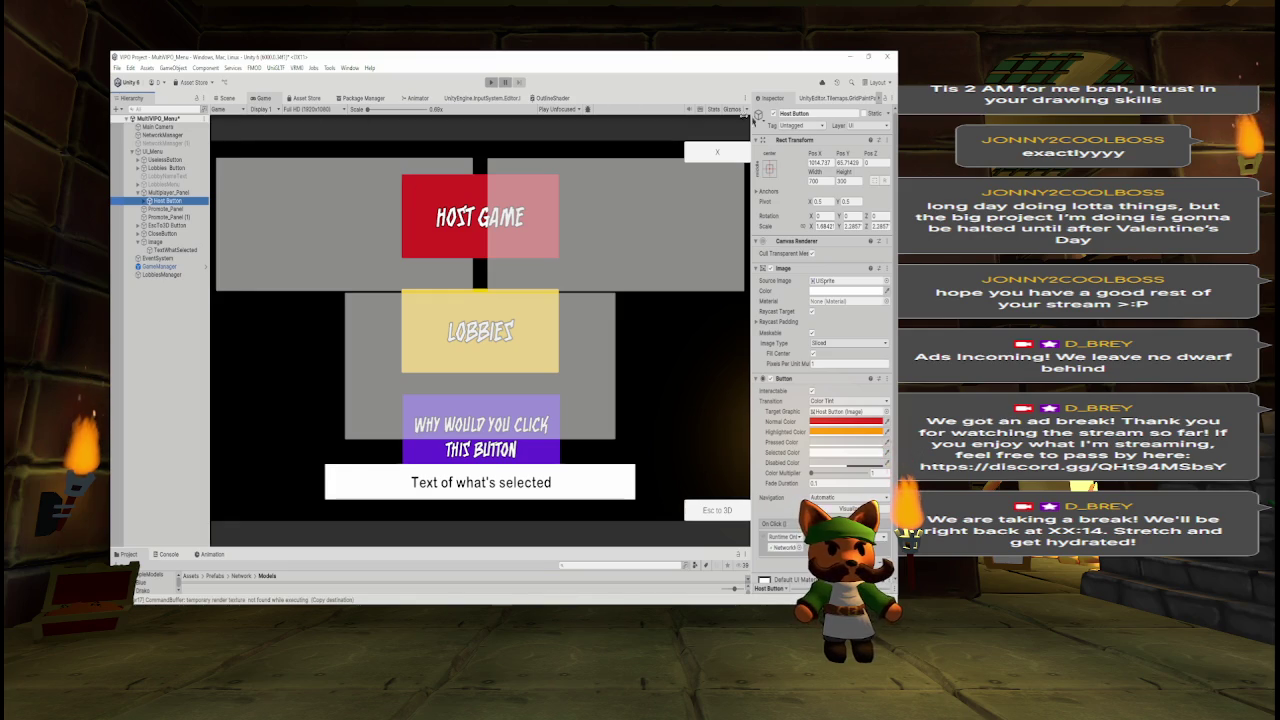
pyautogui.click(234, 99)
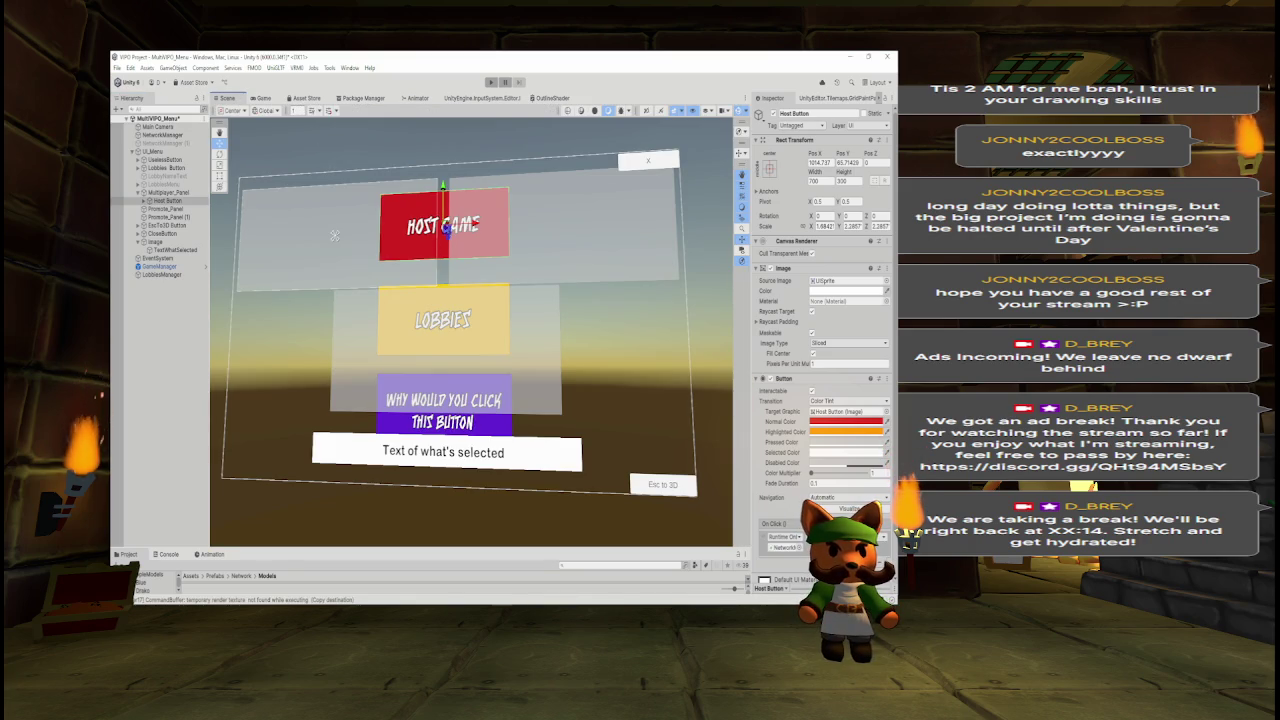
pyautogui.moveTo(431, 229); pyautogui.dragTo(377, 222)
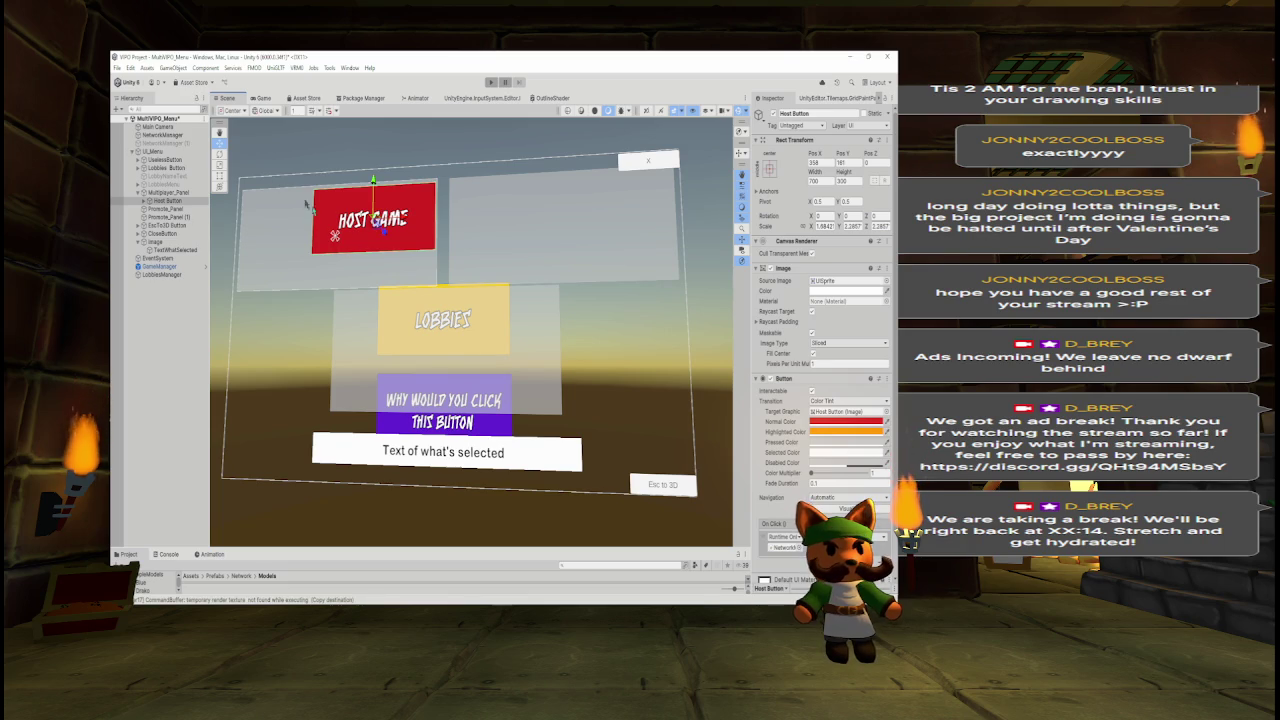
# Resize Host Game toward a square with the Rect tool and set its Pos Y to 0.
pyautogui.press('t')
pyautogui.moveTo(313, 236); pyautogui.dragTo(335, 237)
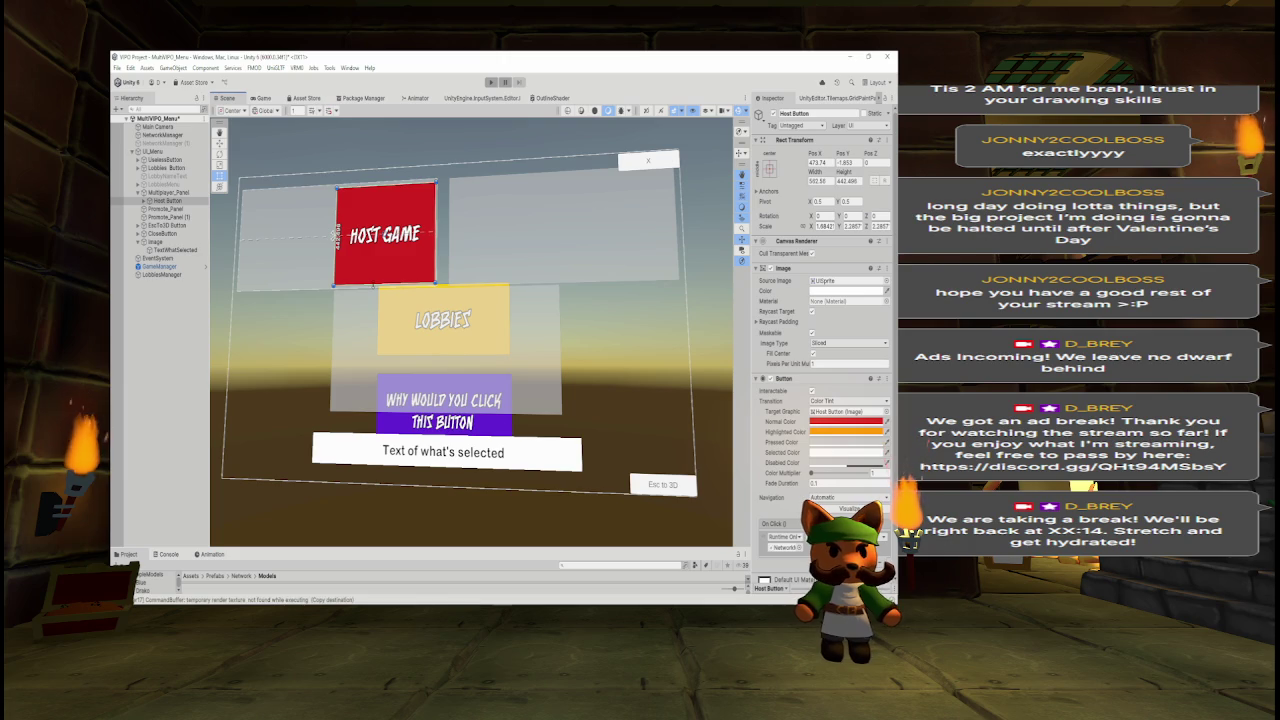
pyautogui.click(262, 97)
pyautogui.click(845, 162)
pyautogui.write('0')
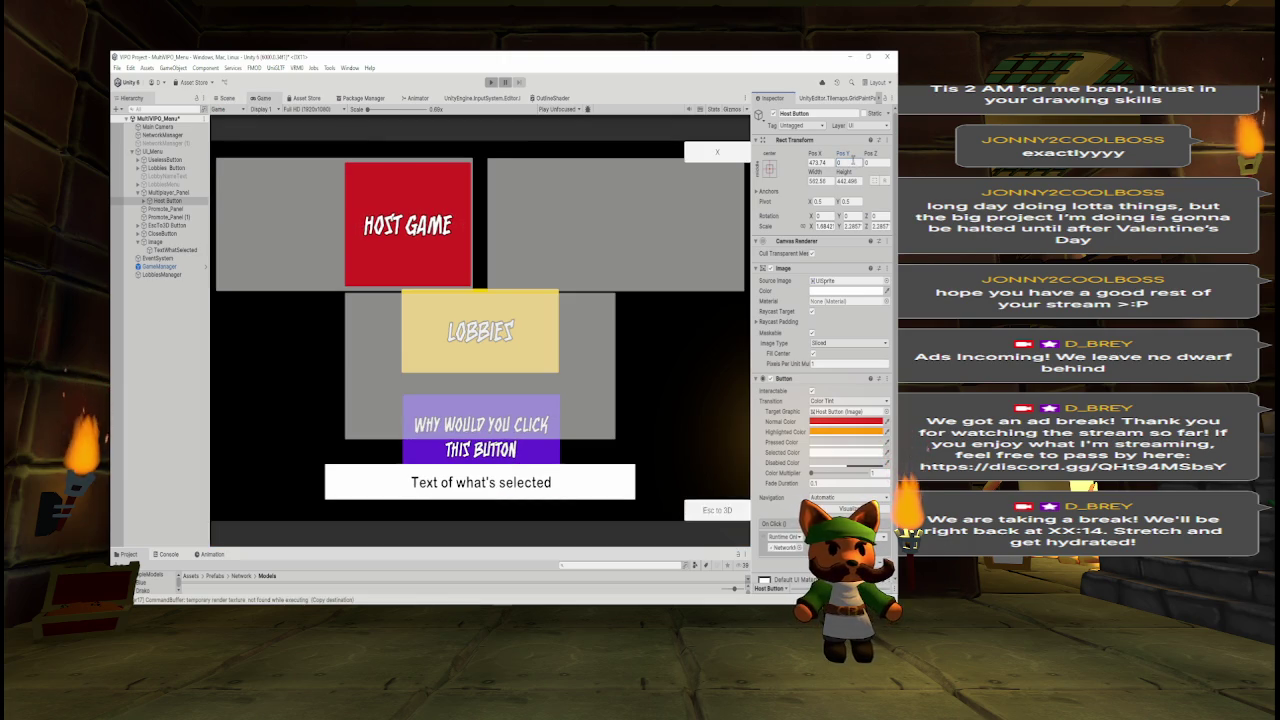
pyautogui.click(846, 181)
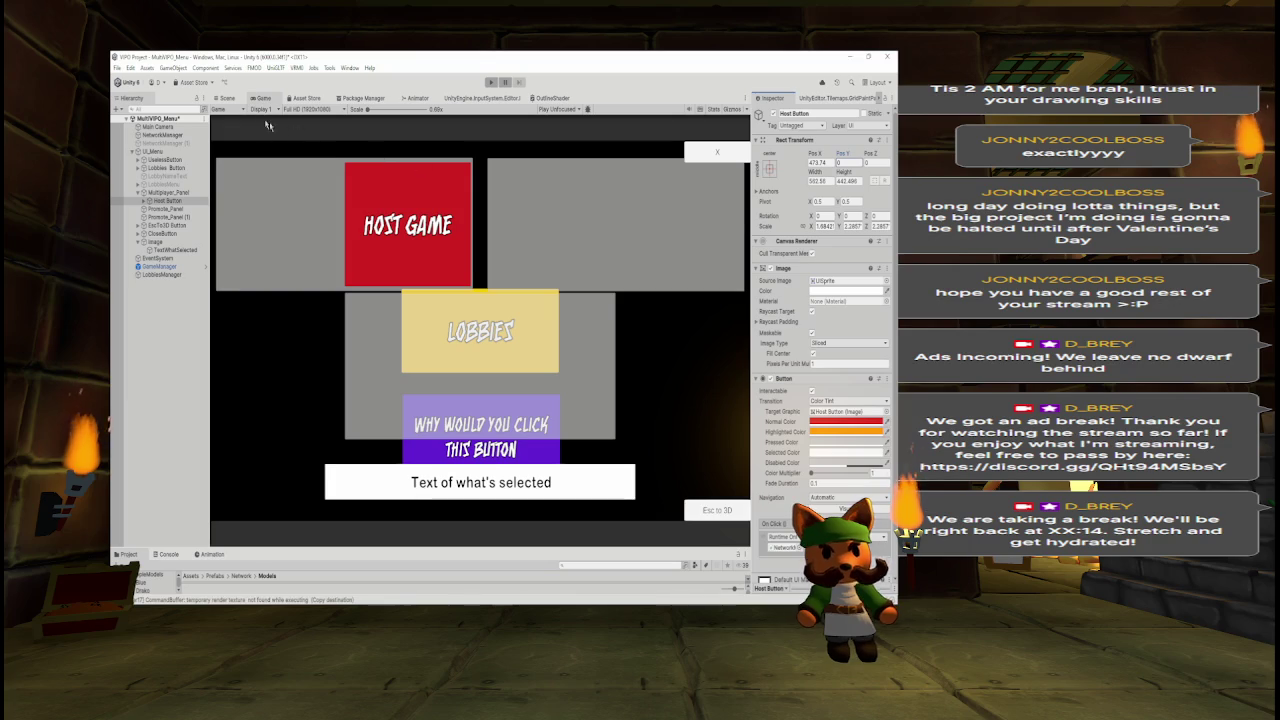
pyautogui.click(240, 101)
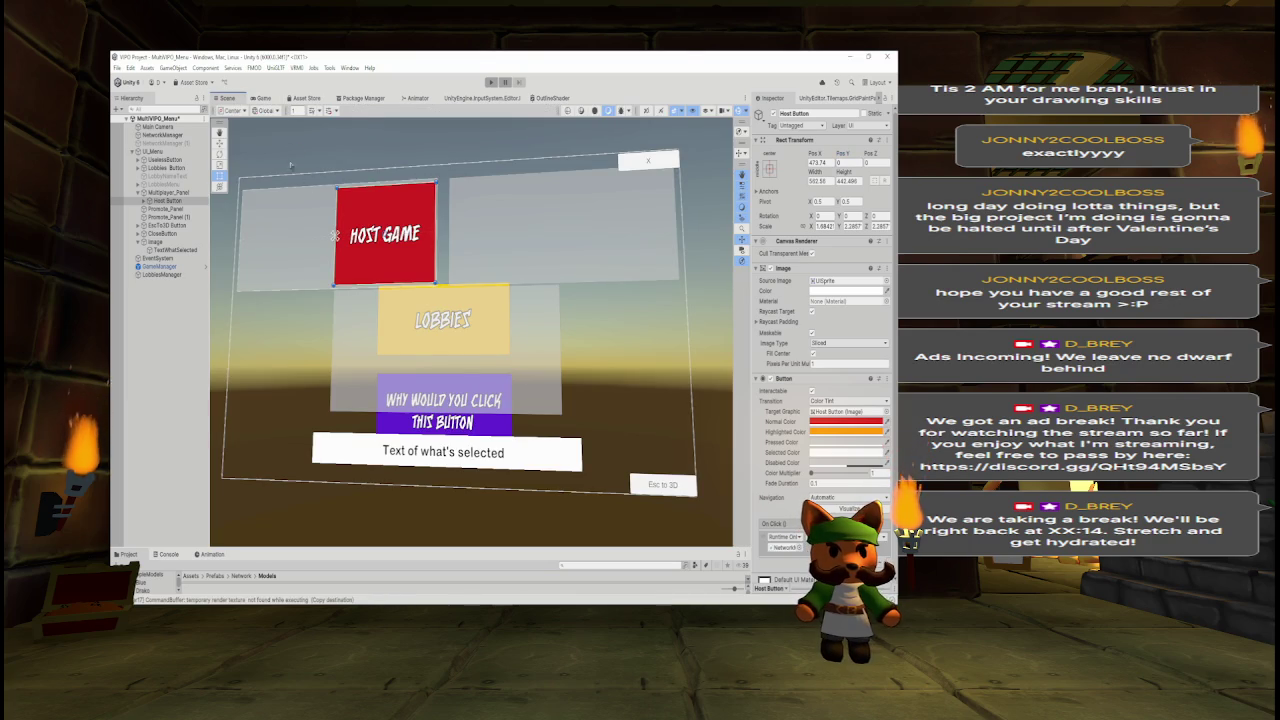
pyautogui.click(262, 98)
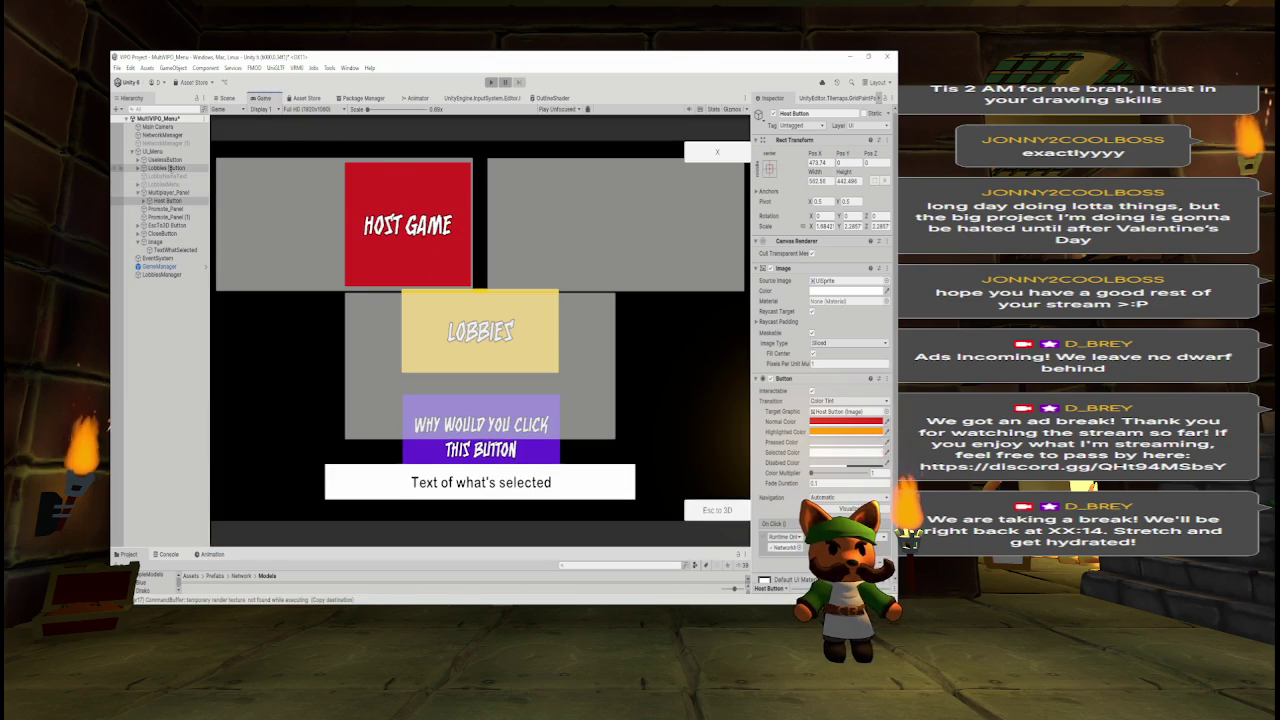
pyautogui.click(160, 200)
pyautogui.click(165, 167)
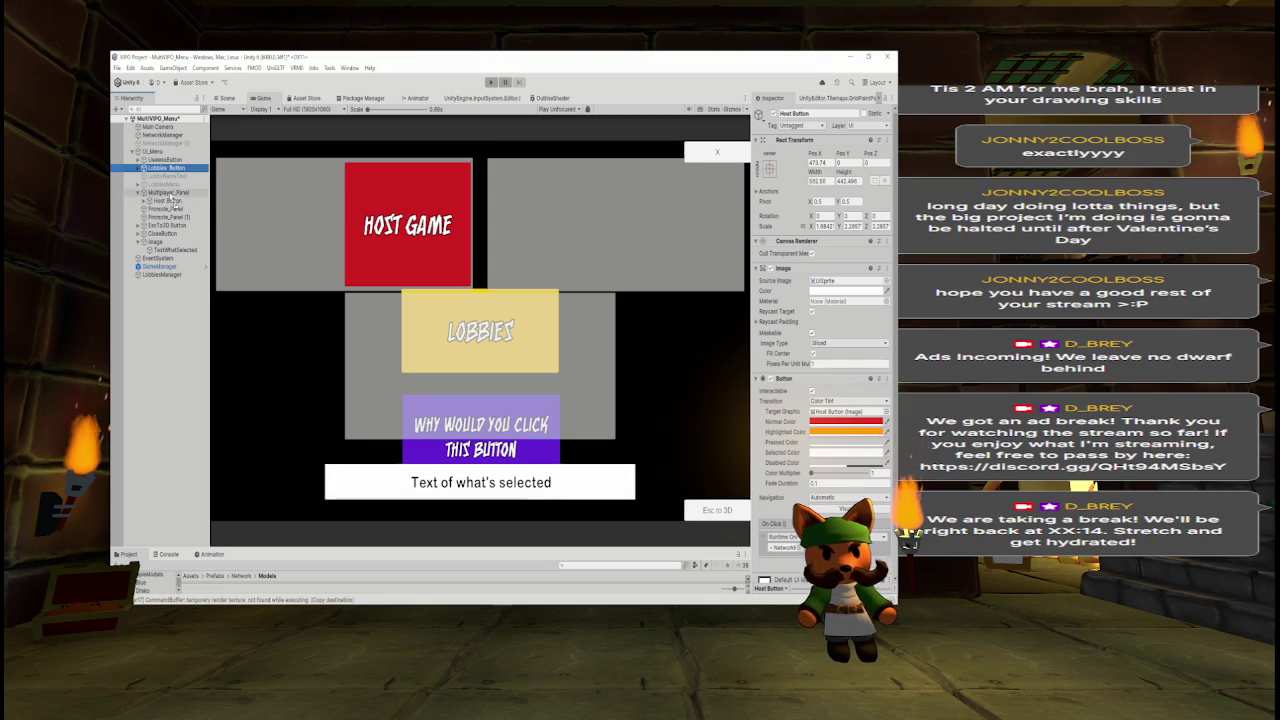
# Move the Lobbies button into Multiplayer_Panel and set its position to X -480, Y 380.
pyautogui.moveTo(173, 200); pyautogui.dragTo(175, 203)
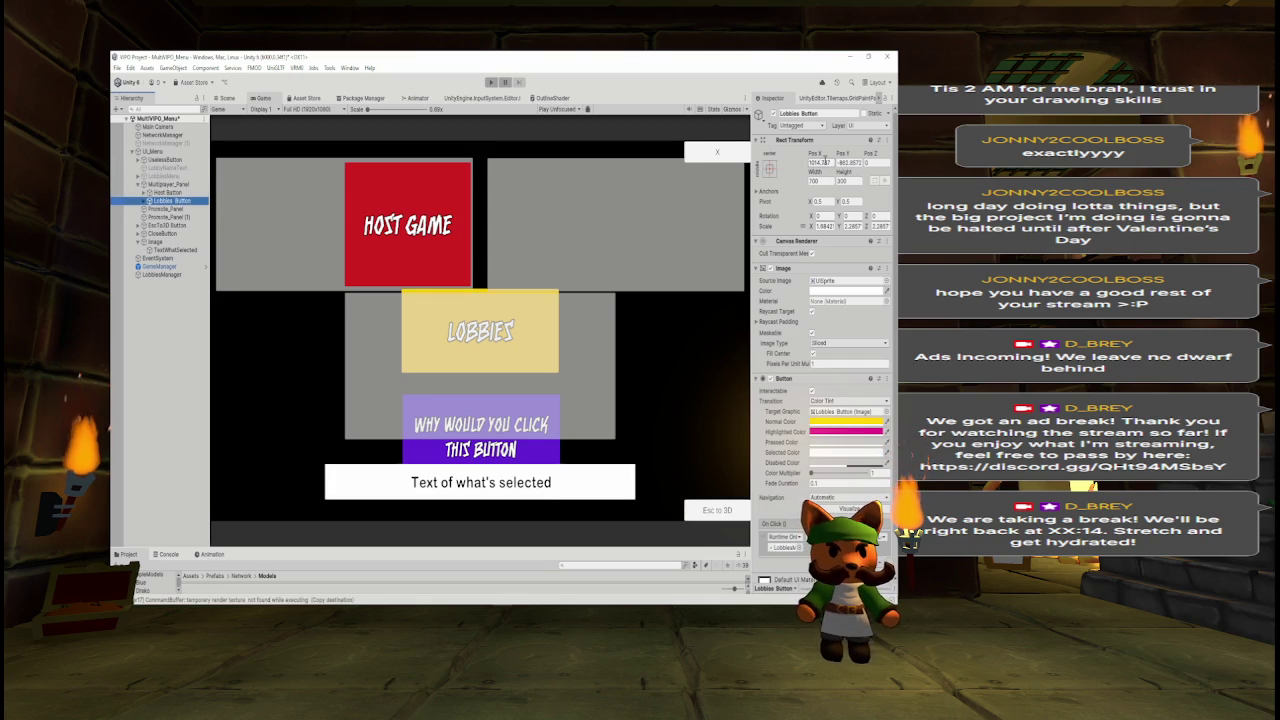
pyautogui.click(820, 162)
pyautogui.write('-480')
pyautogui.press('Tab')
pyautogui.write('380')
pyautogui.press('Return')
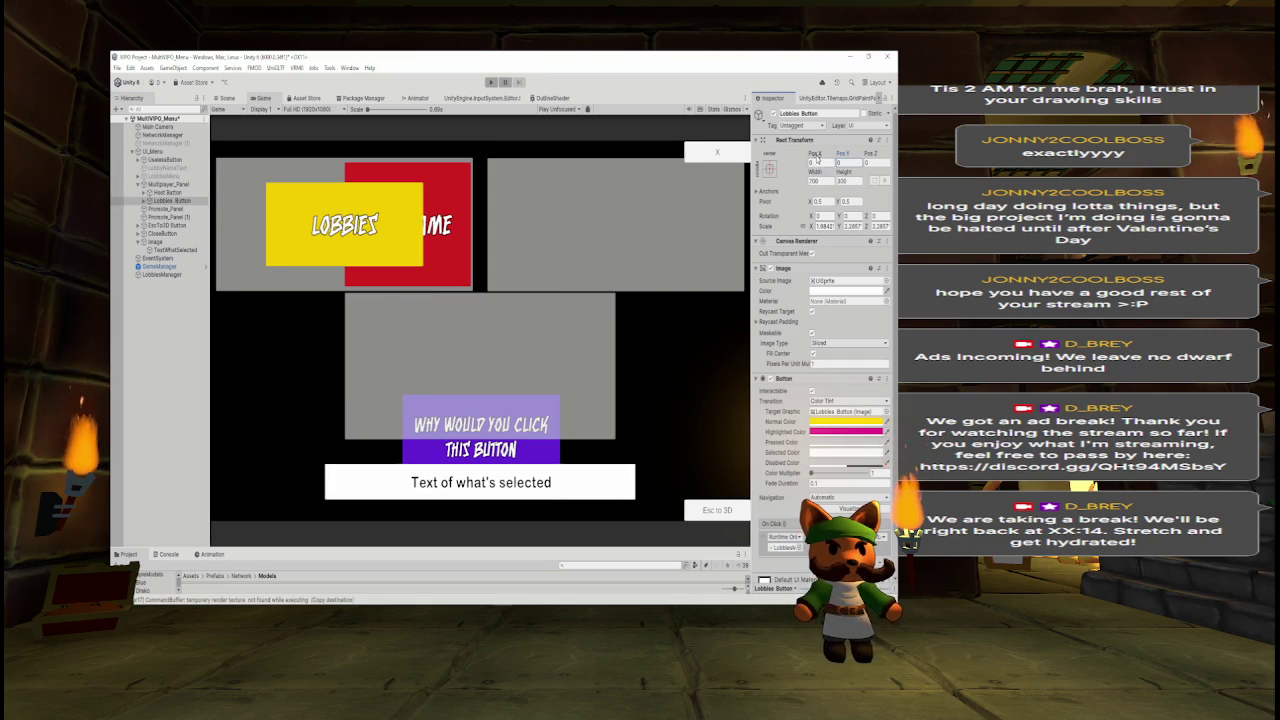
# Shift Lobbies up-left and shrink it so it no longer overlaps, nudging Host Game's left edge right.
pyautogui.click(226, 98)
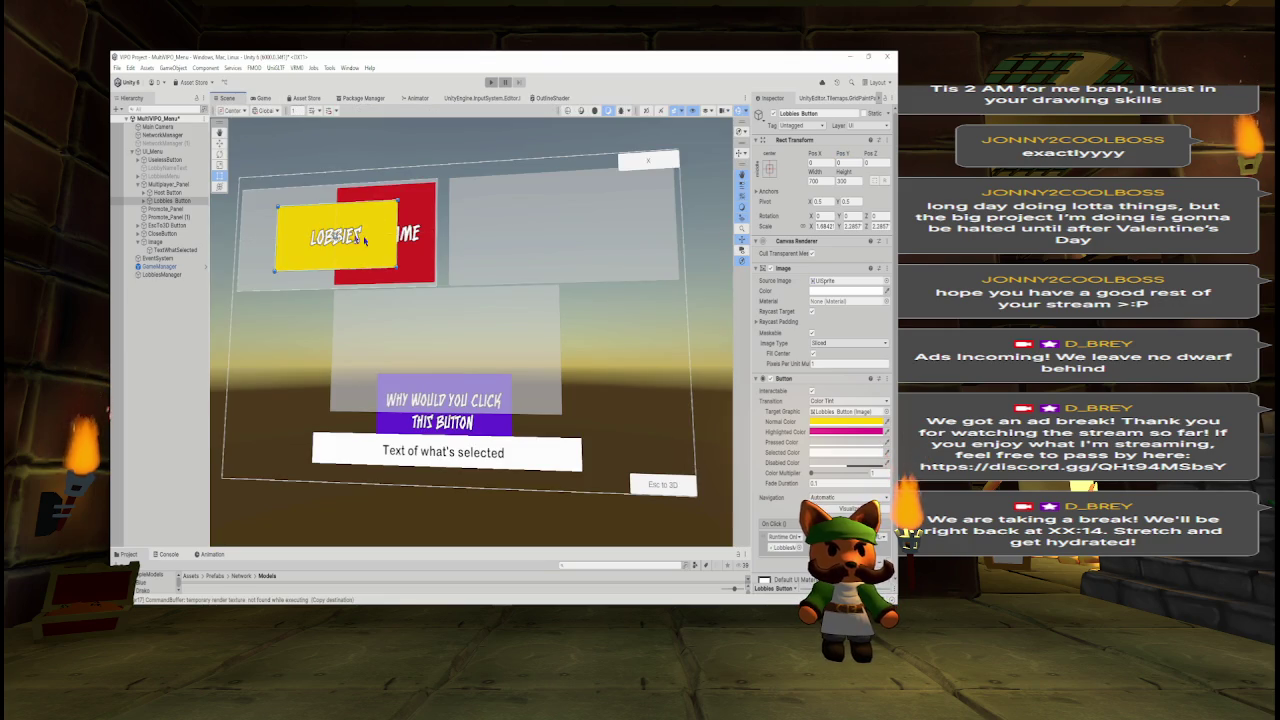
pyautogui.press('w')
pyautogui.moveTo(367, 249); pyautogui.dragTo(318, 232)
pyautogui.click(221, 177)
pyautogui.moveTo(354, 216); pyautogui.dragTo(334, 216)
pyautogui.click(336, 216)
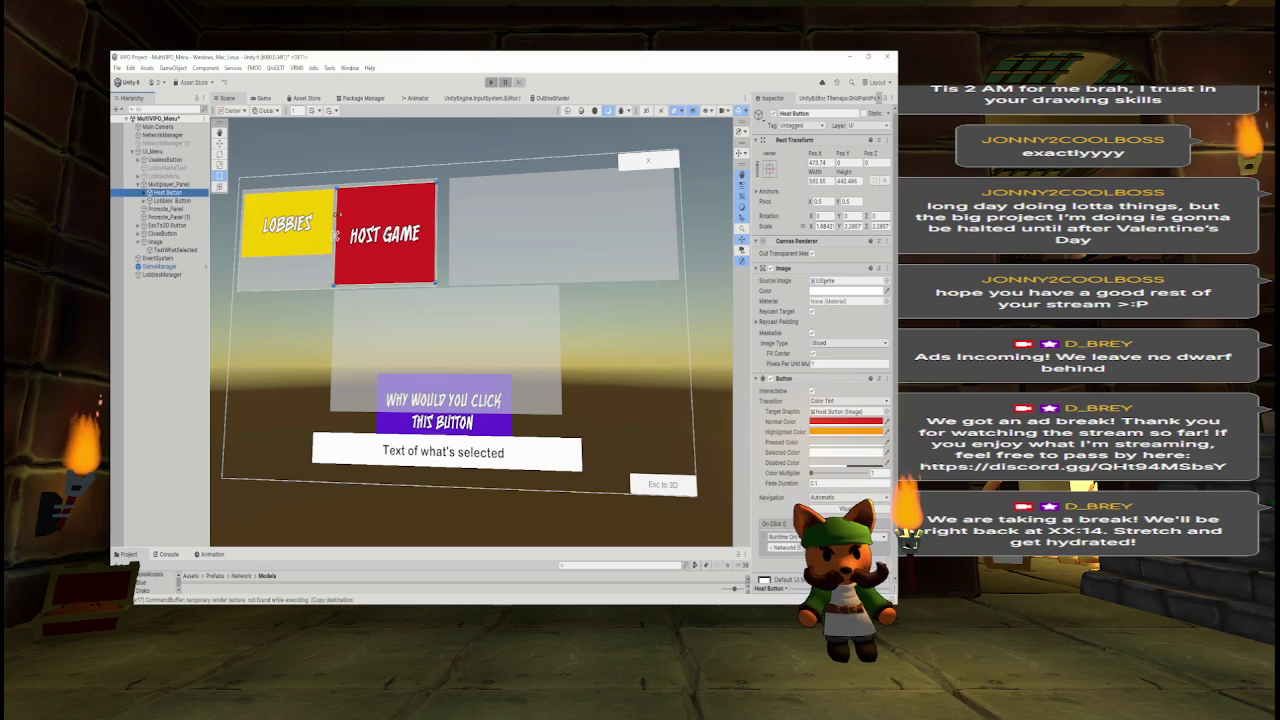
pyautogui.moveTo(336, 234); pyautogui.dragTo(340, 234)
# Check the menu in Game view, then widen the Lobbies button slightly and make it taller.
pyautogui.click(262, 99)
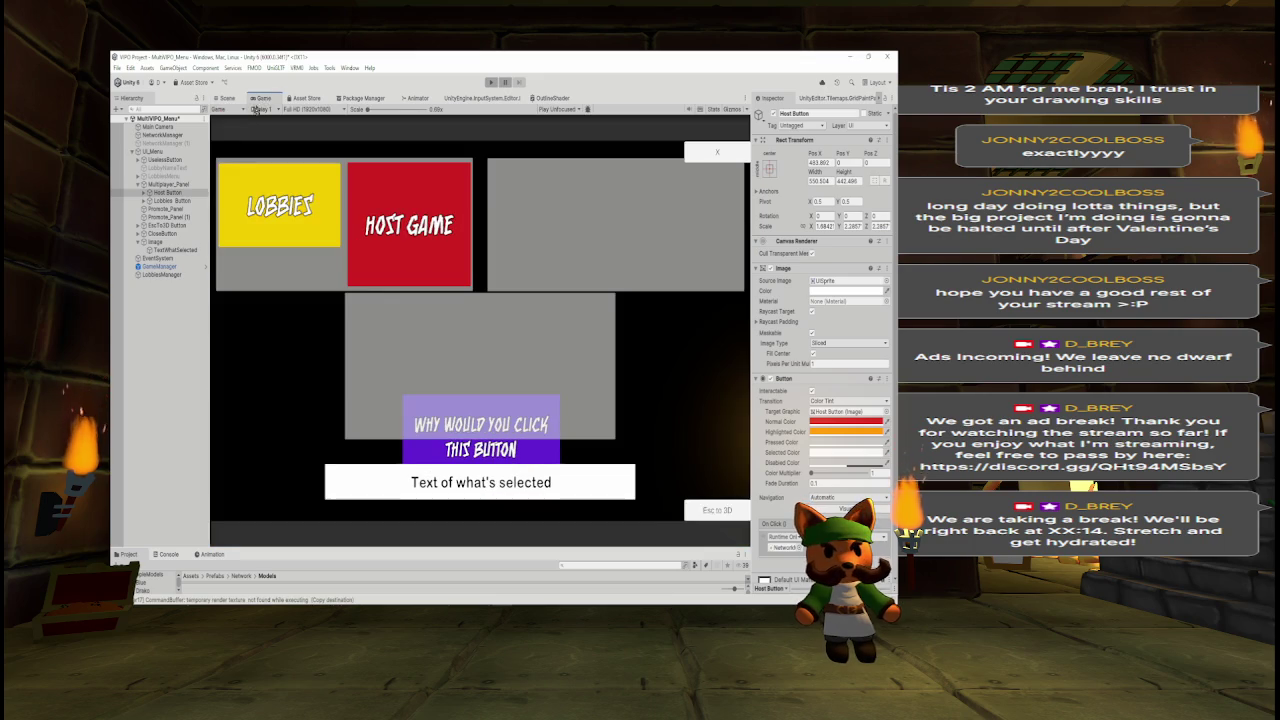
pyautogui.click(228, 100)
pyautogui.click(325, 215)
pyautogui.moveTo(333, 233); pyautogui.dragTo(336, 233)
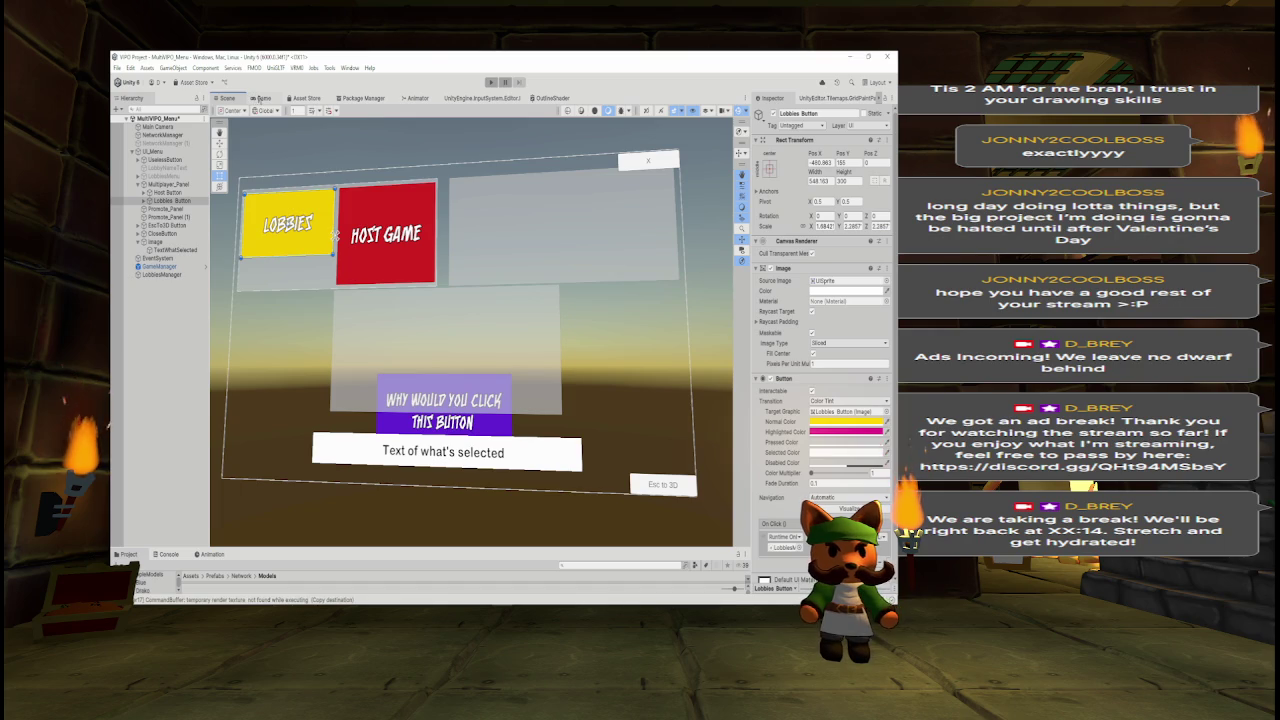
pyautogui.click(259, 99)
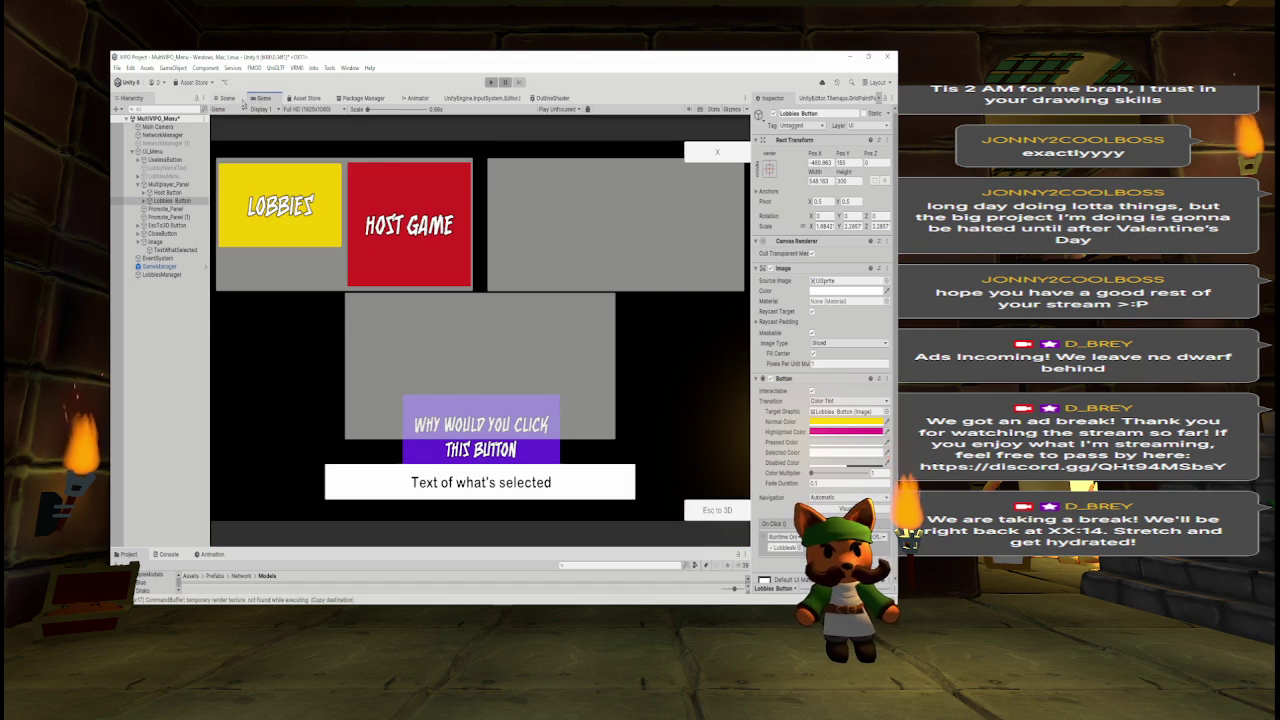
pyautogui.click(228, 99)
pyautogui.moveTo(283, 257); pyautogui.dragTo(282, 286)
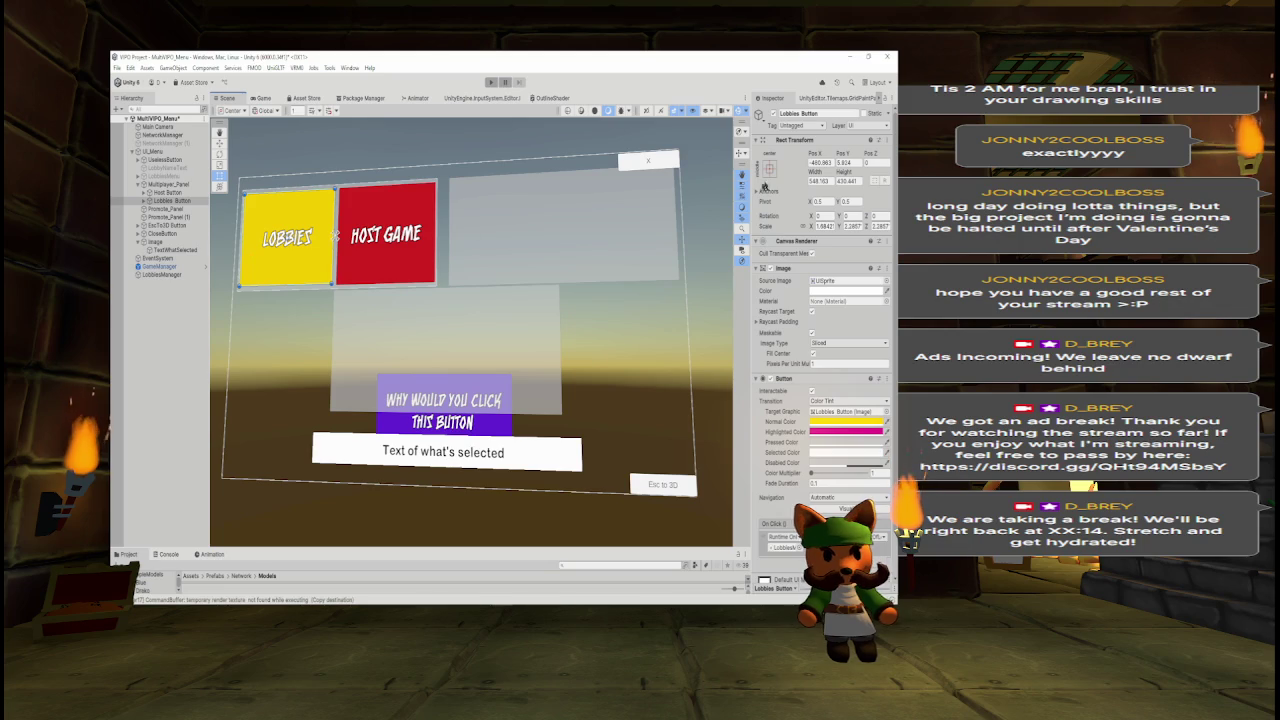
# Copy the Host Game button's Rect Transform size and position values.
pyautogui.rightClick(800, 145)
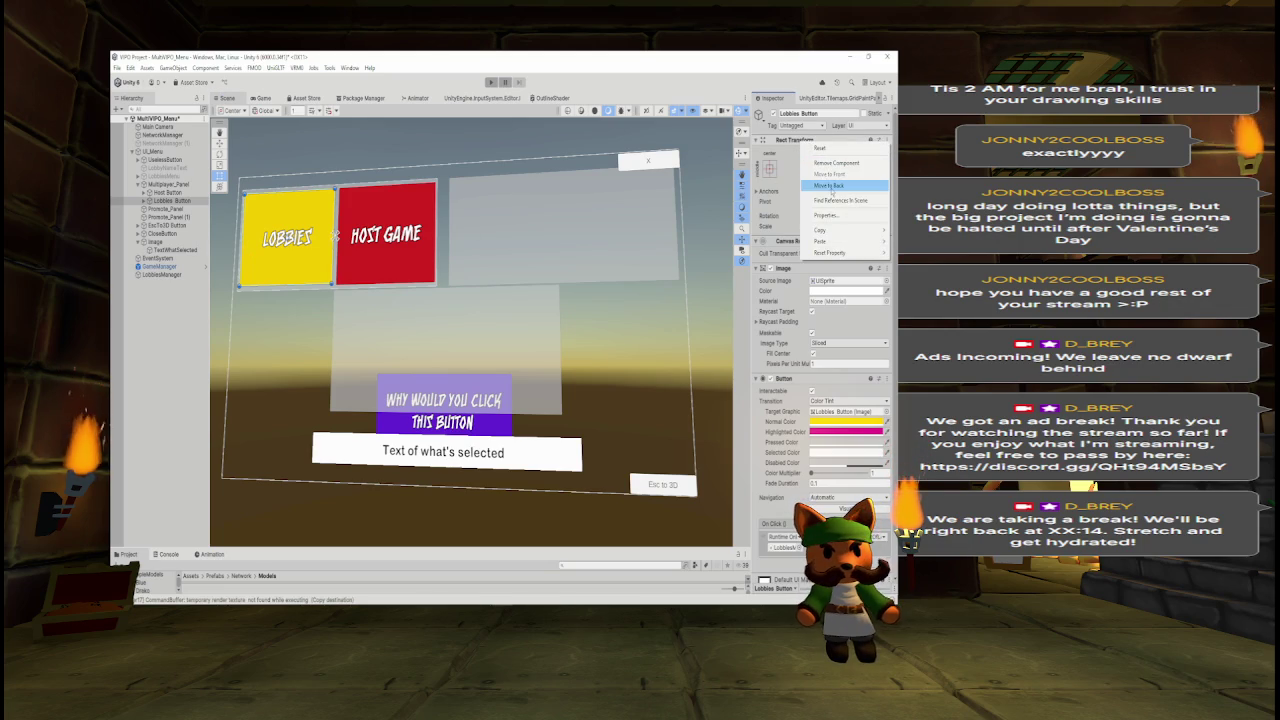
pyautogui.moveTo(822, 230)
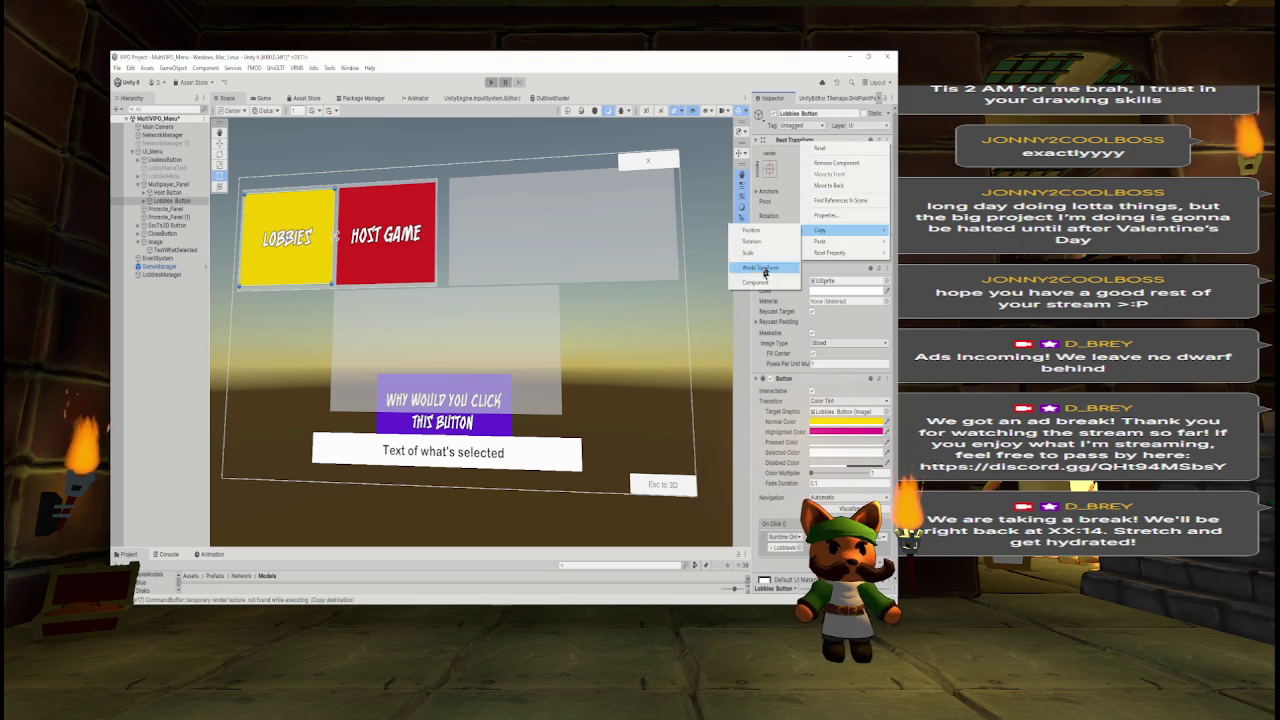
pyautogui.click(752, 282)
pyautogui.click(200, 192)
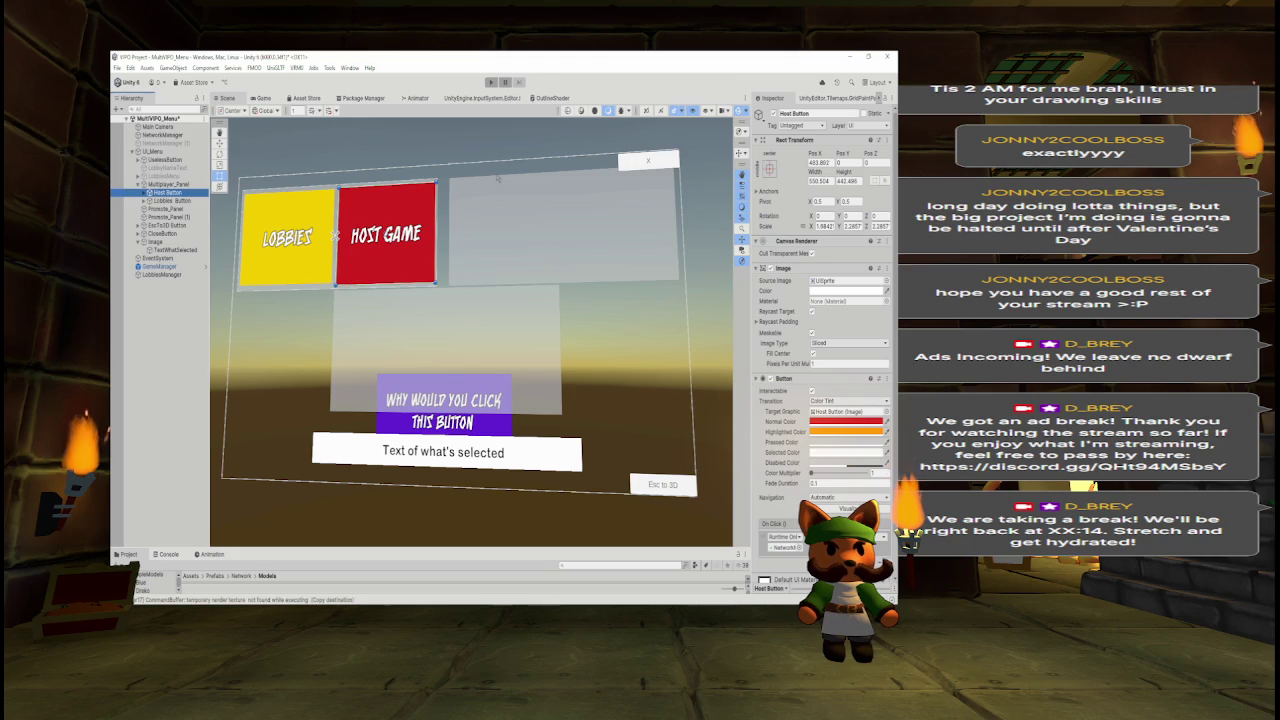
pyautogui.click(887, 140)
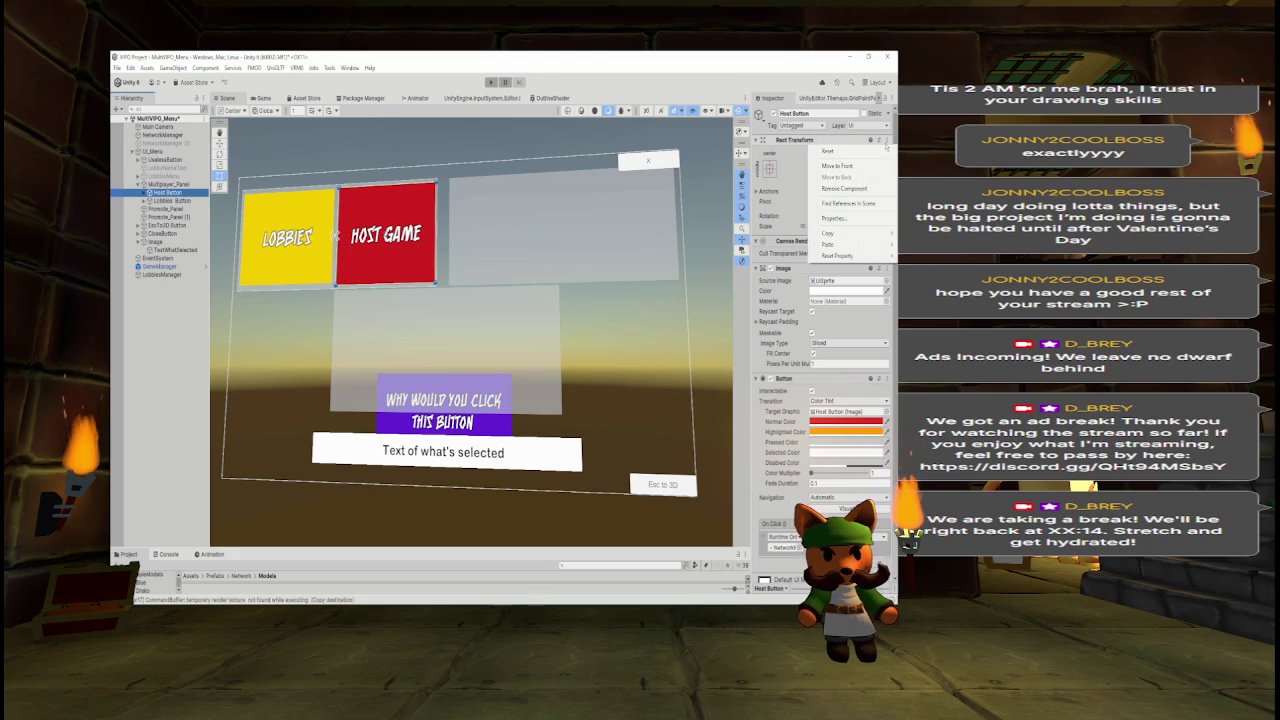
pyautogui.press('Escape')
pyautogui.click(170, 200)
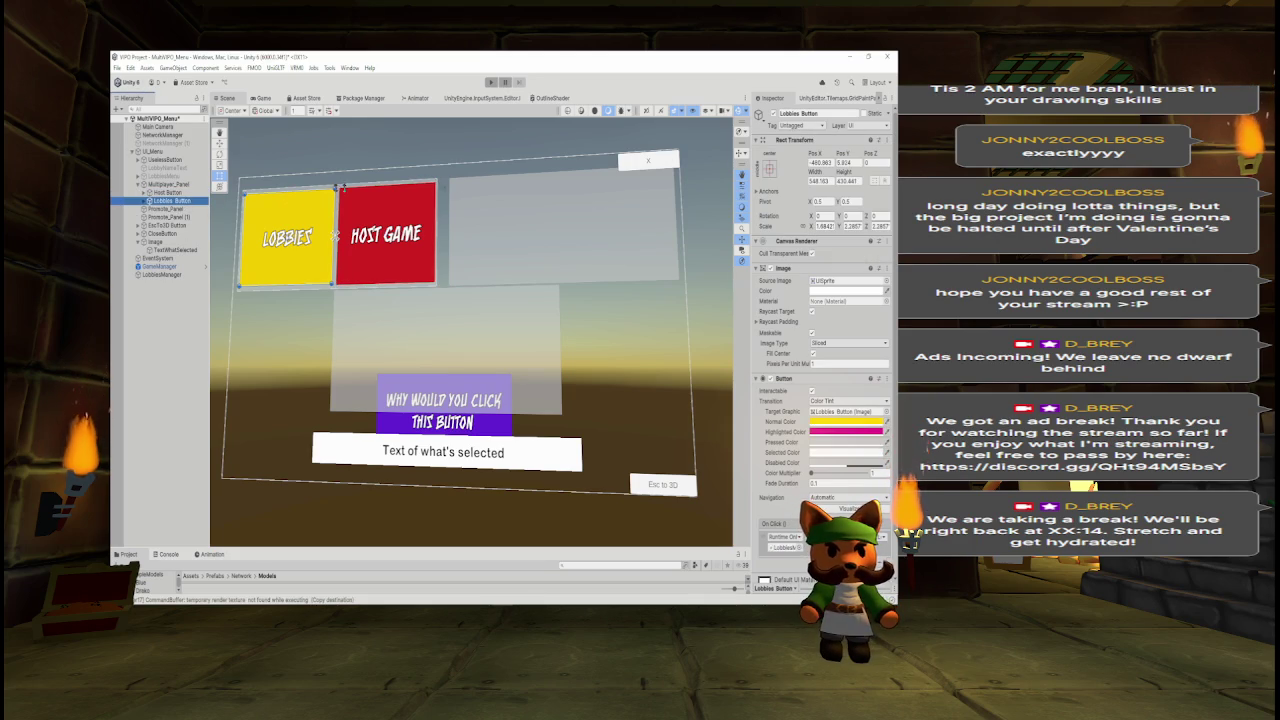
pyautogui.click(165, 192)
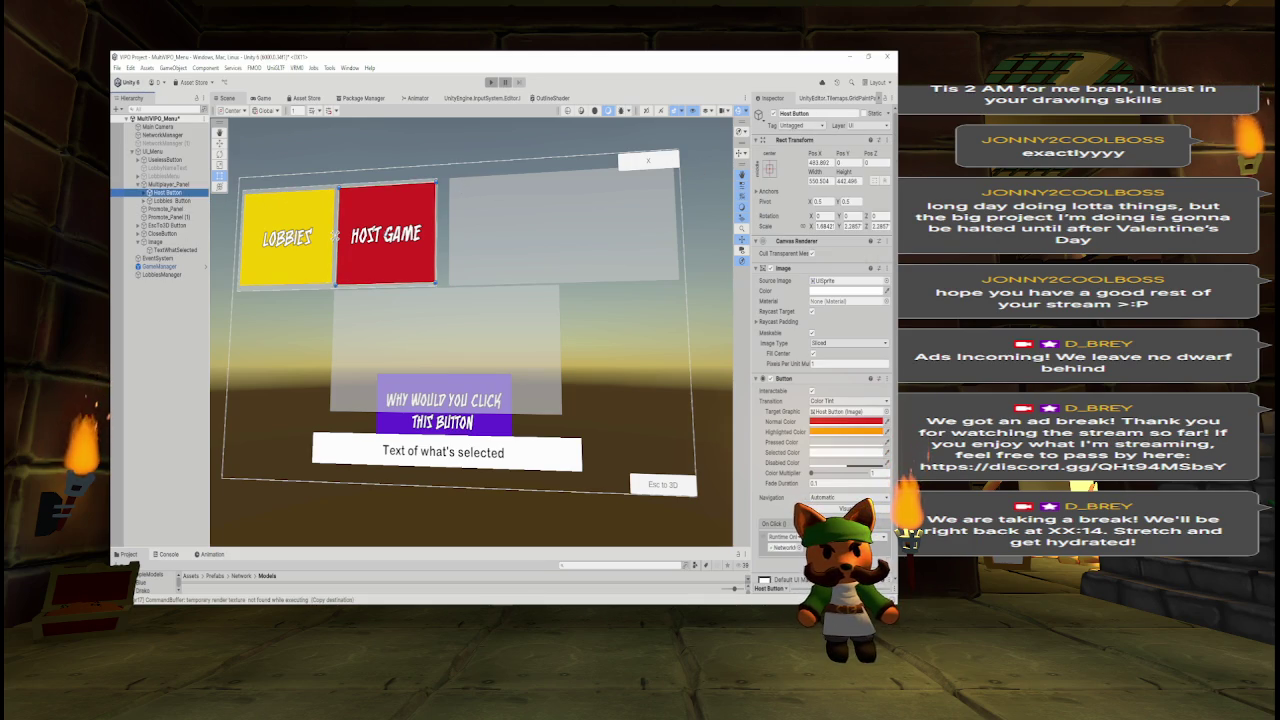
pyautogui.click(886, 141)
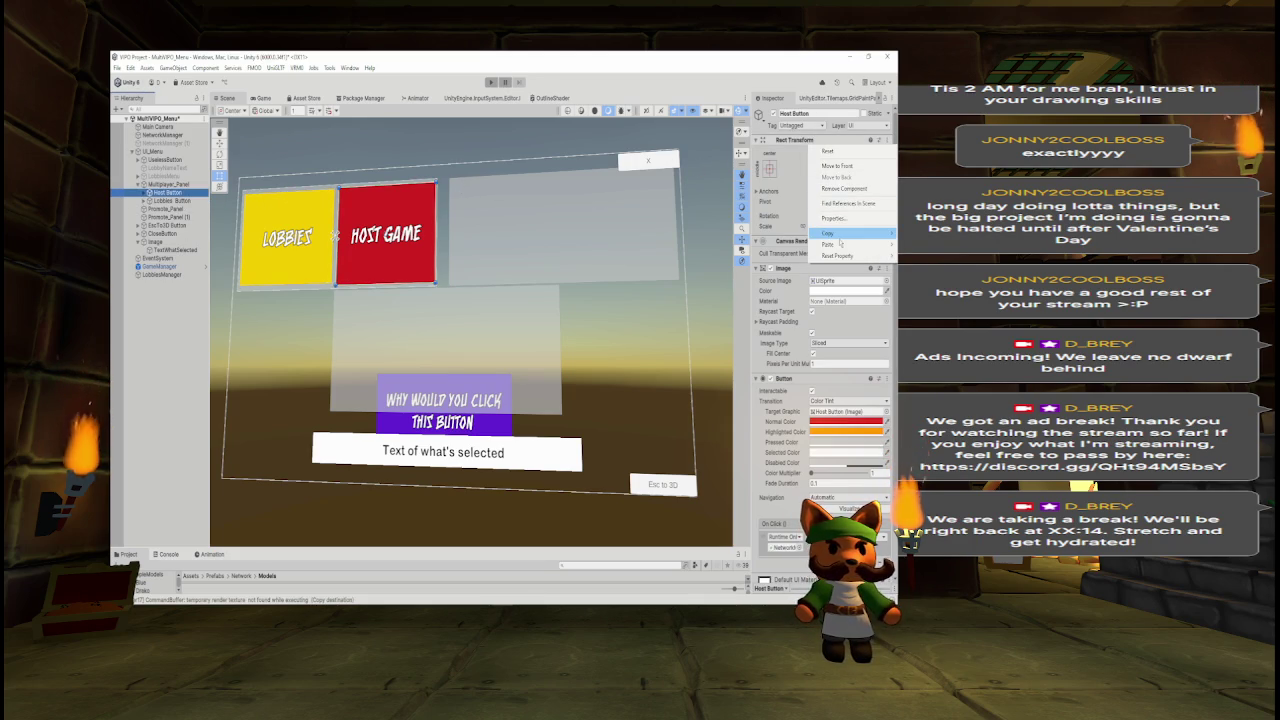
pyautogui.click(772, 280)
# Paste Host Game's Rect Transform onto Lobbies and slide Lobbies left beside Host Game.
pyautogui.click(172, 201)
pyautogui.click(886, 141)
pyautogui.moveTo(830, 244)
pyautogui.click(765, 309)
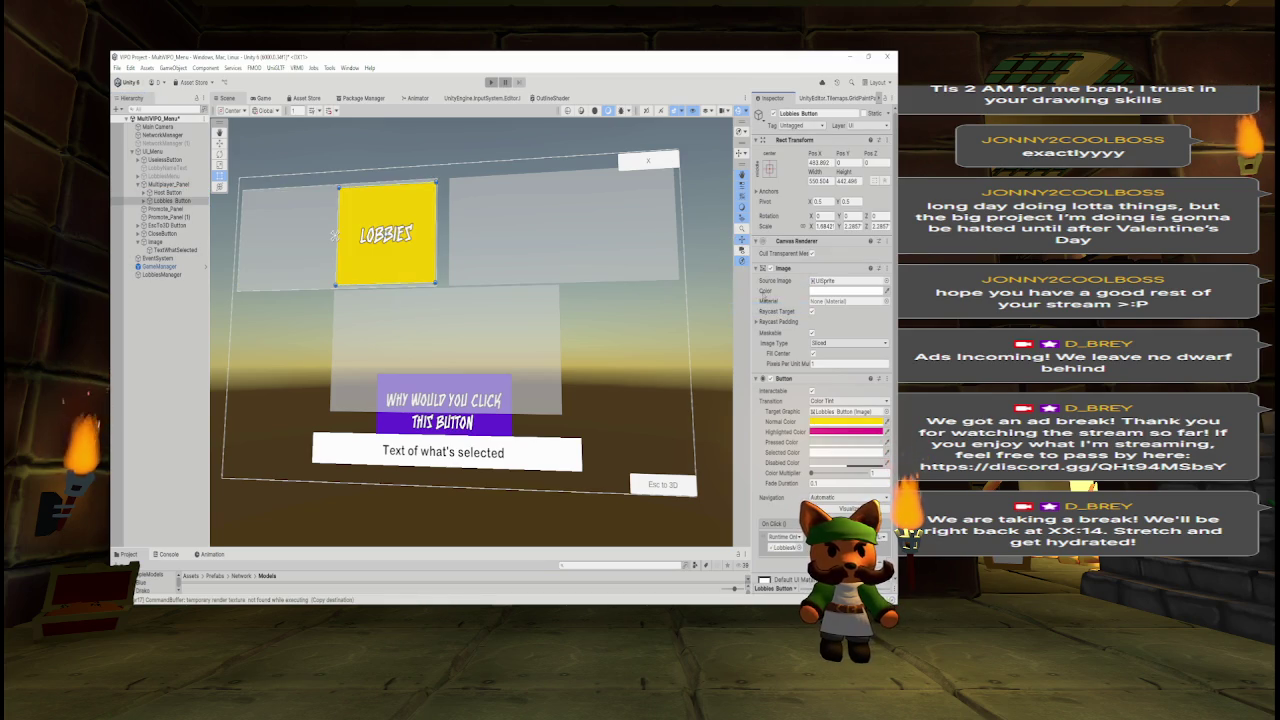
pyautogui.press('w')
pyautogui.moveTo(418, 236); pyautogui.dragTo(322, 238)
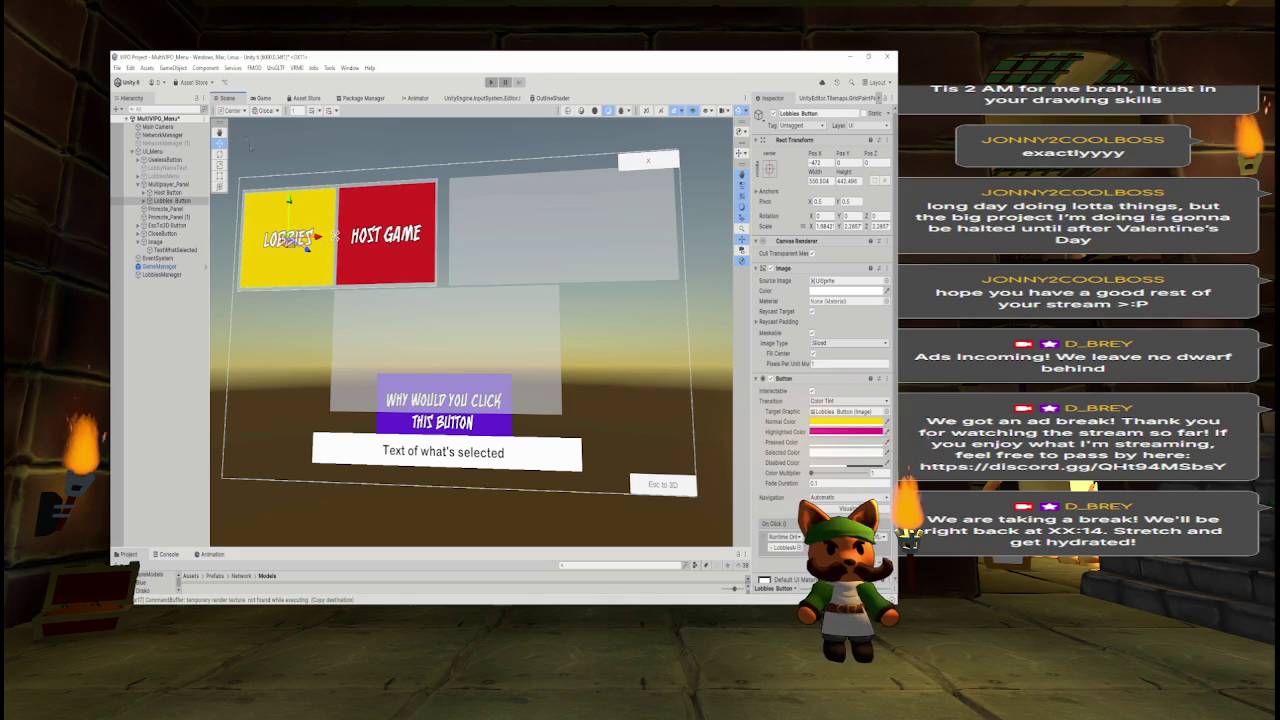
# Preview the side-by-side buttons in Game view and collapse the children under Image in the Hierarchy.
pyautogui.click(259, 98)
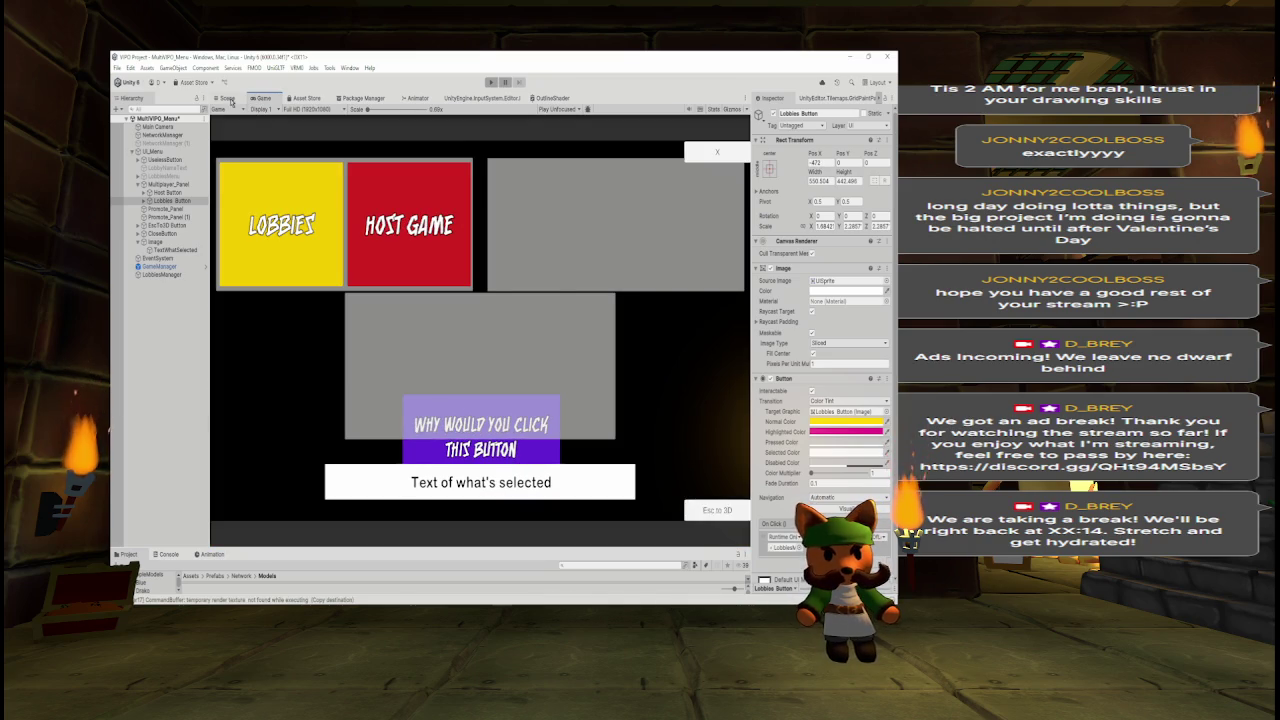
pyautogui.click(227, 98)
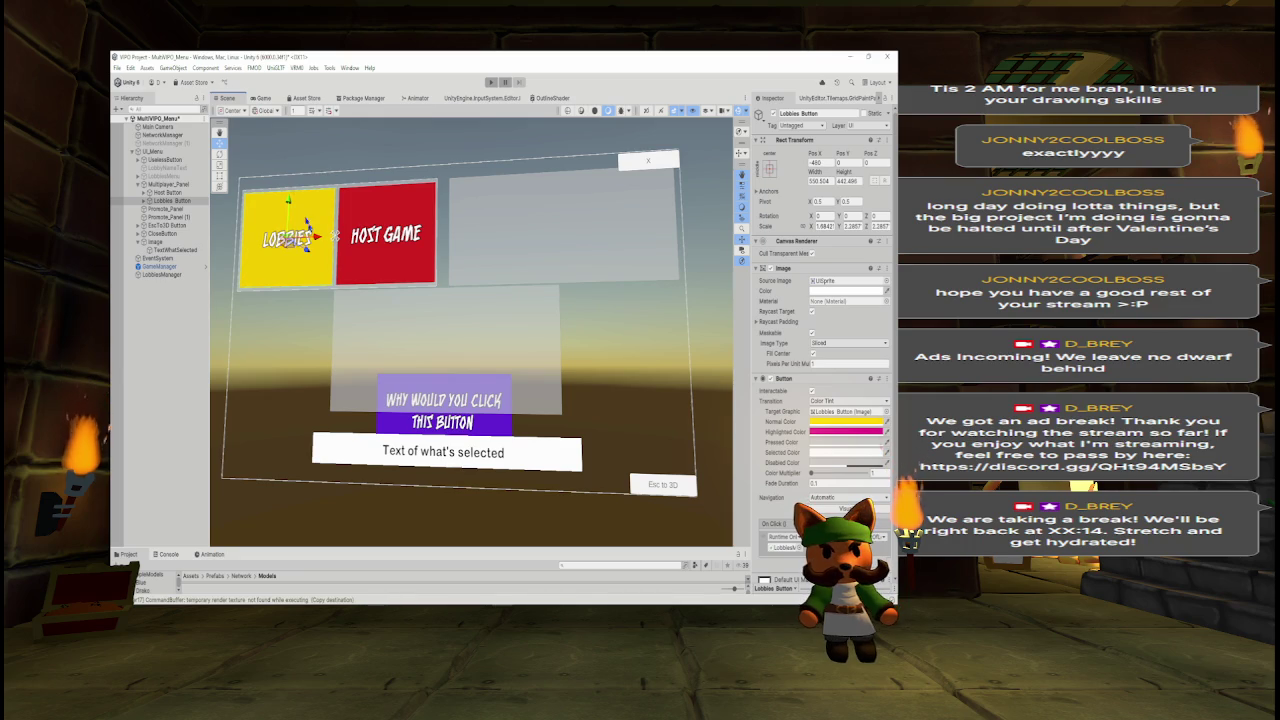
pyautogui.click(262, 98)
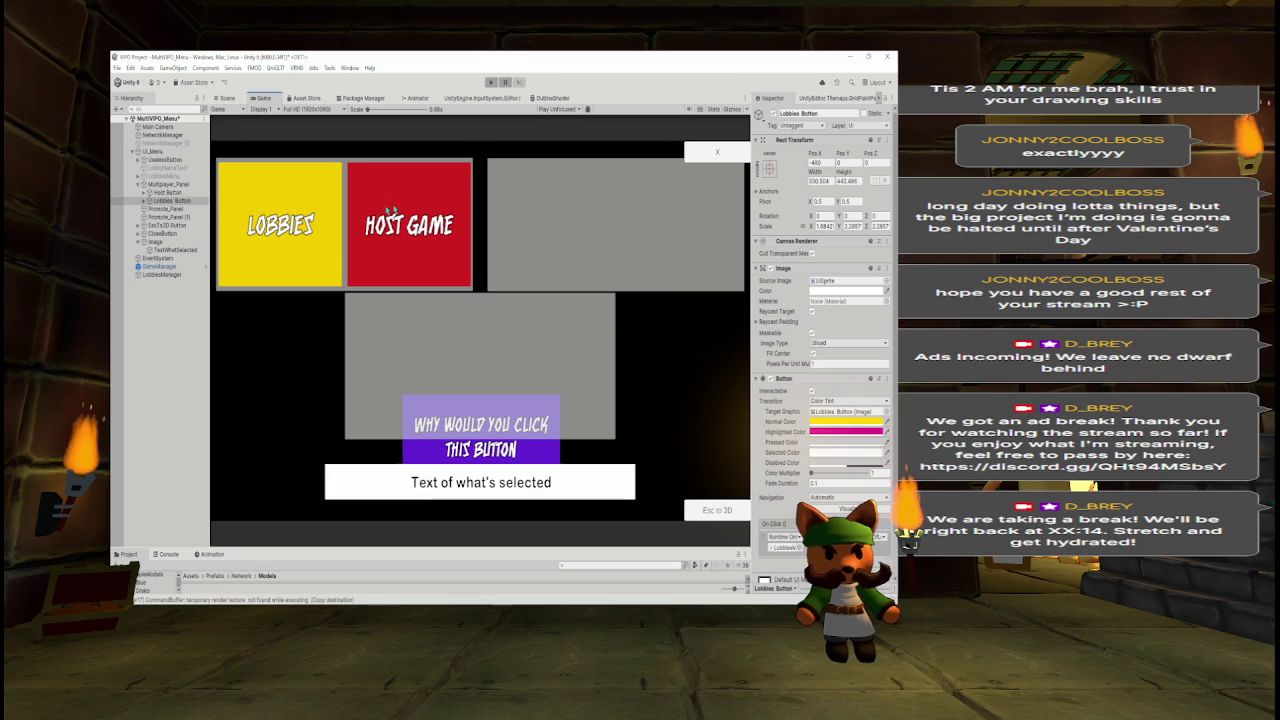
pyautogui.click(137, 241)
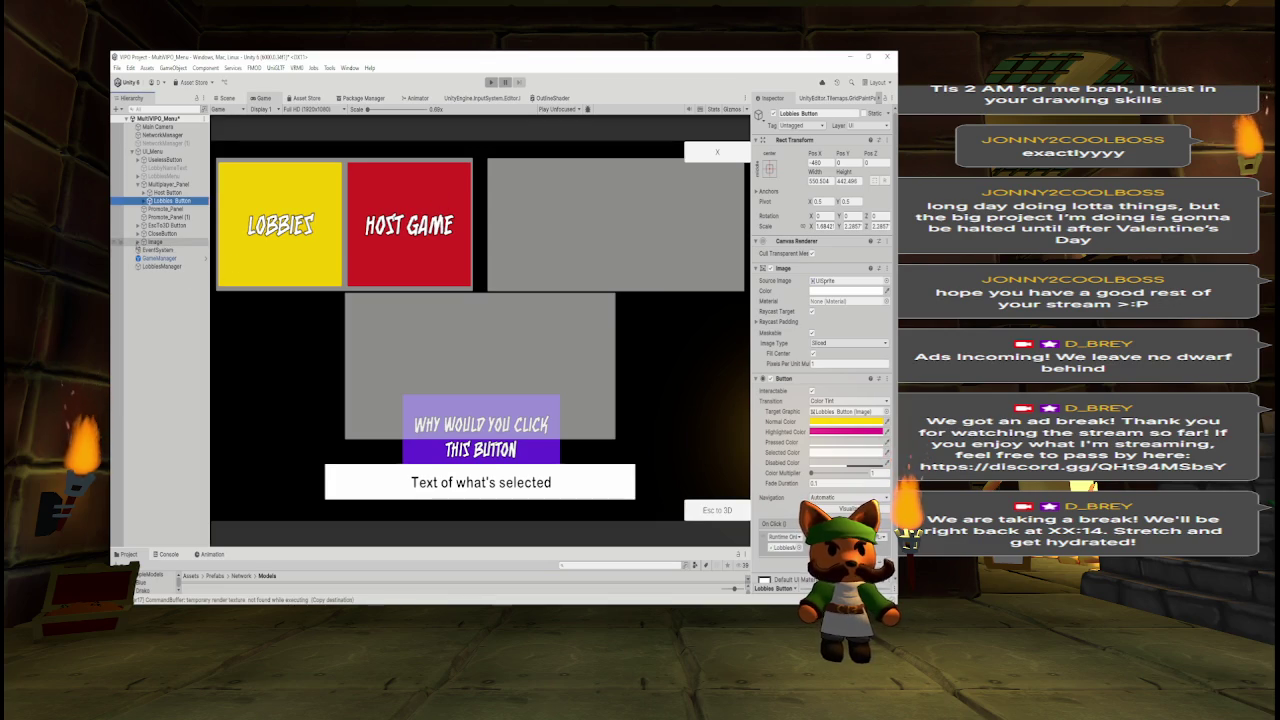
# Rename the Promote_Panel (1) object to Art_Panel.
pyautogui.click(155, 242)
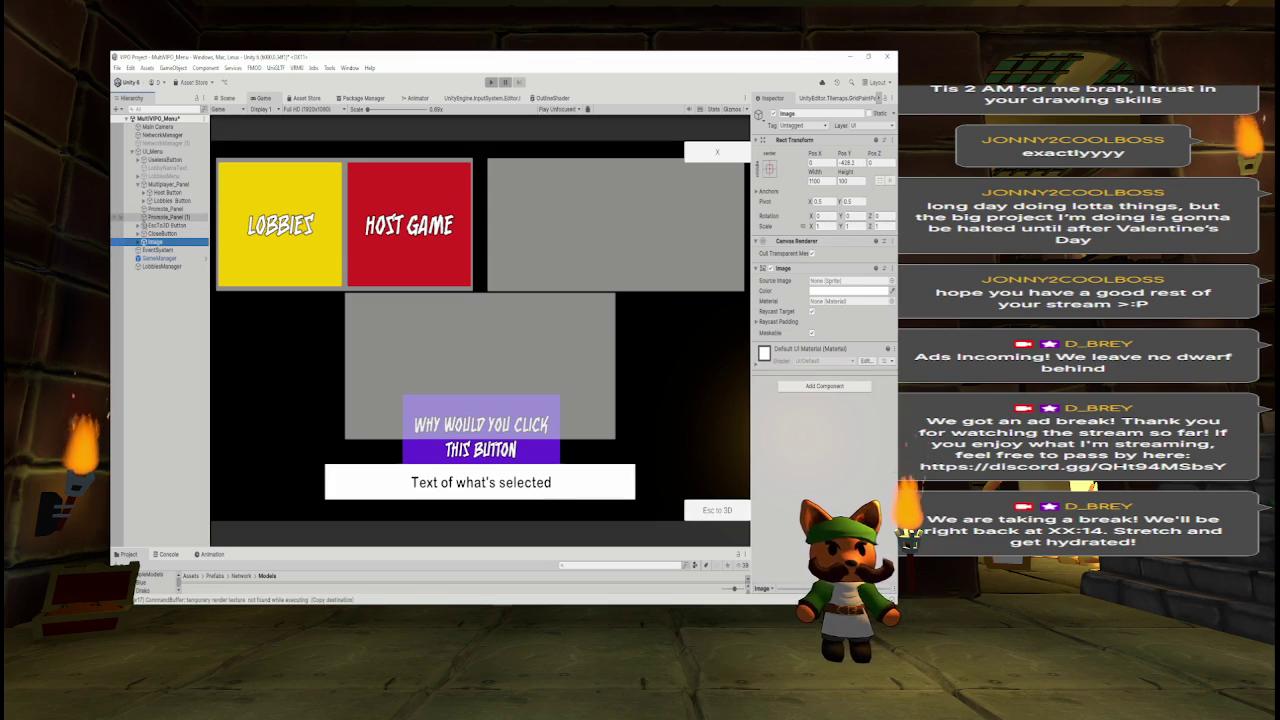
pyautogui.click(160, 216)
pyautogui.click(817, 113)
pyautogui.write('Art')
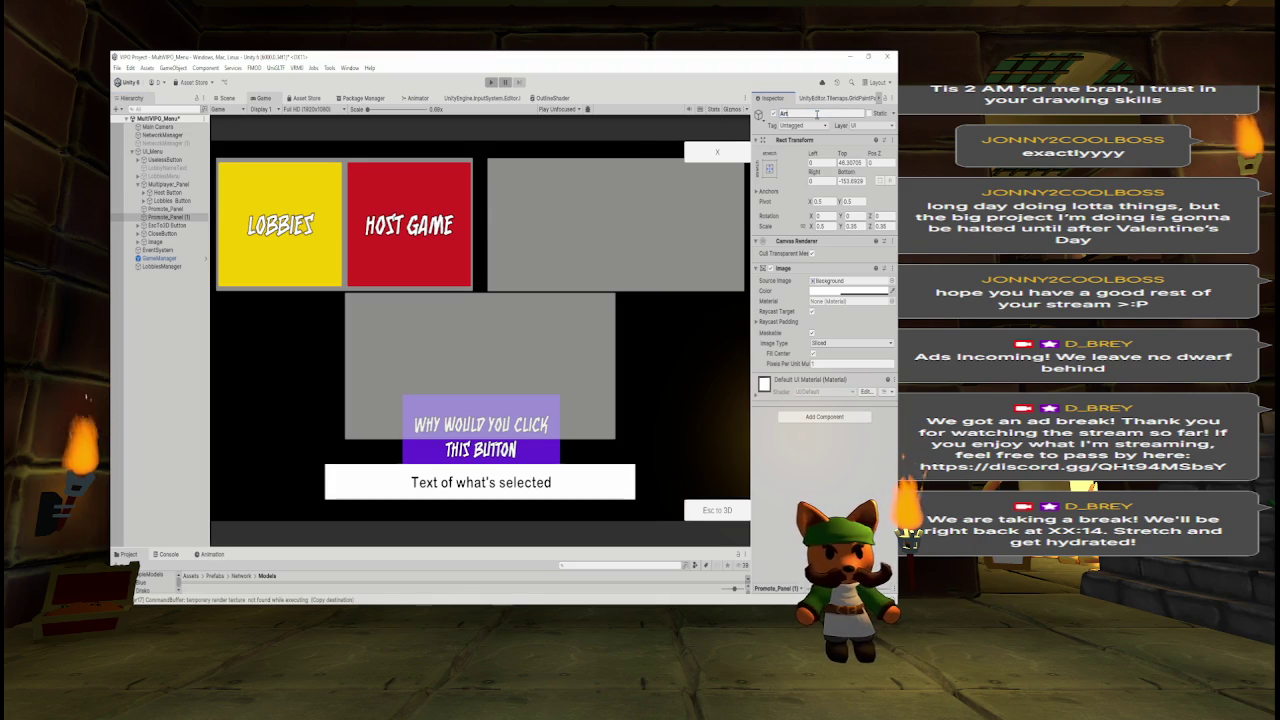
pyautogui.write('_Panel')
pyautogui.press('Return')
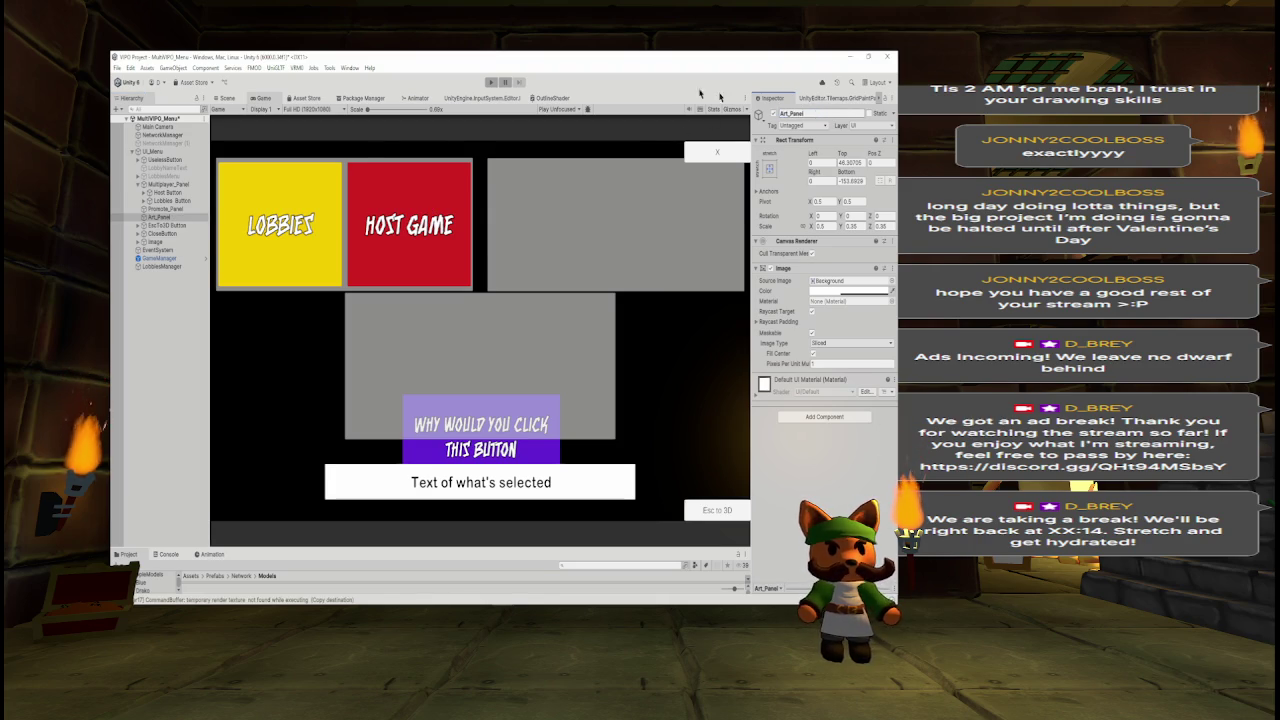
# Add a new UI Image as a child of Art_Panel.
pyautogui.rightClick(196, 216)
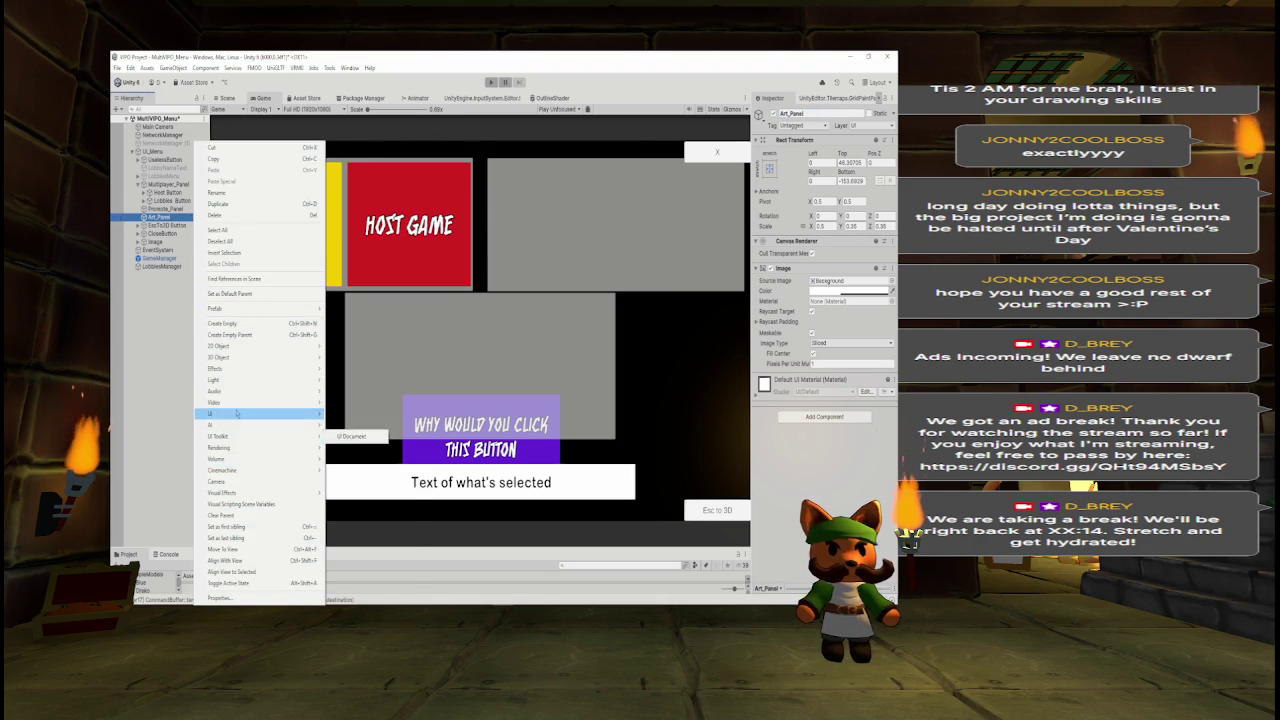
pyautogui.moveTo(253, 415)
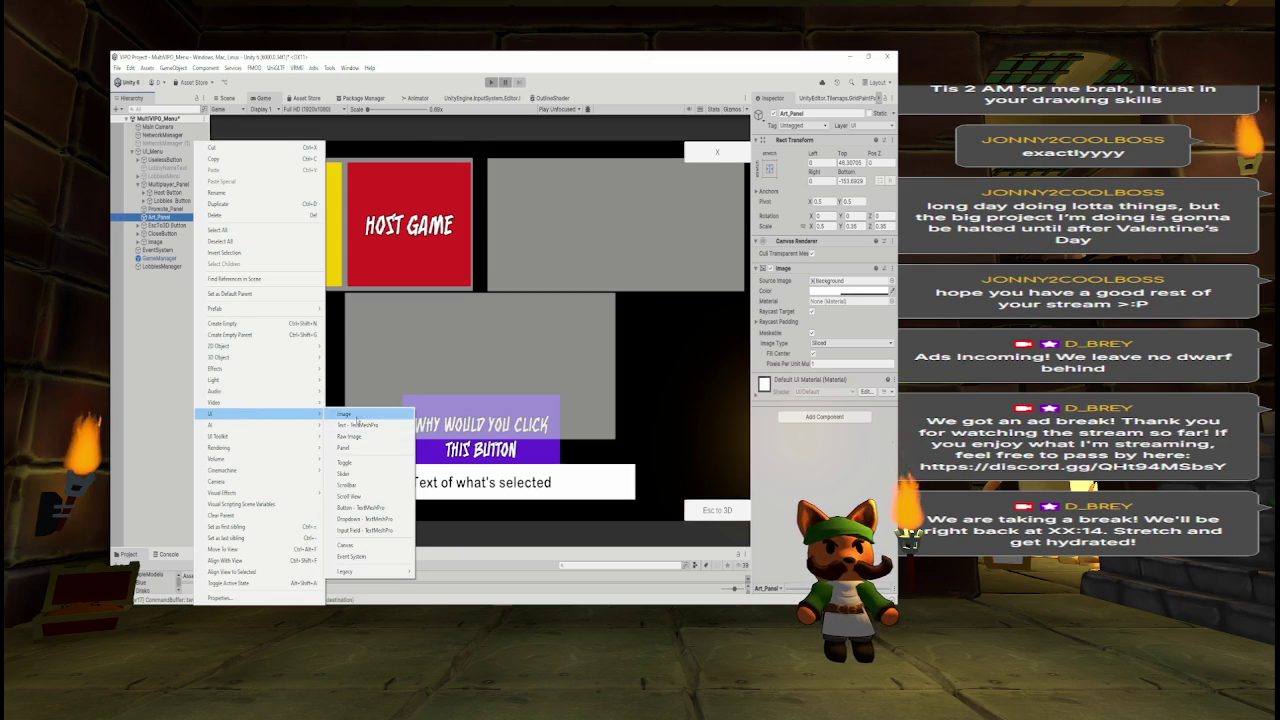
pyautogui.click(357, 415)
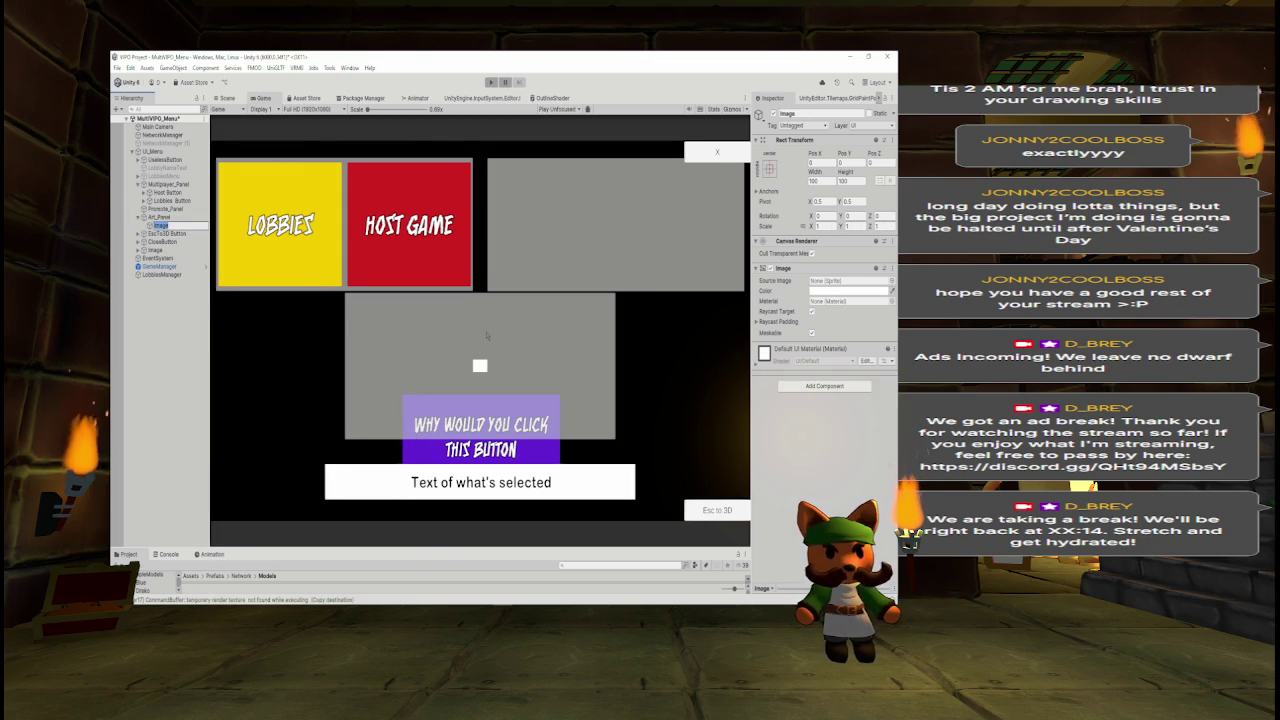
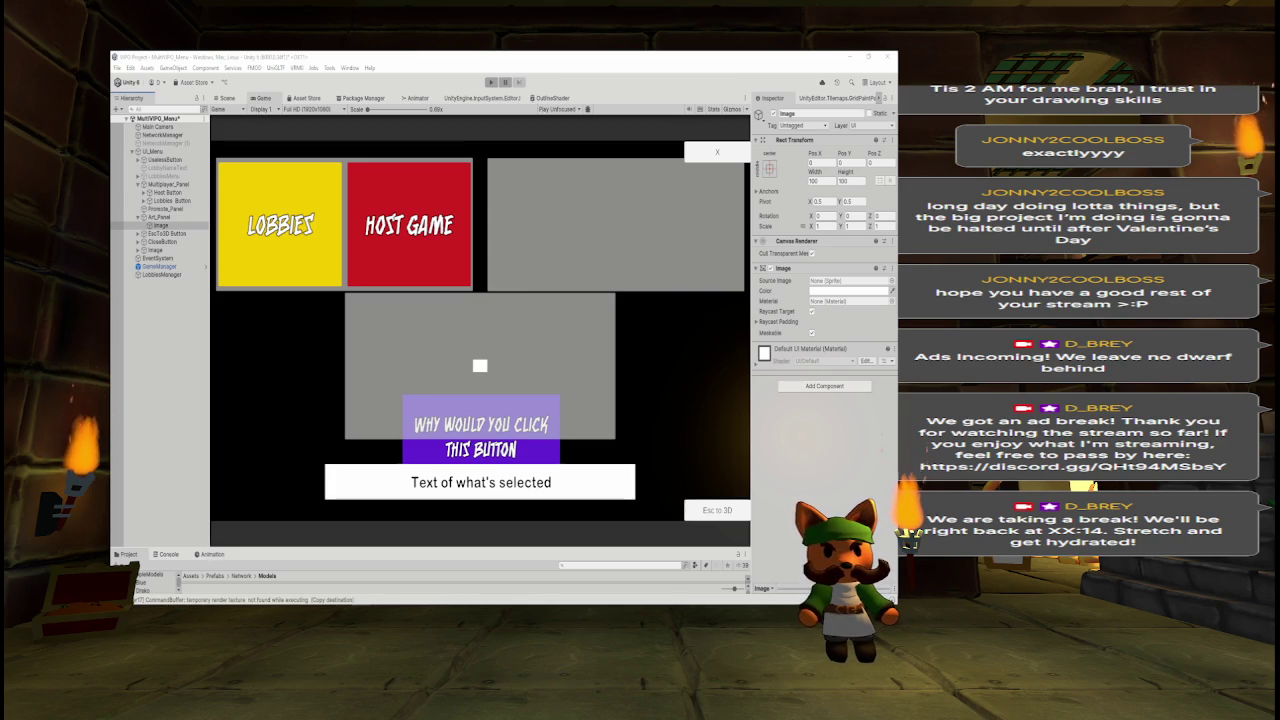
# Group all the UI mockup layers into Folder 1 and hide that folder.
pyautogui.hotkey('alt', 'Tab')
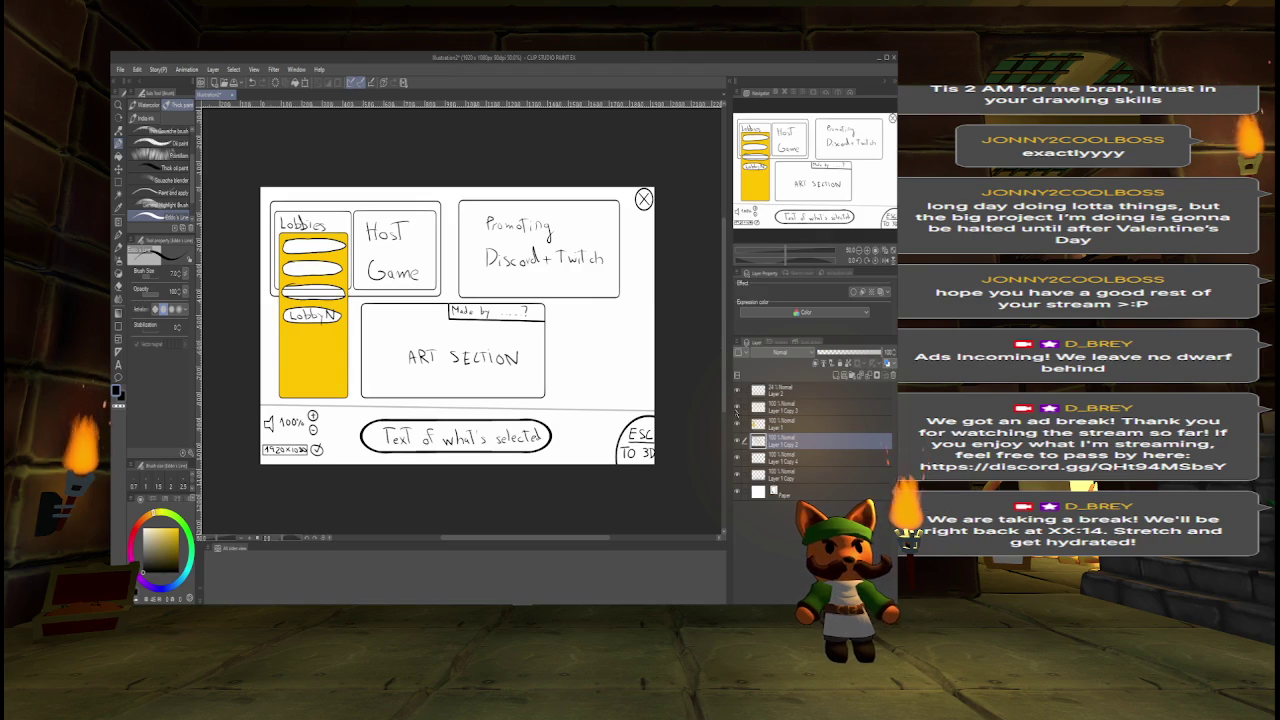
pyautogui.click(800, 391)
pyautogui.keyDown('shift'); pyautogui.click(800, 457); pyautogui.keyUp('shift')
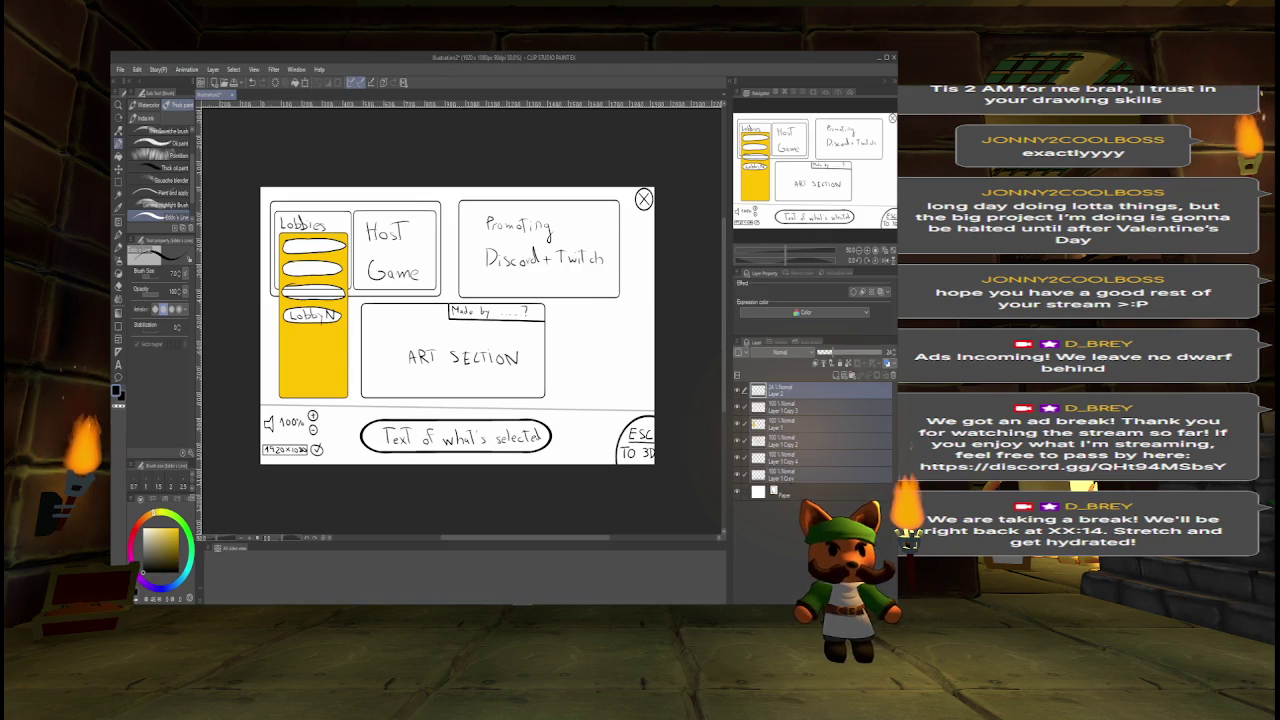
pyautogui.hotkey('ctrl', 'g')
pyautogui.click(737, 390)
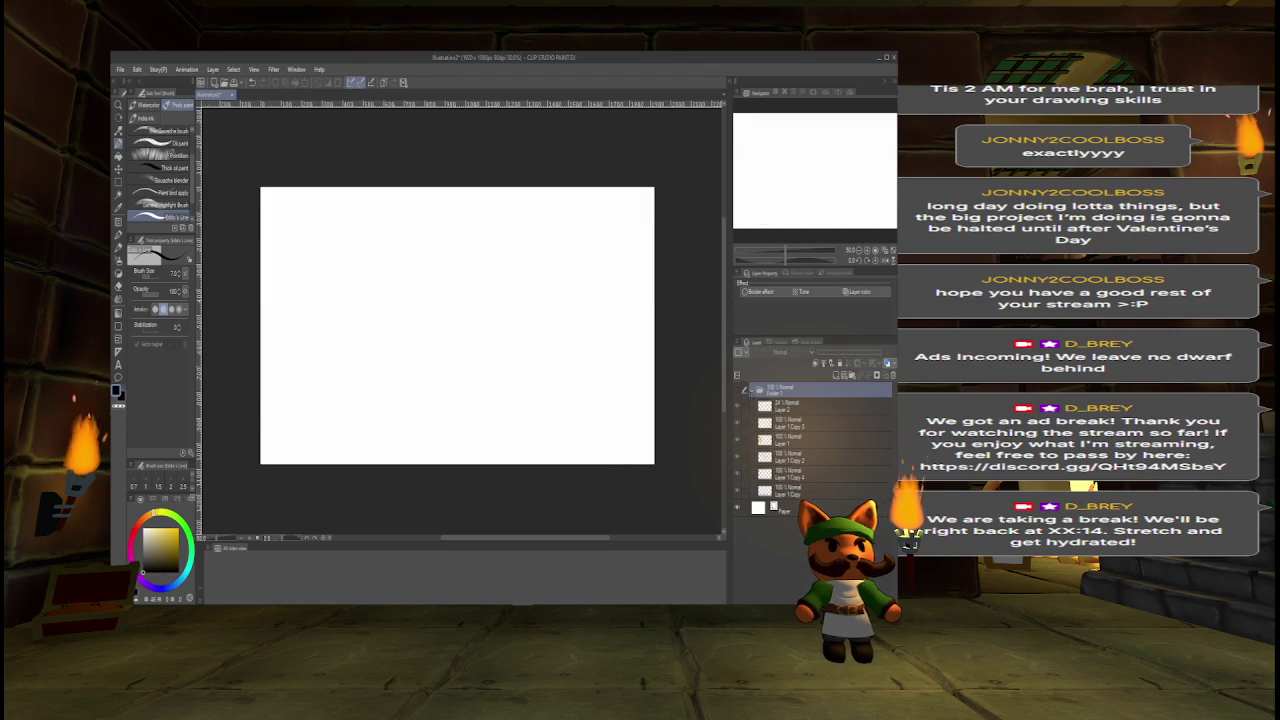
# Add a new layer and draw two boxes side by side.
pyautogui.click(750, 390)
pyautogui.click(830, 372)
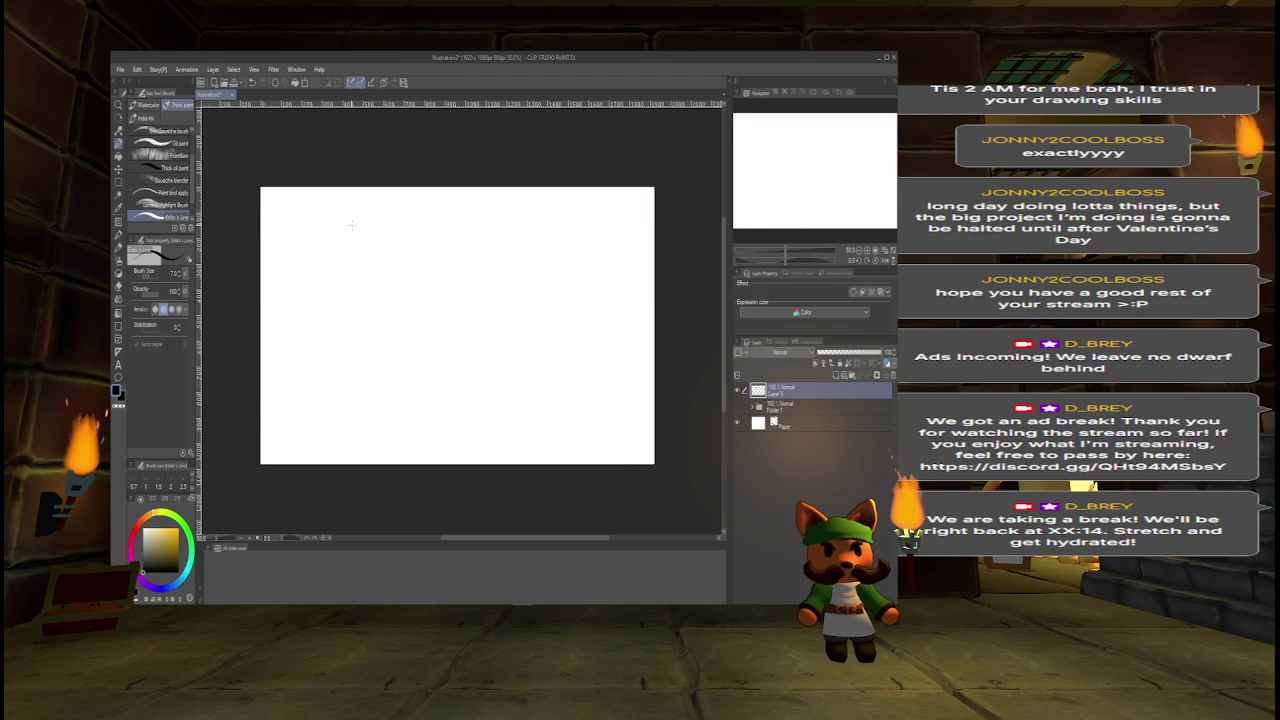
pyautogui.moveTo(291, 224)
pyautogui.mouseDown()
pyautogui.moveTo(290, 356)
pyautogui.moveTo(401, 350)
pyautogui.moveTo(308, 215)
pyautogui.moveTo(292, 228)
pyautogui.mouseUp()
pyautogui.moveTo(445, 228)
pyautogui.mouseDown()
pyautogui.moveTo(444, 288)
pyautogui.moveTo(525, 372)
pyautogui.moveTo(591, 370)
pyautogui.moveTo(570, 218)
pyautogui.moveTo(443, 226)
pyautogui.mouseUp()
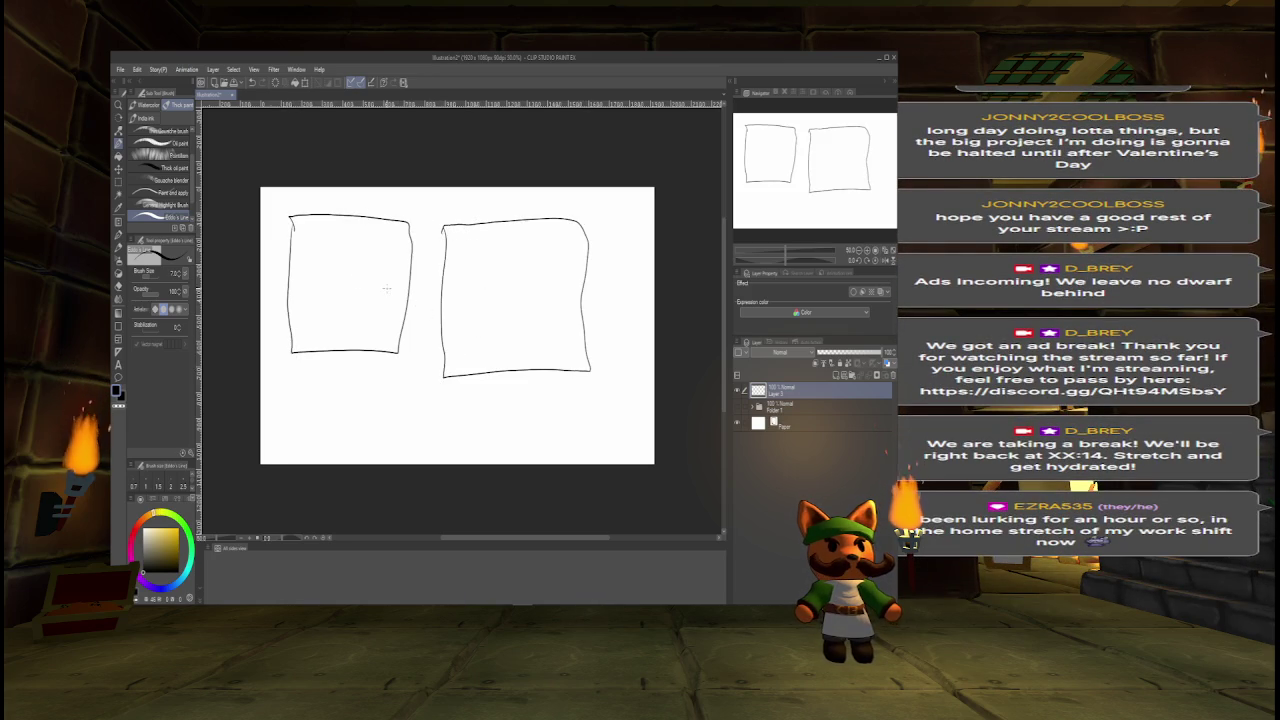
# Write Display and Load inside the boxes and draw a stroke beneath Load.
pyautogui.moveTo(302, 272)
pyautogui.mouseDown()
pyautogui.moveTo(302, 294)
pyautogui.moveTo(378, 306)
pyautogui.mouseUp()
pyautogui.moveTo(478, 272)
pyautogui.mouseDown()
pyautogui.moveTo(488, 297)
pyautogui.moveTo(522, 296)
pyautogui.mouseUp()
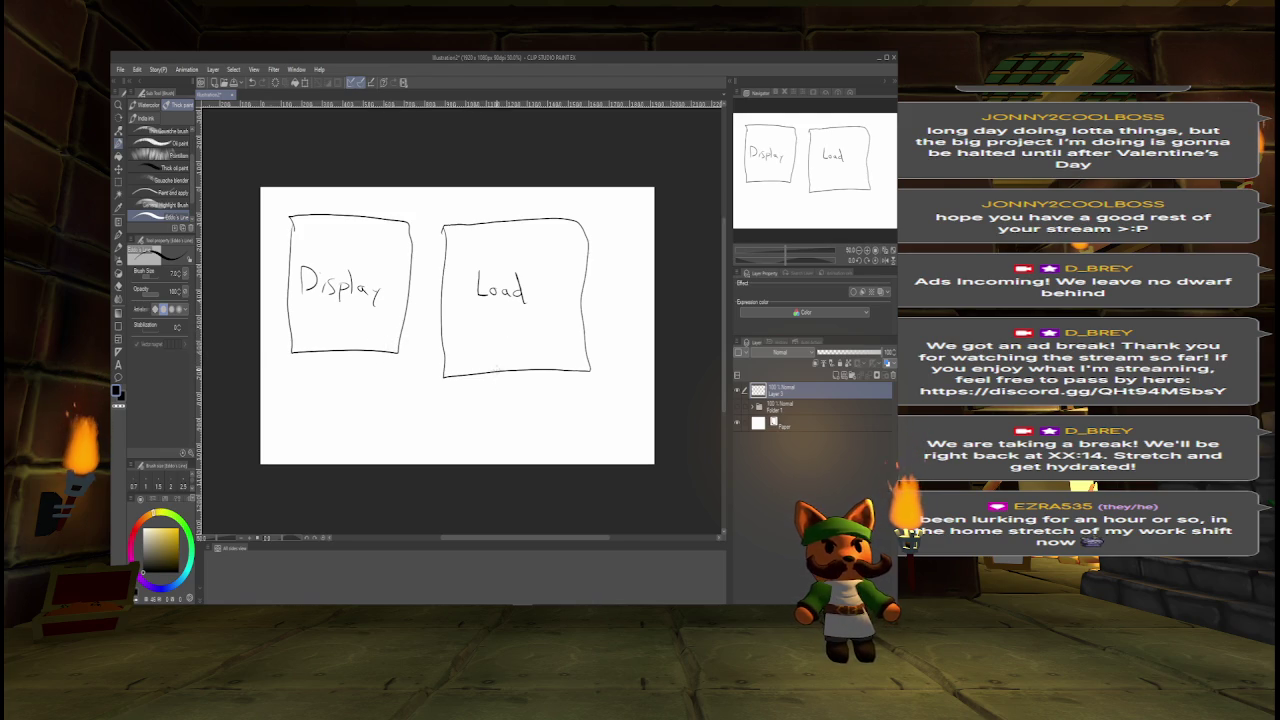
pyautogui.moveTo(434, 376)
pyautogui.mouseDown()
pyautogui.moveTo(594, 386)
pyautogui.moveTo(594, 370)
pyautogui.mouseUp()
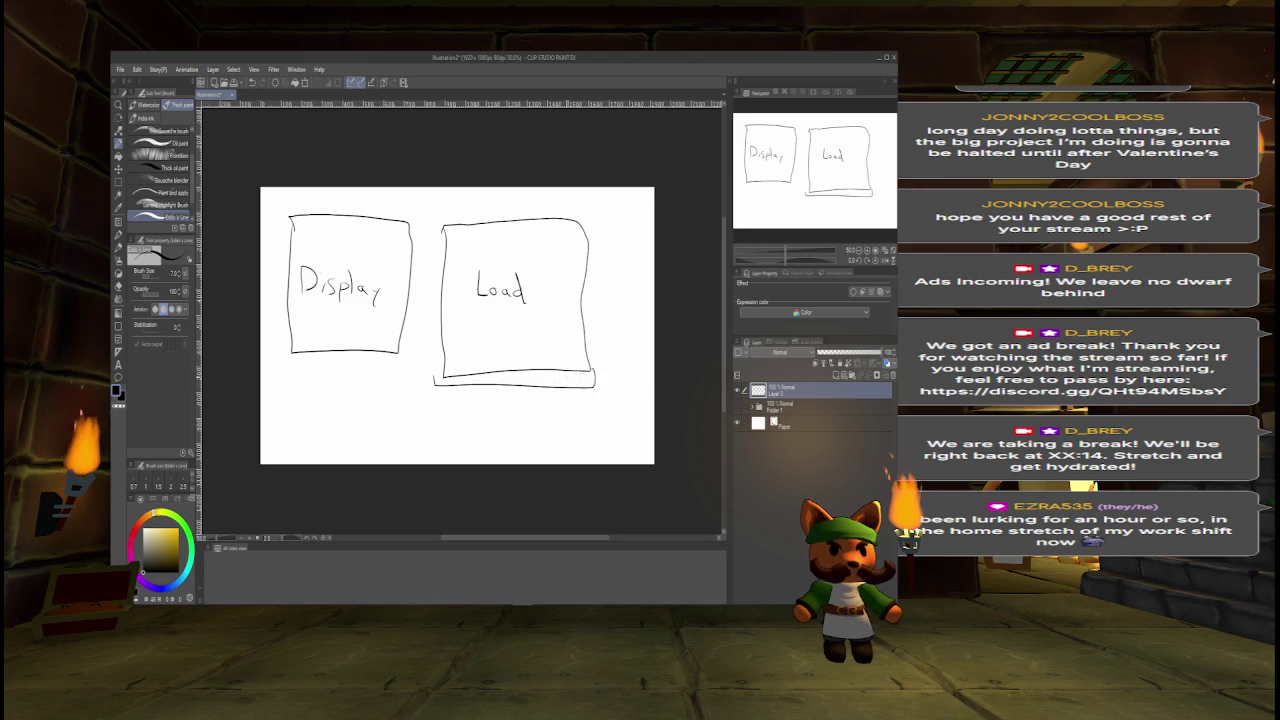
# Draw curved arrows both ways between Display and Load and write 'and prepare' under Load.
pyautogui.moveTo(482, 384)
pyautogui.mouseDown()
pyautogui.moveTo(430, 420)
pyautogui.moveTo(320, 372)
pyautogui.moveTo(338, 384)
pyautogui.mouseUp()
pyautogui.moveTo(391, 208)
pyautogui.mouseDown()
pyautogui.moveTo(482, 214)
pyautogui.moveTo(485, 201)
pyautogui.mouseUp()
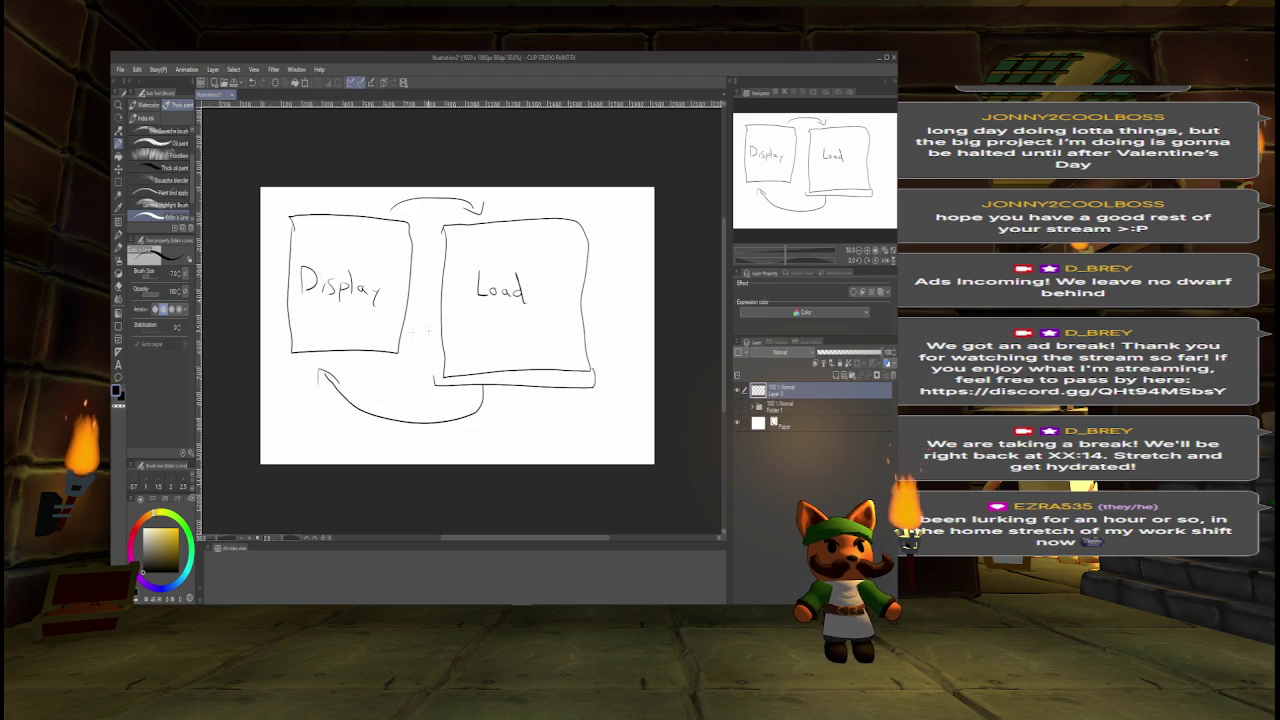
pyautogui.moveTo(458, 320); pyautogui.dragTo(488, 328)
pyautogui.moveTo(502, 326)
pyautogui.mouseDown()
pyautogui.moveTo(505, 338)
pyautogui.moveTo(509, 327)
pyautogui.mouseUp()
pyautogui.moveTo(512, 324); pyautogui.dragTo(531, 338)
pyautogui.moveTo(531, 322); pyautogui.dragTo(546, 324)
pyautogui.moveTo(549, 328); pyautogui.dragTo(558, 331)
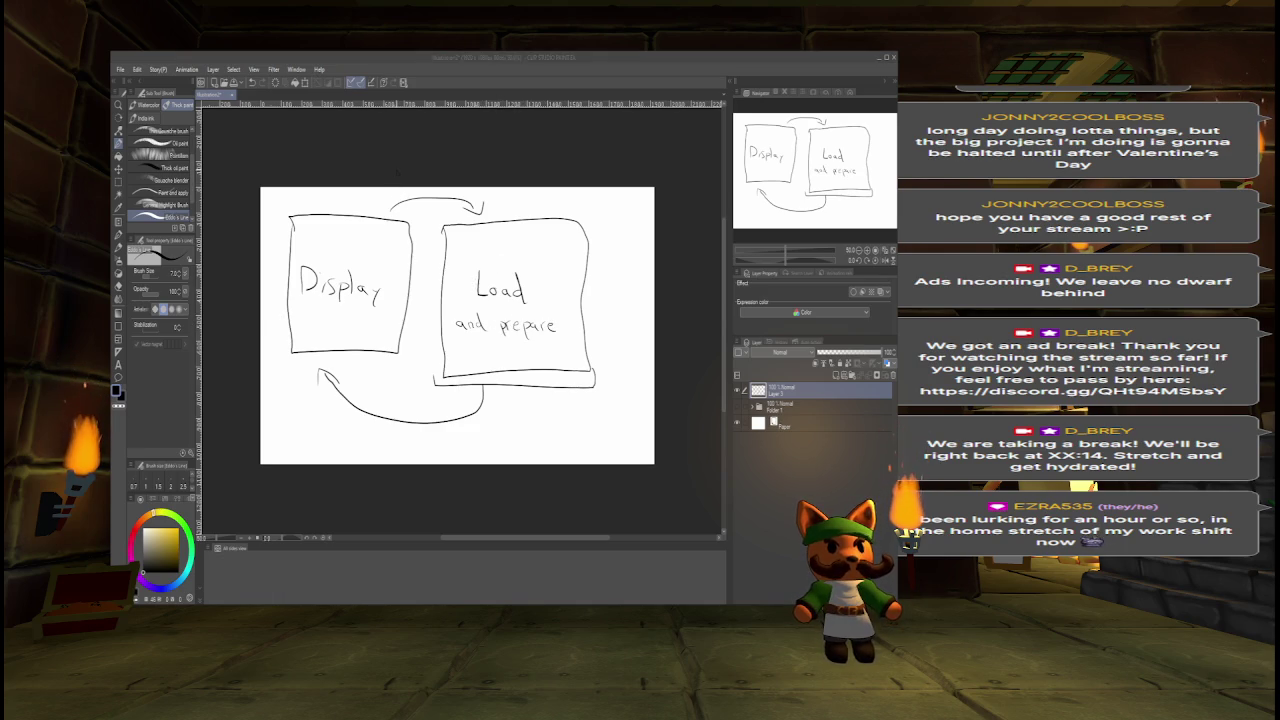
pyautogui.hotkey('alt', 'Tab')
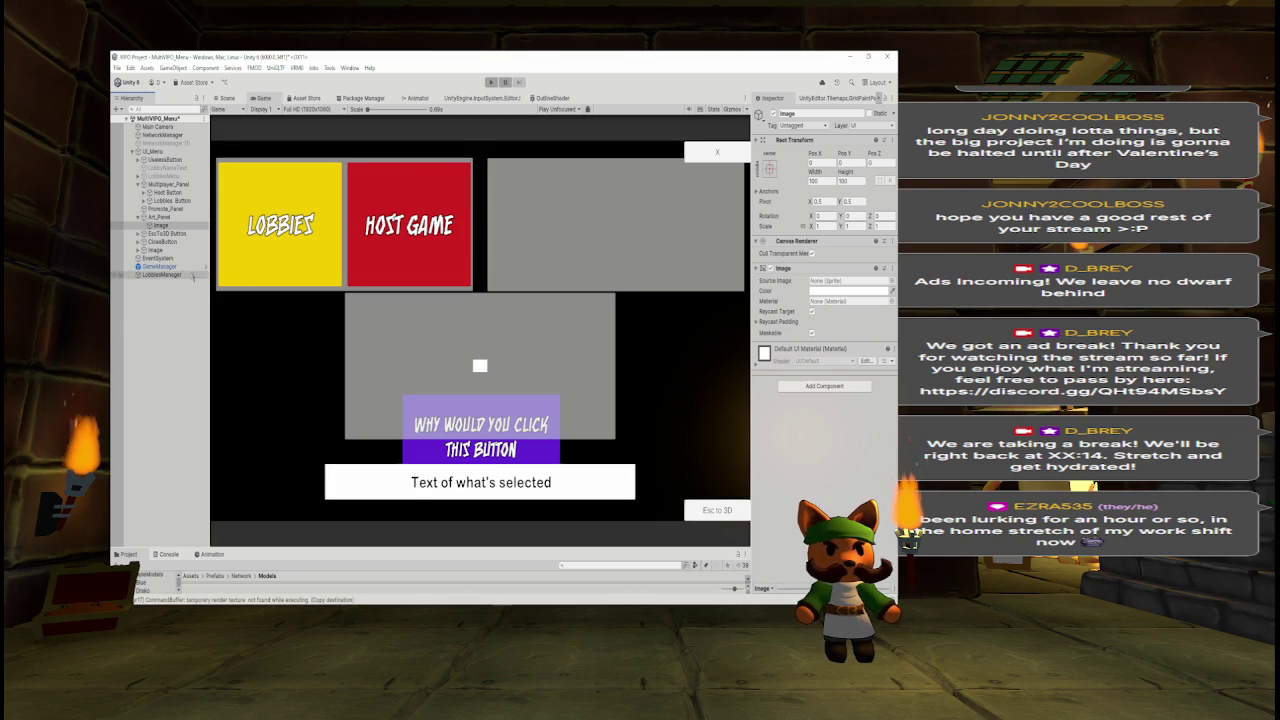
# Duplicate the Image object and rename the original to 'Display/Load_Image'.
pyautogui.click(171, 228)
pyautogui.hotkey('ctrl', 'd')
pyautogui.click(165, 226)
pyautogui.click(800, 113)
pyautogui.press('BackSpace')
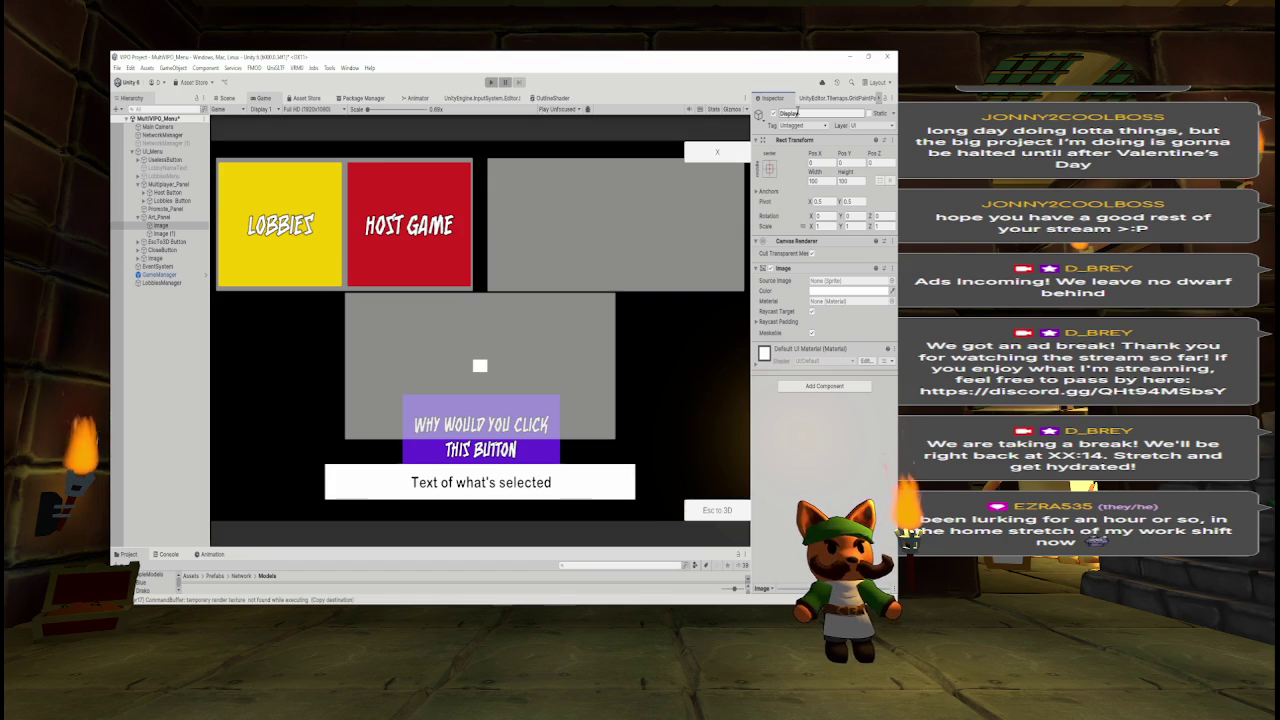
pyautogui.write('LoadImage')
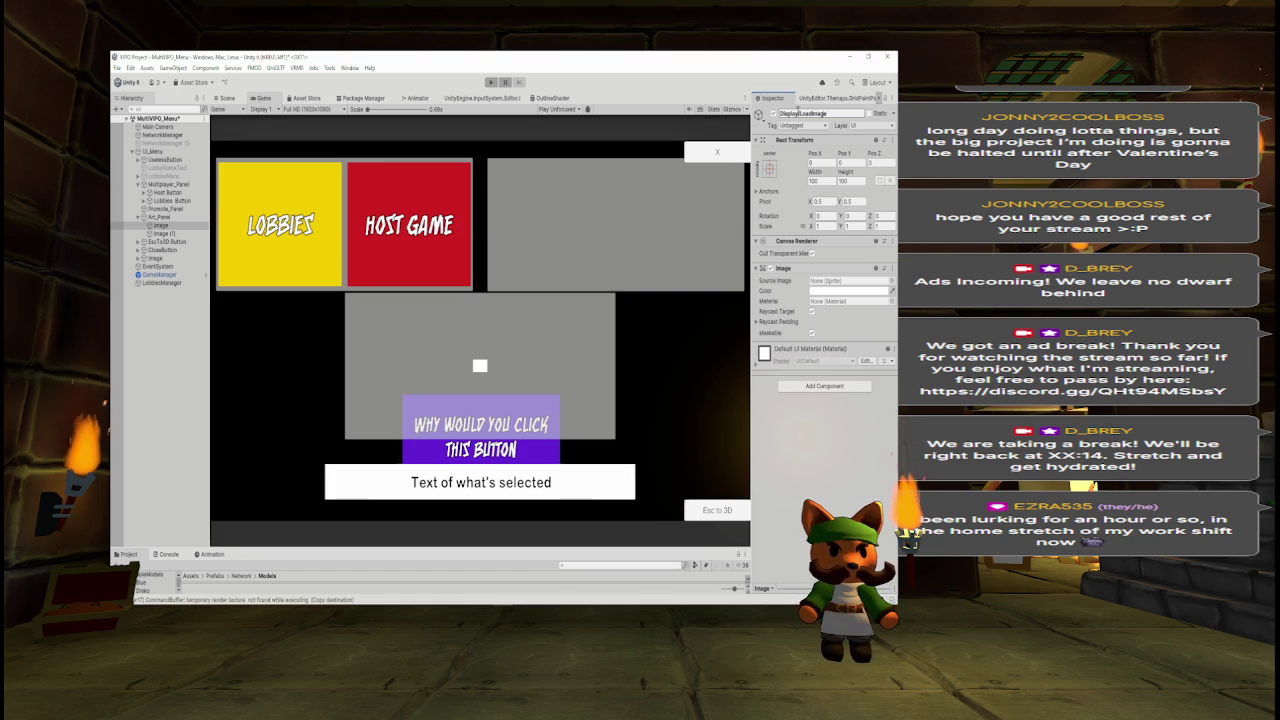
pyautogui.write('_')
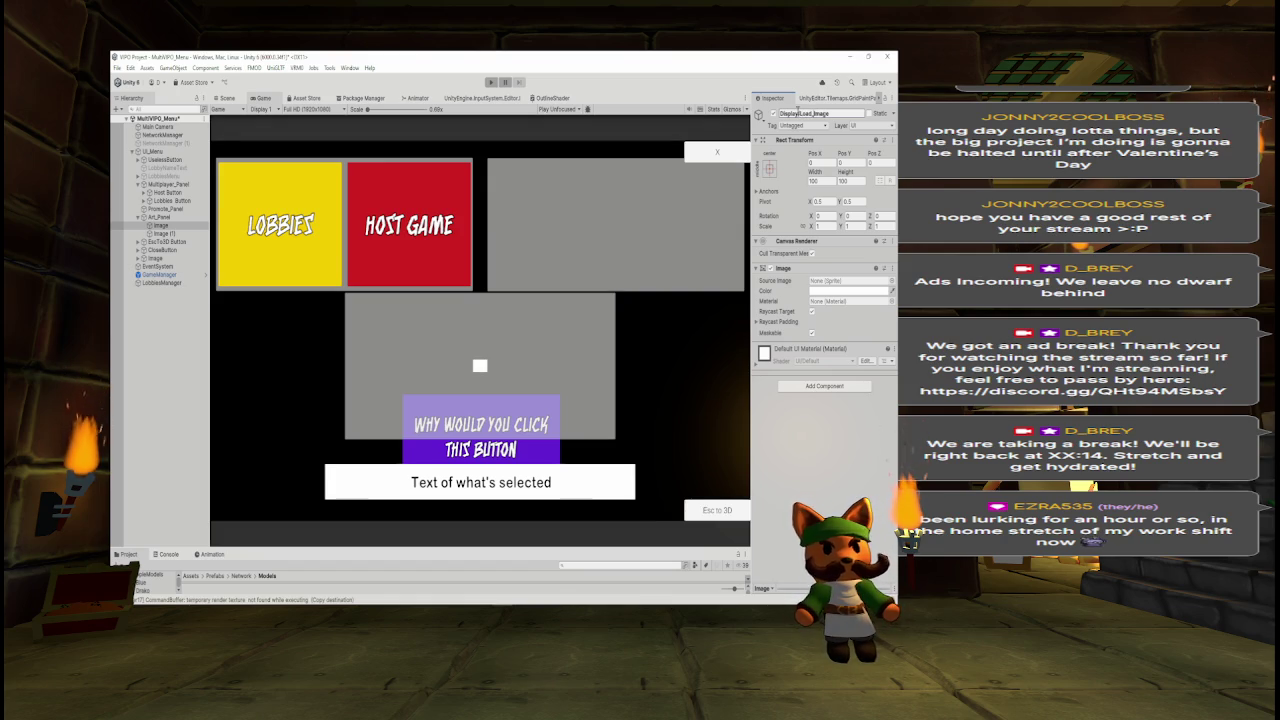
pyautogui.press('Return')
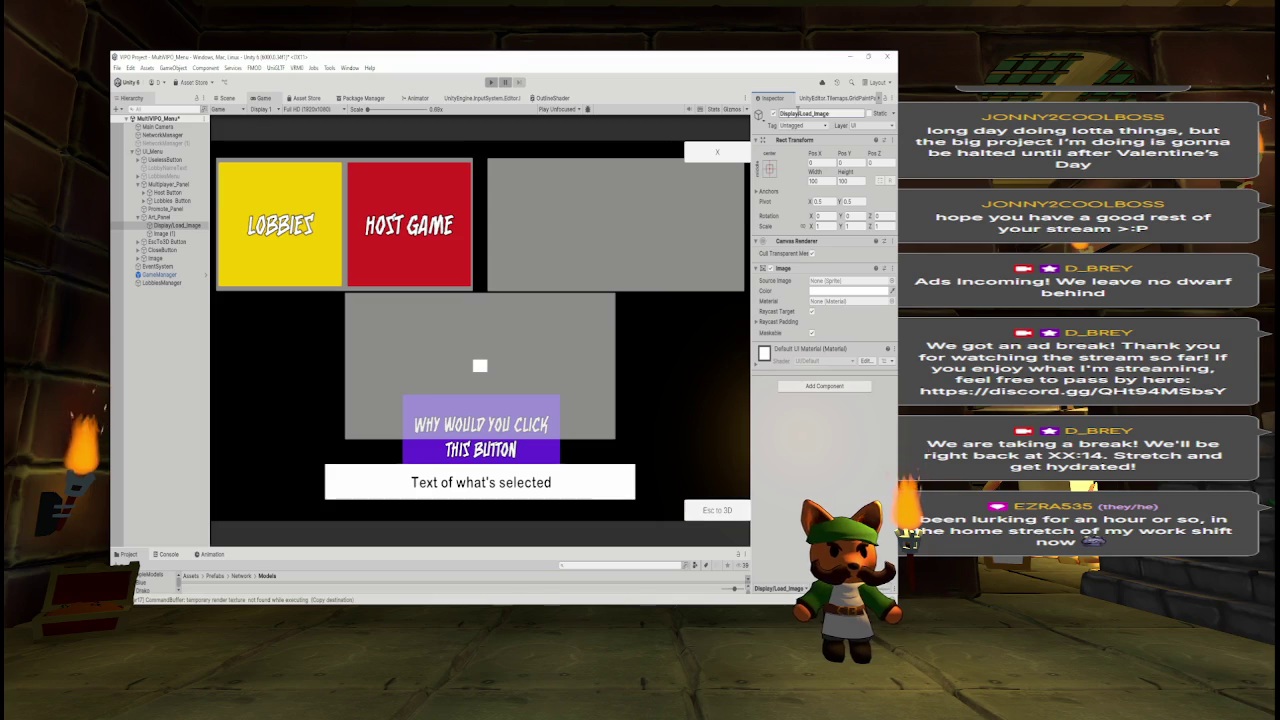
# Rename the duplicate Image to 'Load/Display_Image'.
pyautogui.click(160, 233)
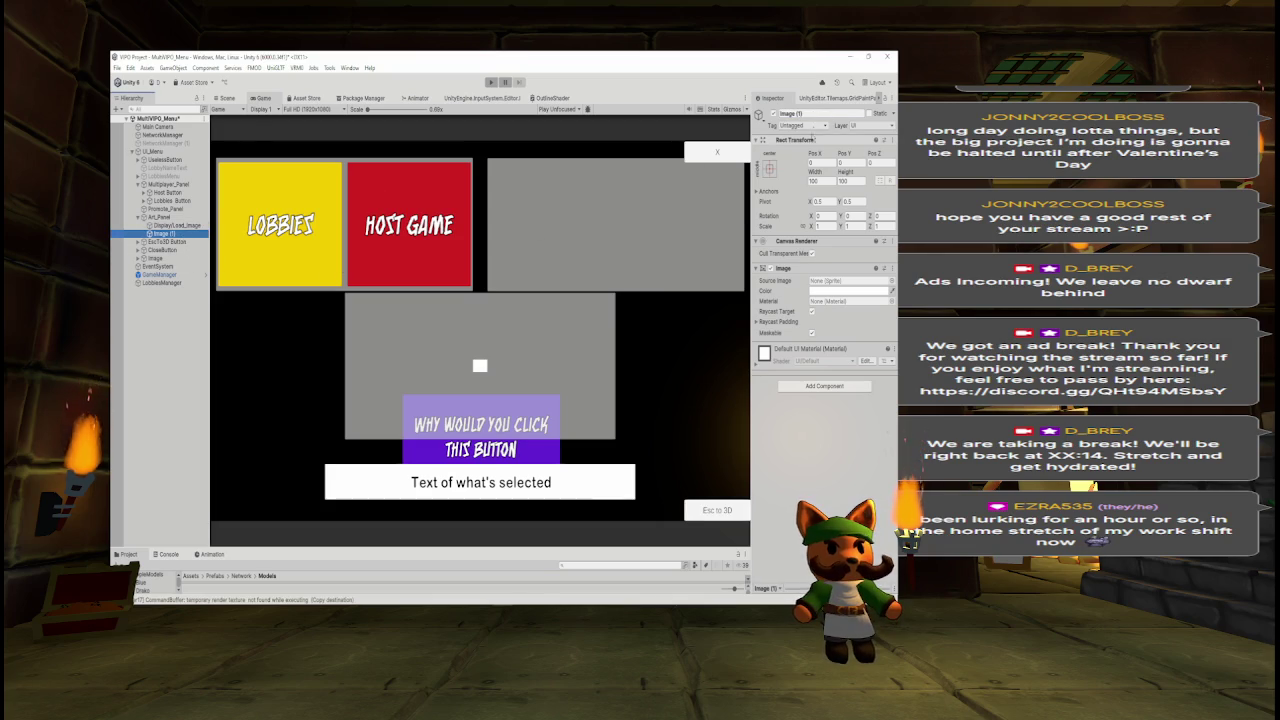
pyautogui.click(814, 114)
pyautogui.click(814, 114)
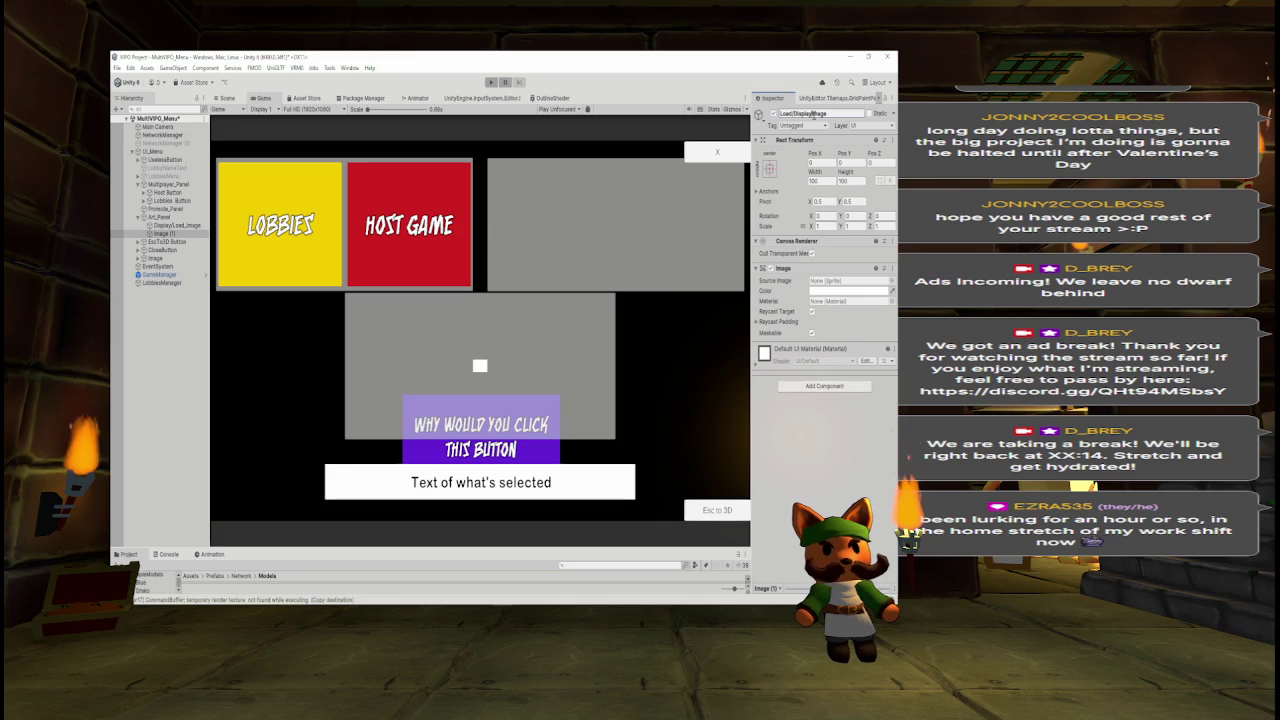
pyautogui.press('Return')
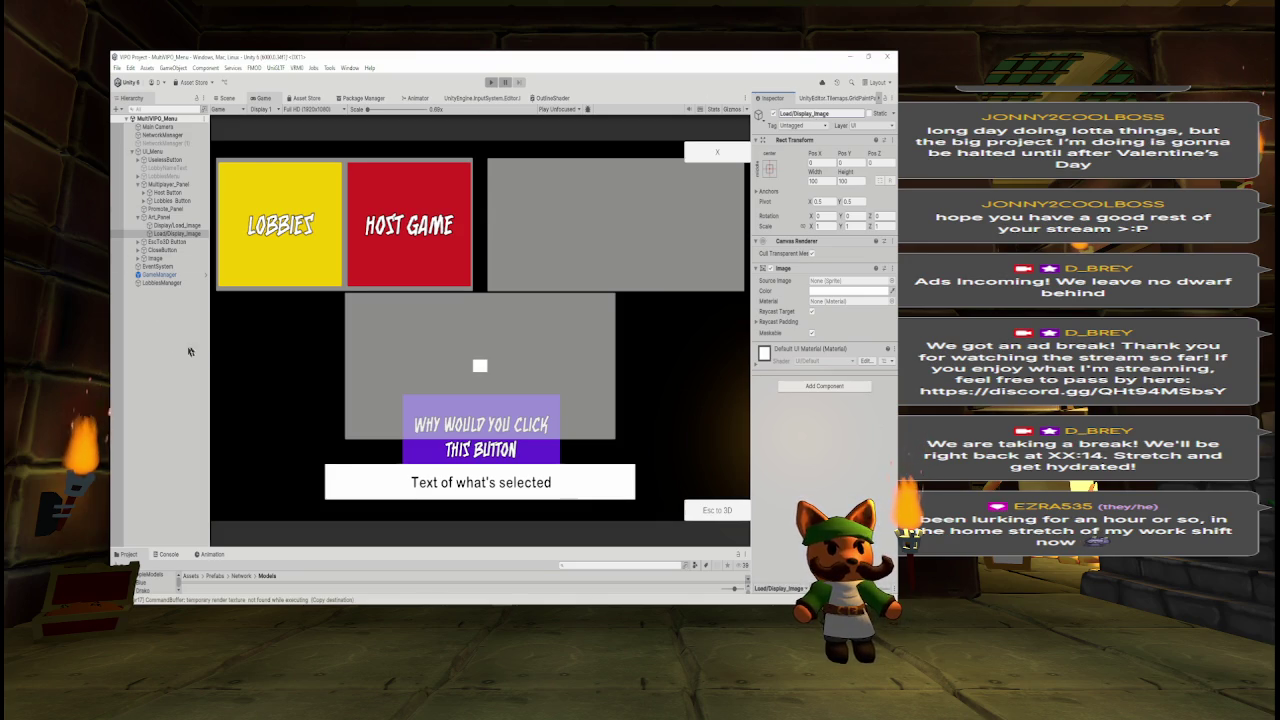
pyautogui.click(176, 225)
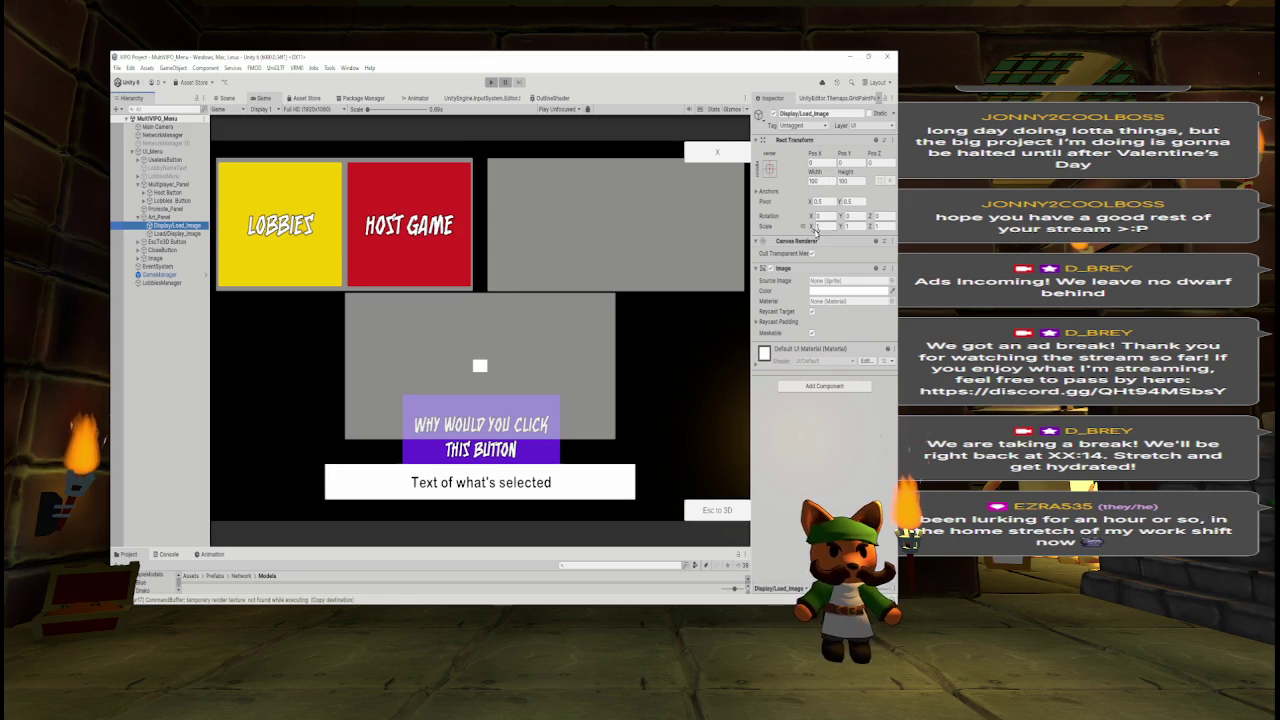
# Size Display/Load_Image to width 1920 and height 1080 in the Rect Transform.
pyautogui.click(812, 228)
pyautogui.moveTo(812, 228); pyautogui.dragTo(839, 233)
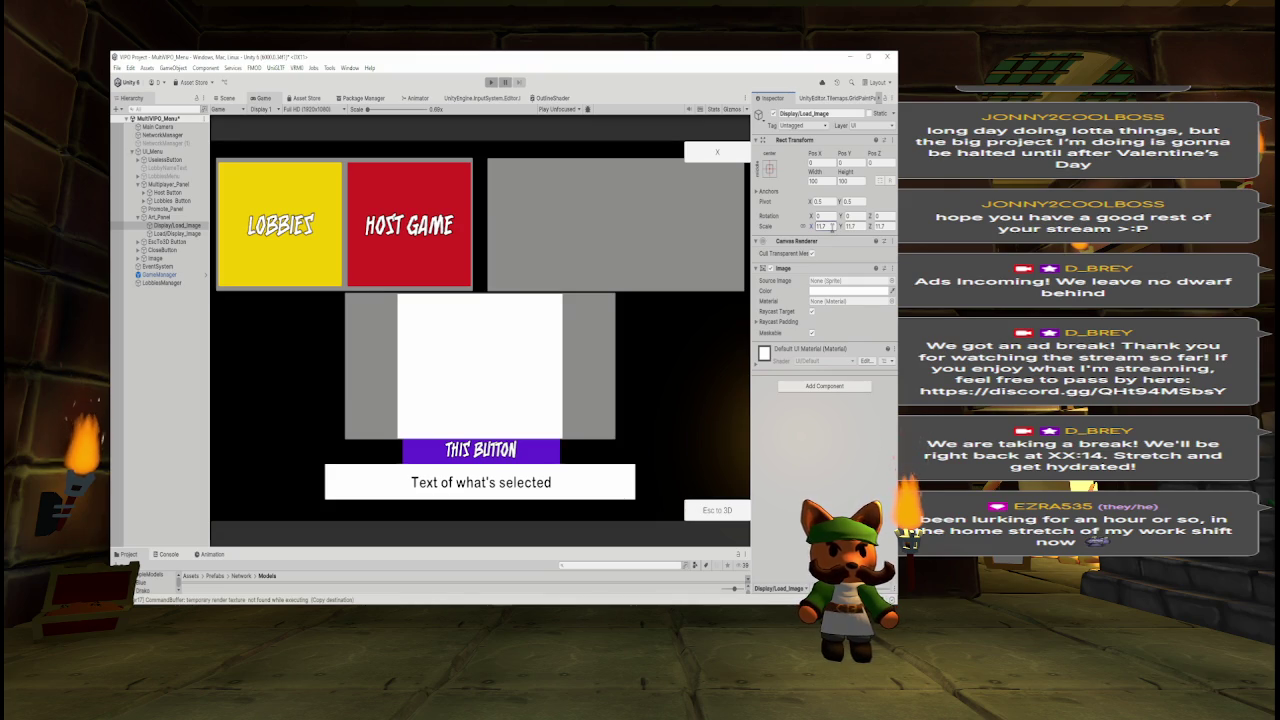
pyautogui.hotkey('ctrl', 'z')
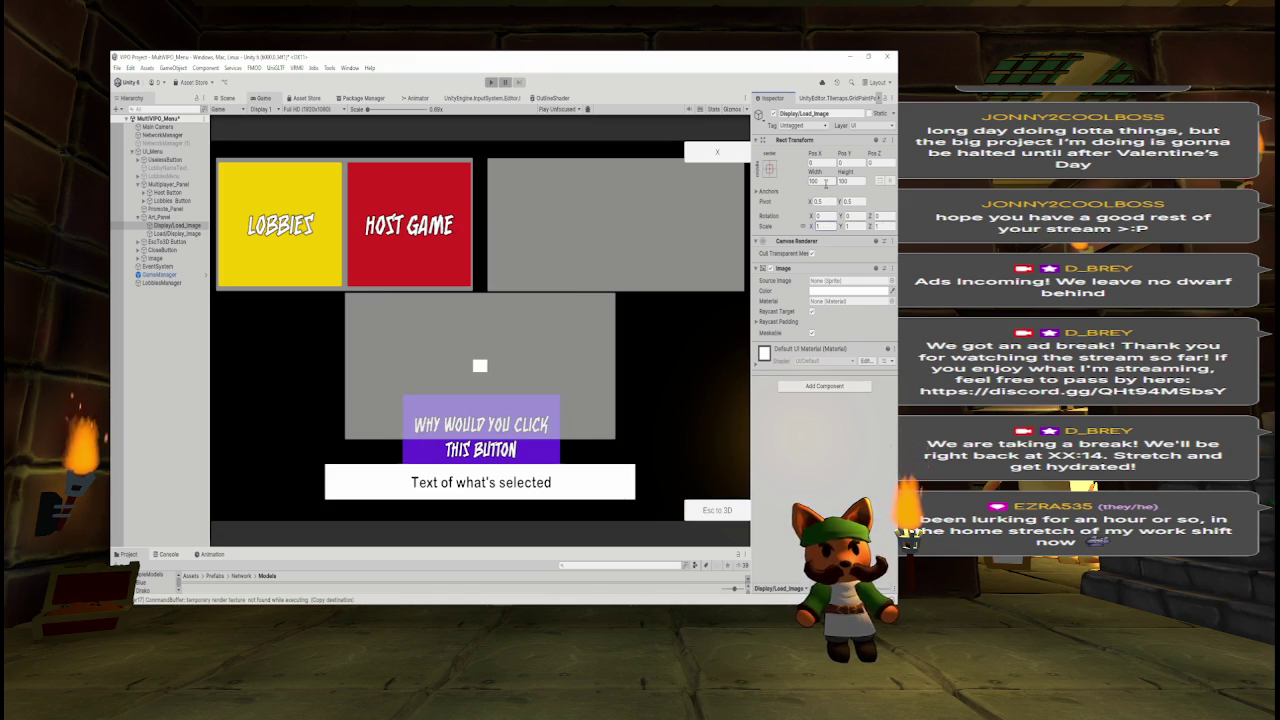
pyautogui.doubleClick(826, 182)
pyautogui.write('1920')
pyautogui.press('Return')
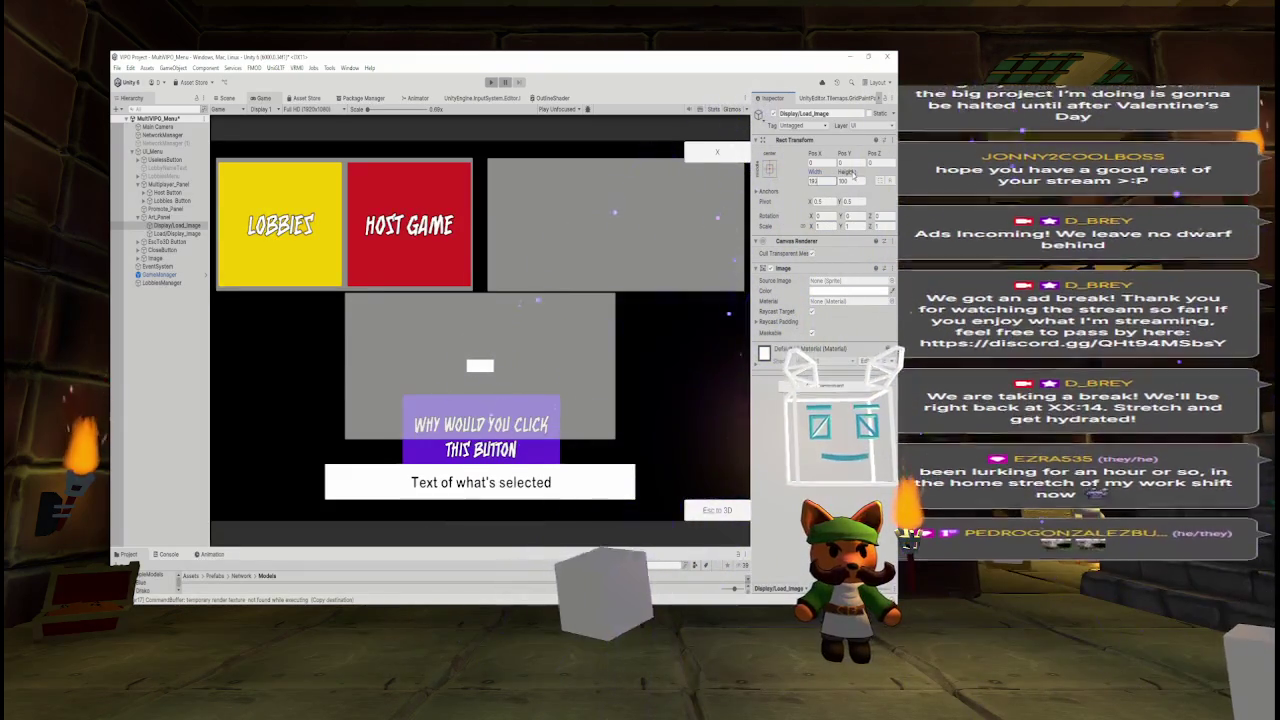
pyautogui.doubleClick(848, 182)
pyautogui.write('1080')
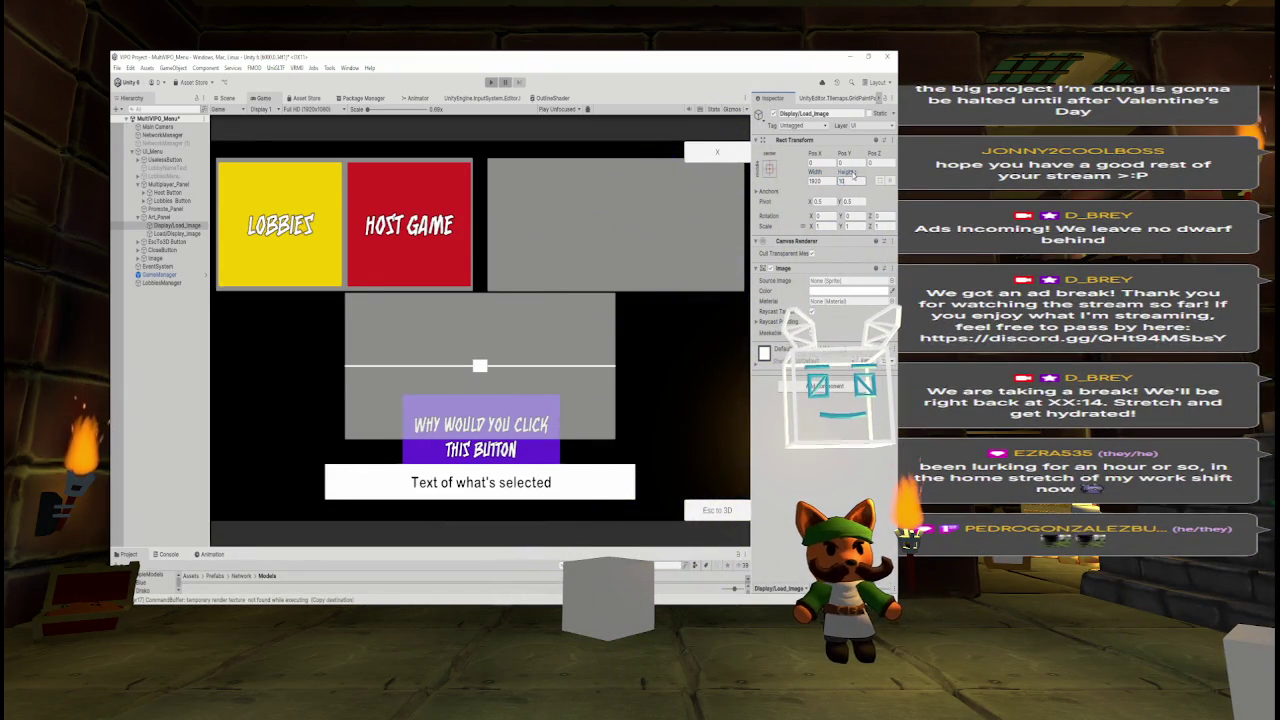
pyautogui.press('Return')
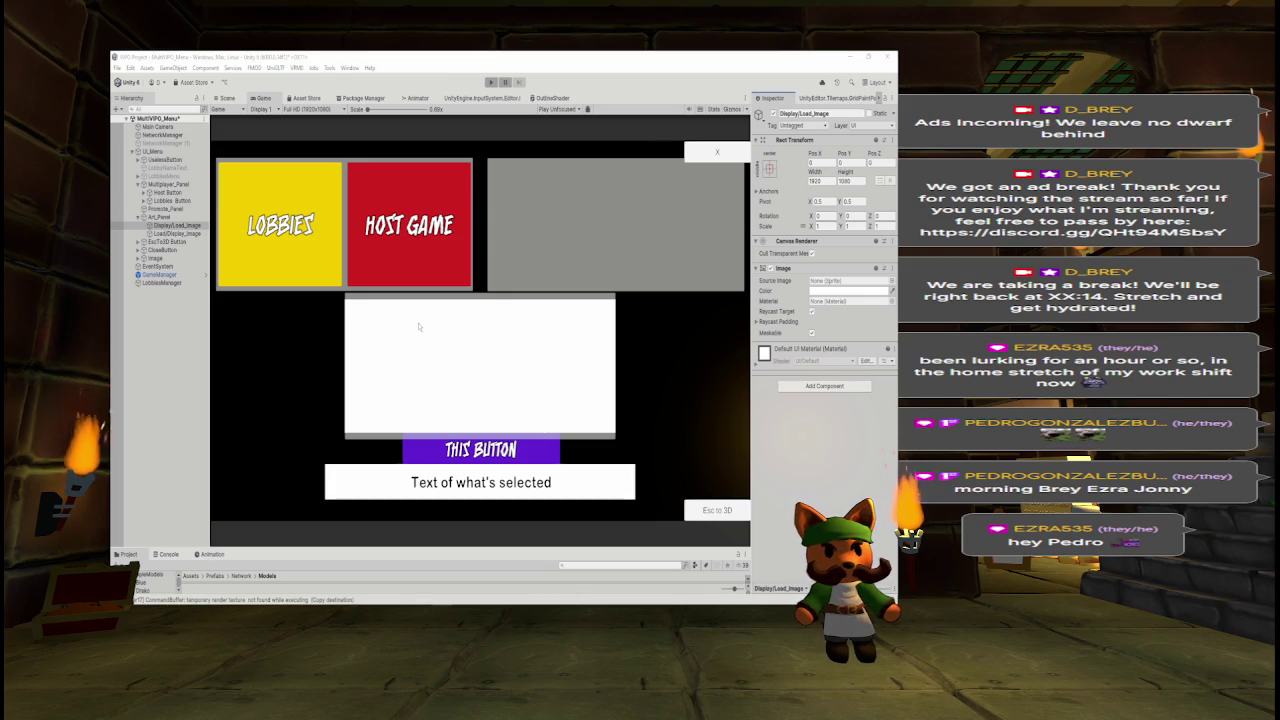
pyautogui.click(170, 233)
# Retype Display/Load_Image's Rect Transform height several times, settling on 1150.
pyautogui.click(181, 226)
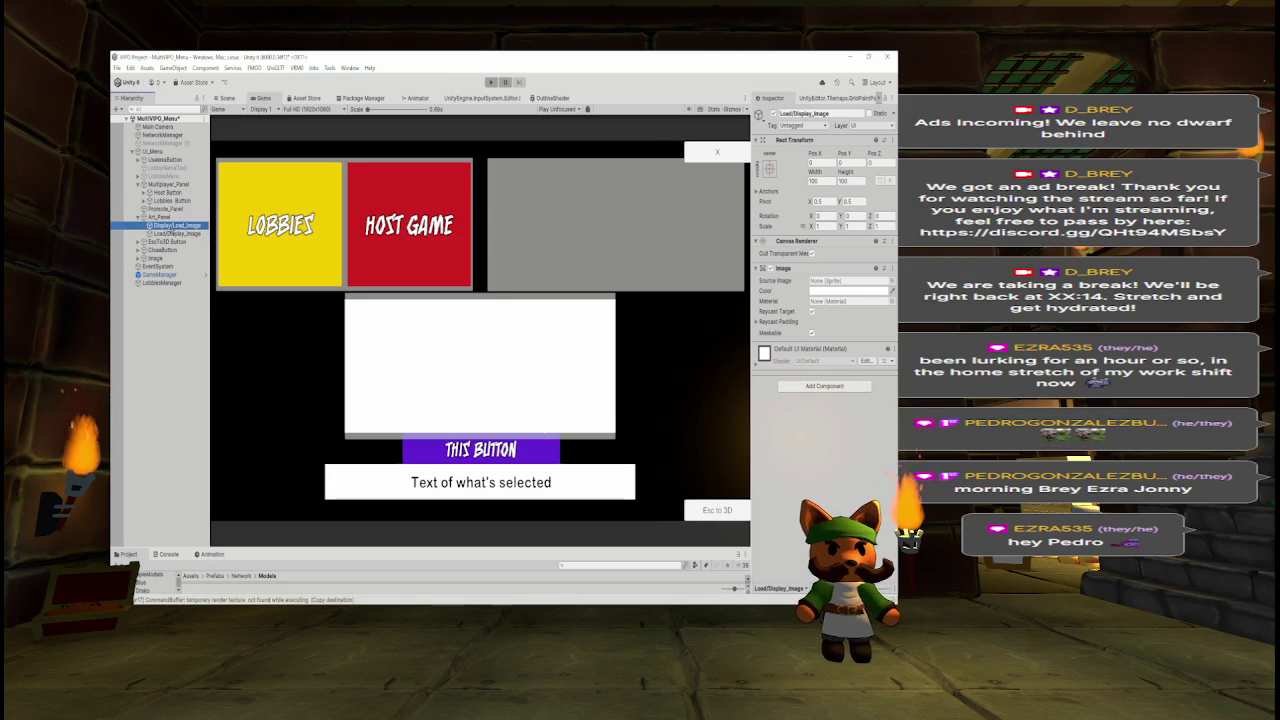
pyautogui.click(852, 180)
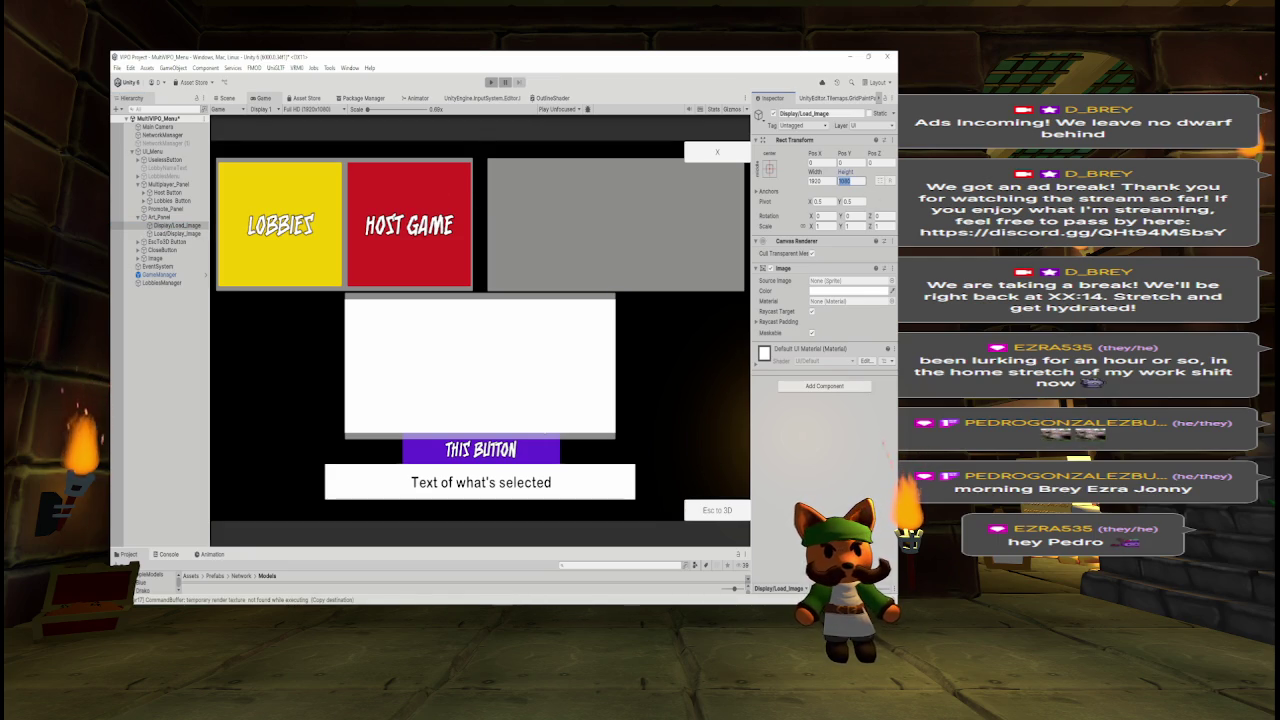
pyautogui.write('1100')
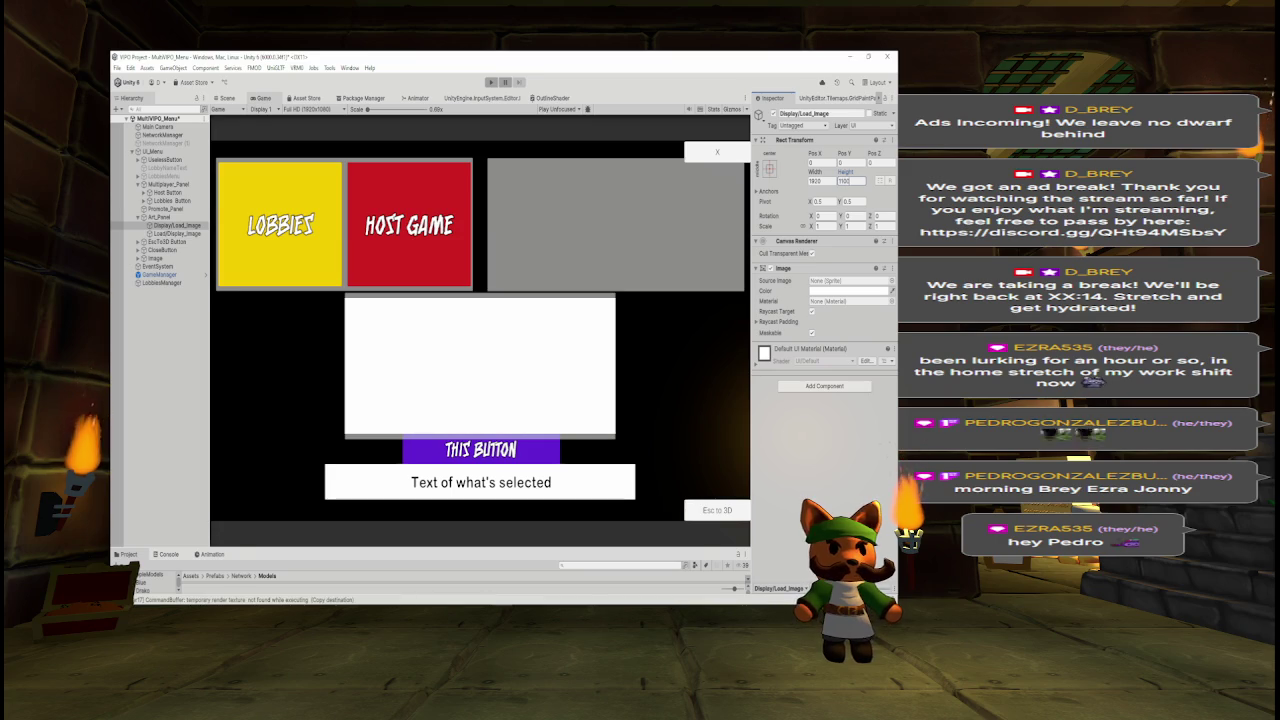
pyautogui.press('BackSpace')
pyautogui.press('BackSpace')
pyautogui.press('BackSpace')
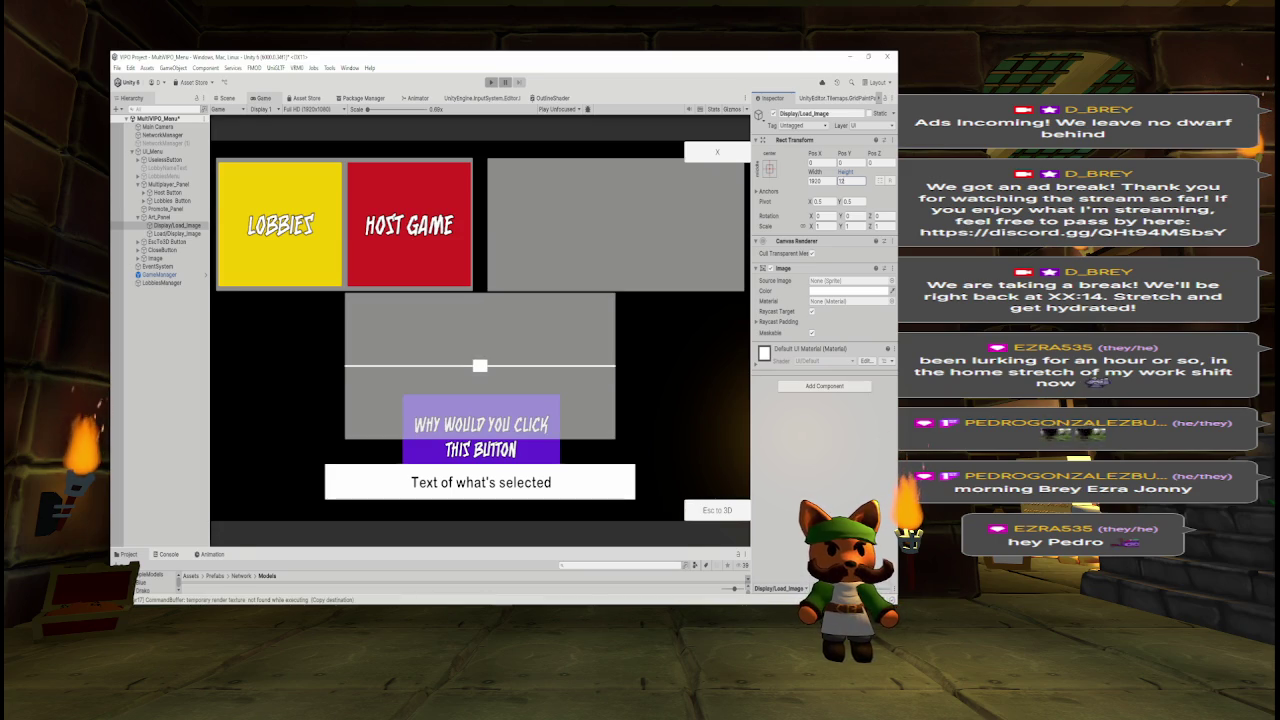
pyautogui.write('0500')
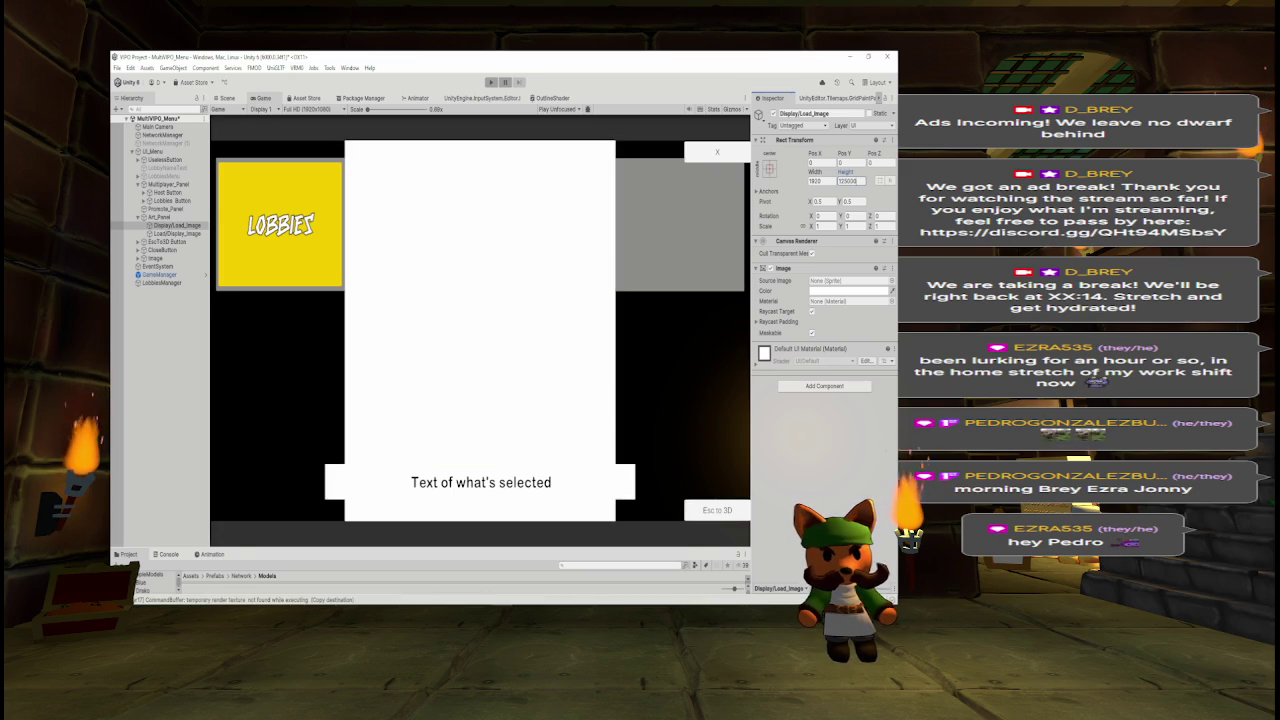
pyautogui.press('BackSpace')
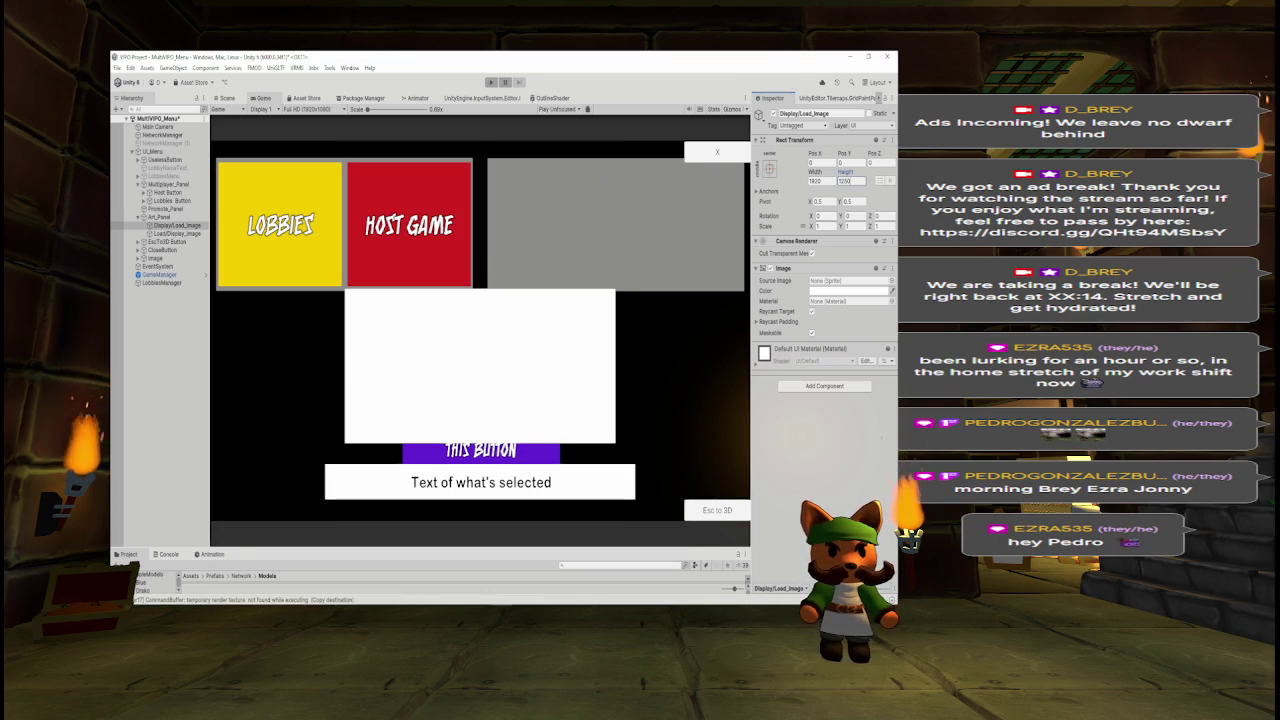
pyautogui.press('BackSpace')
pyautogui.press('BackSpace')
pyautogui.write('00')
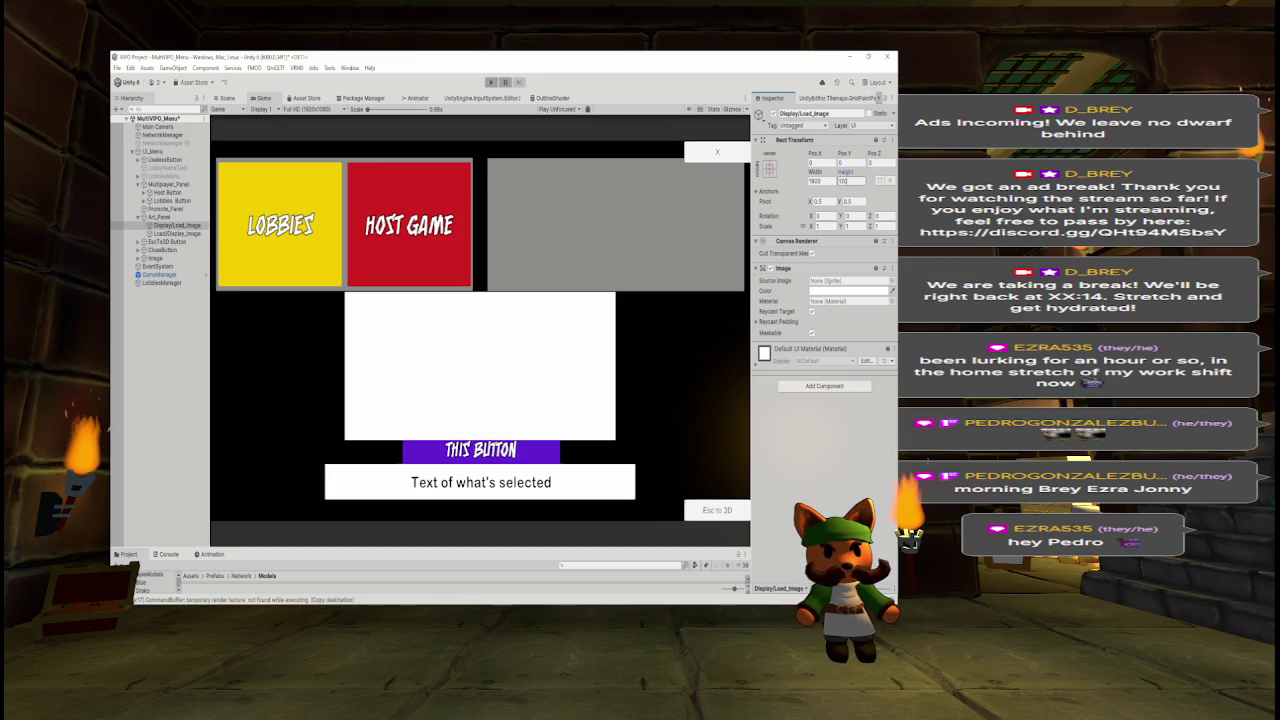
pyautogui.press('BackSpace')
pyautogui.press('BackSpace')
pyautogui.press('BackSpace')
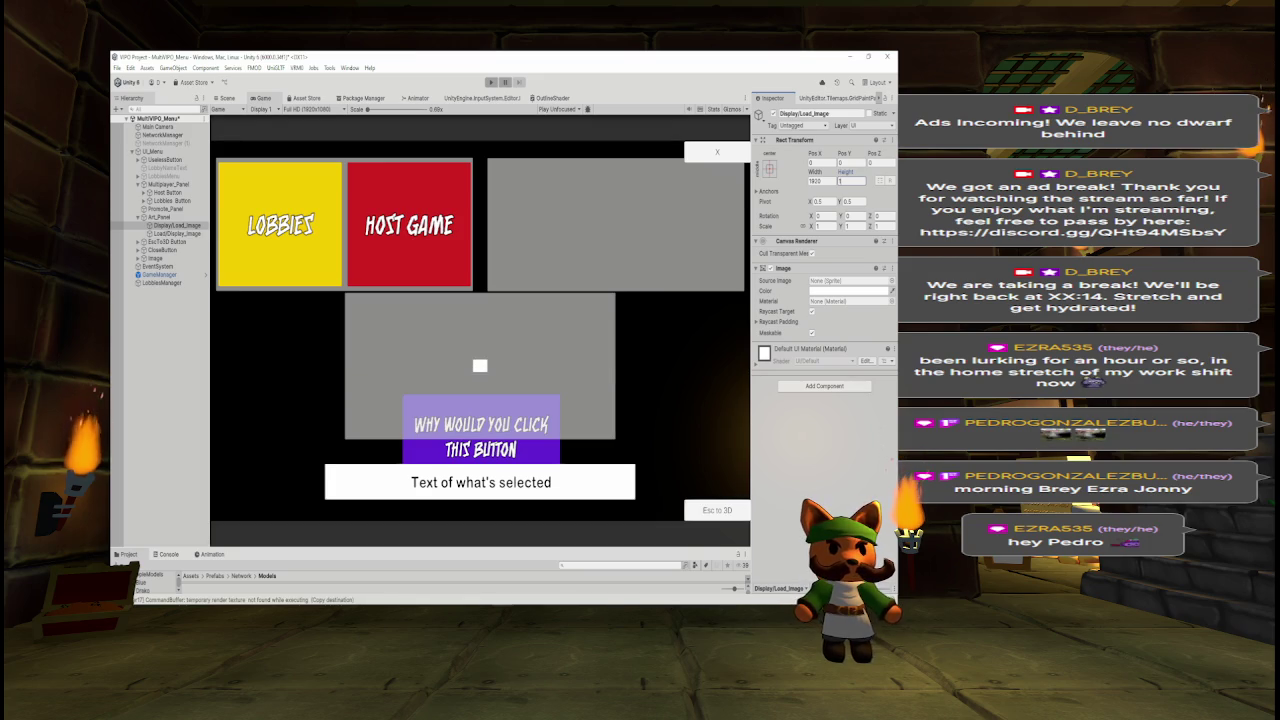
pyautogui.write('15')
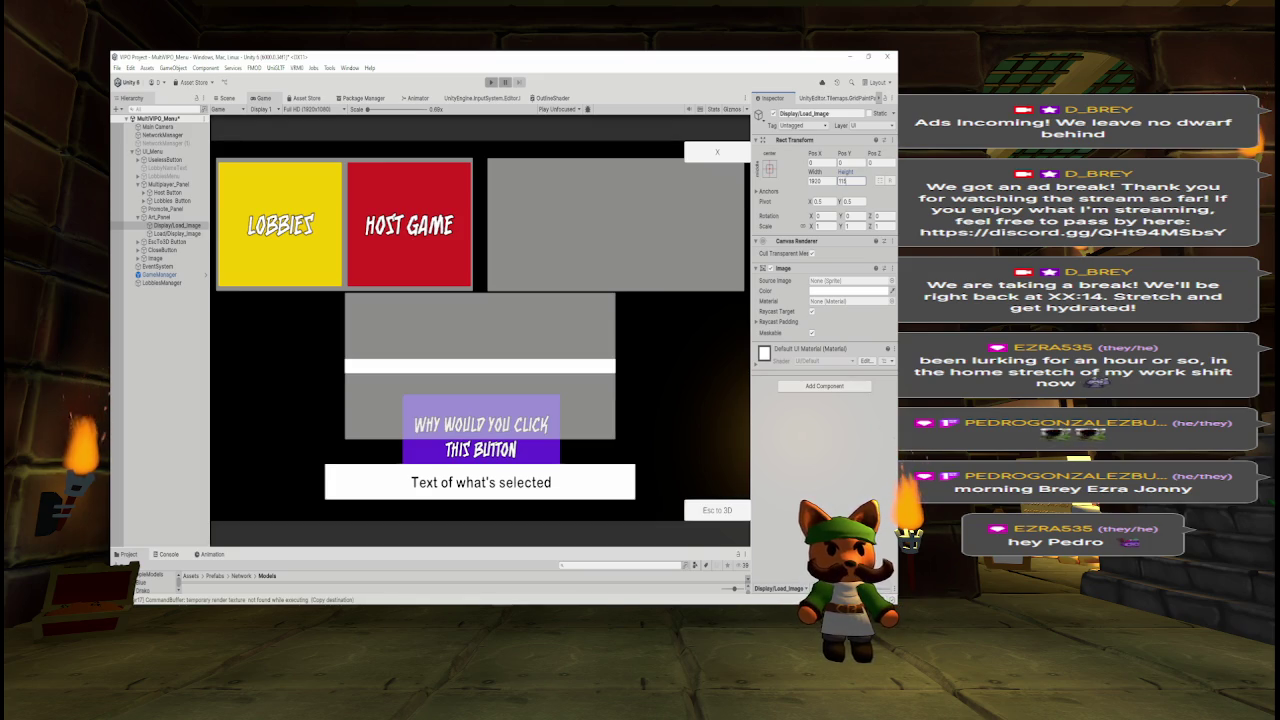
pyautogui.write('0')
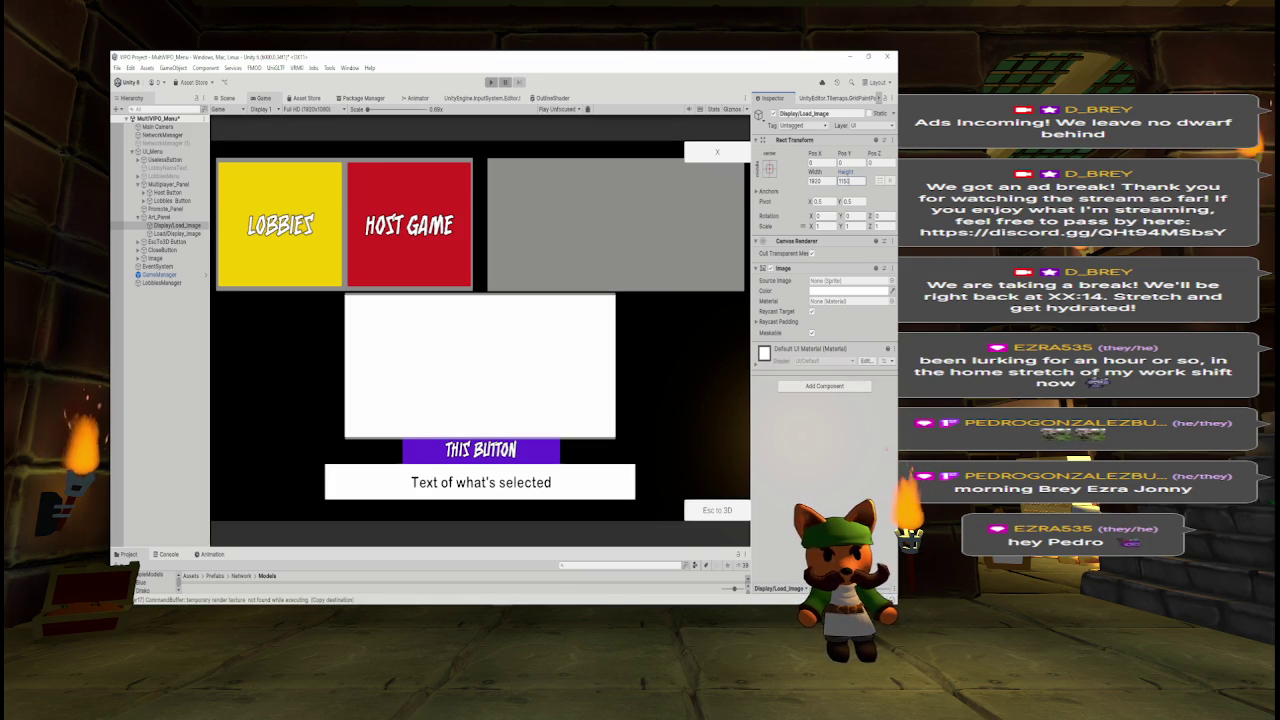
pyautogui.press('BackSpace')
pyautogui.press('BackSpace')
pyautogui.write('70')
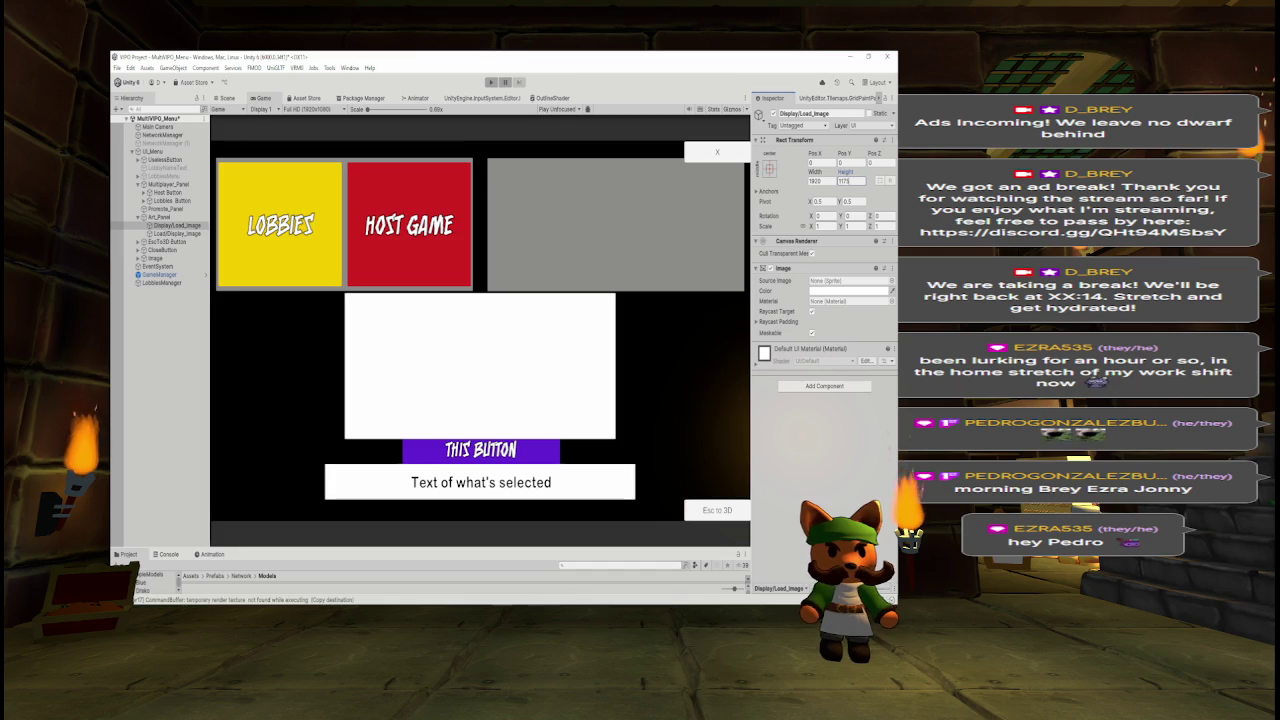
pyautogui.press('BackSpace')
pyautogui.press('BackSpace')
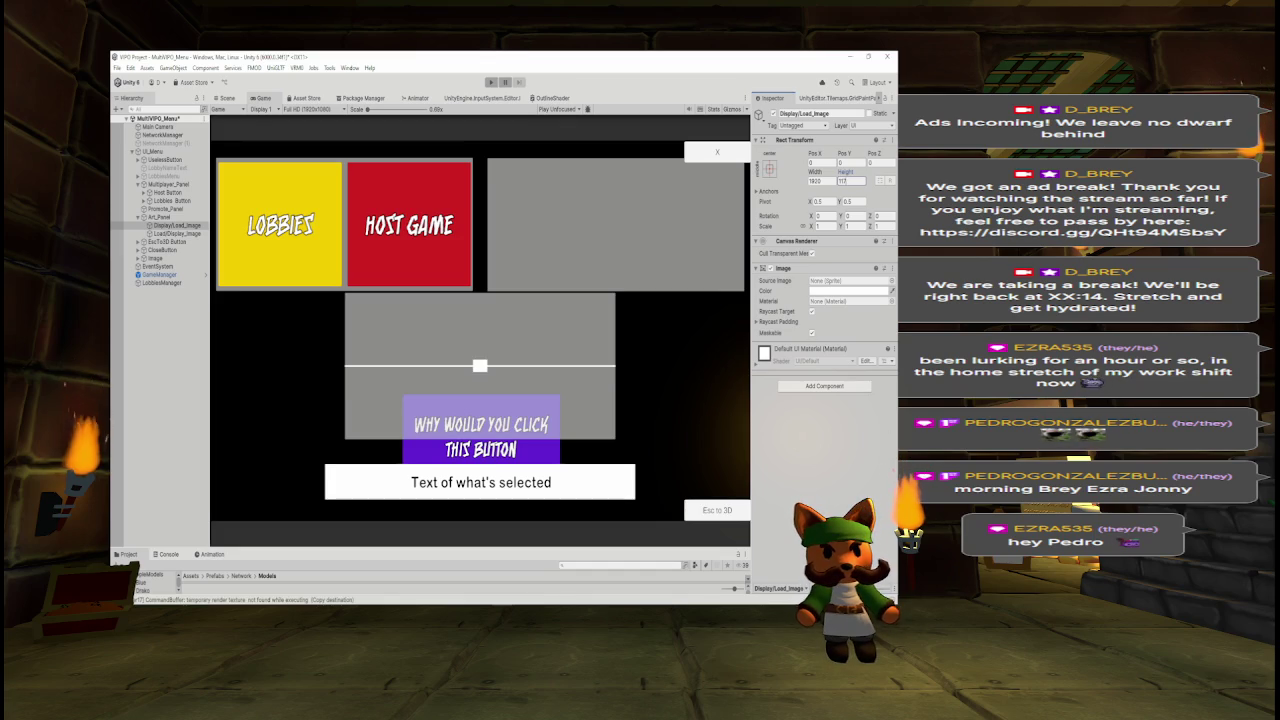
pyautogui.write('150')
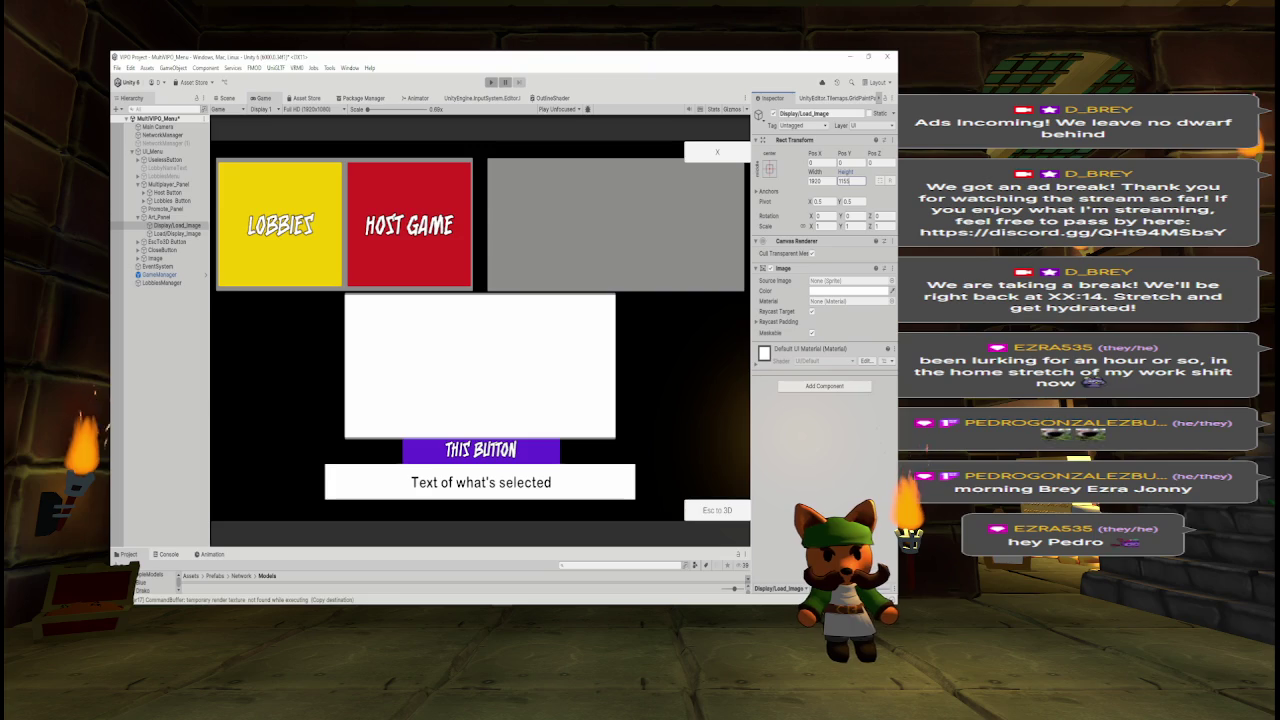
pyautogui.press('BackSpace')
pyautogui.write('0')
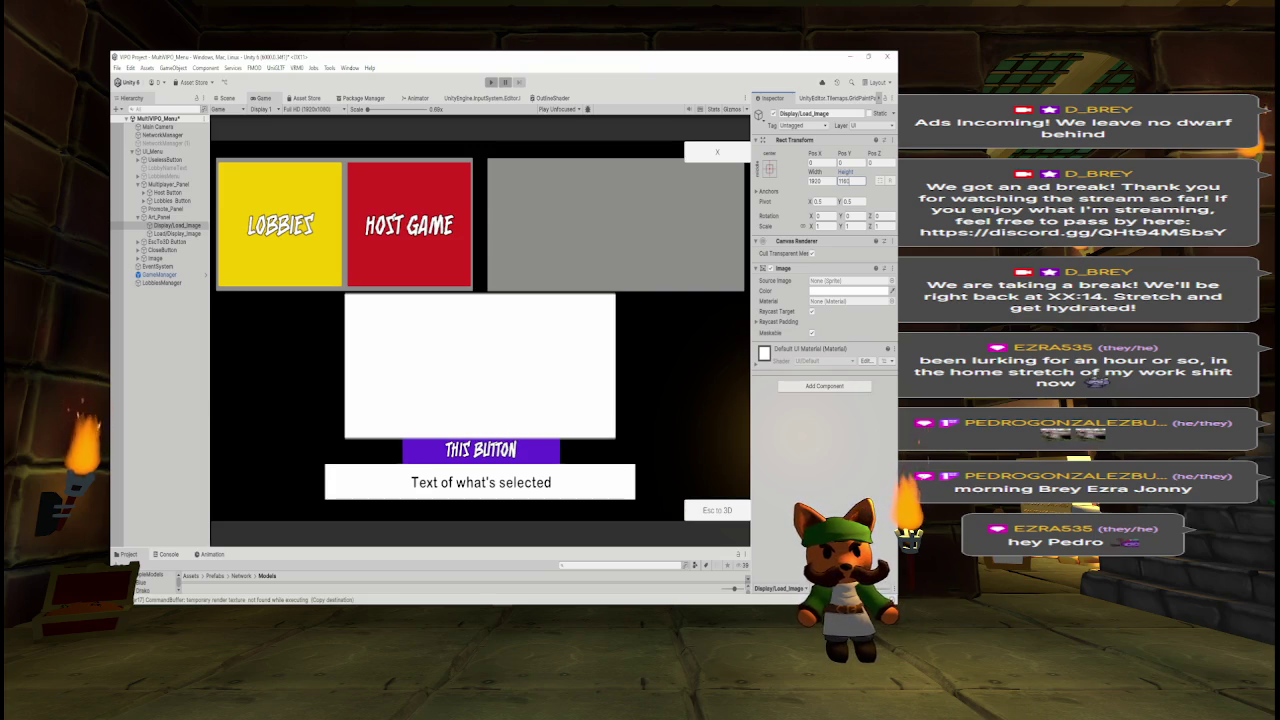
pyautogui.press('BackSpace')
pyautogui.write('0')
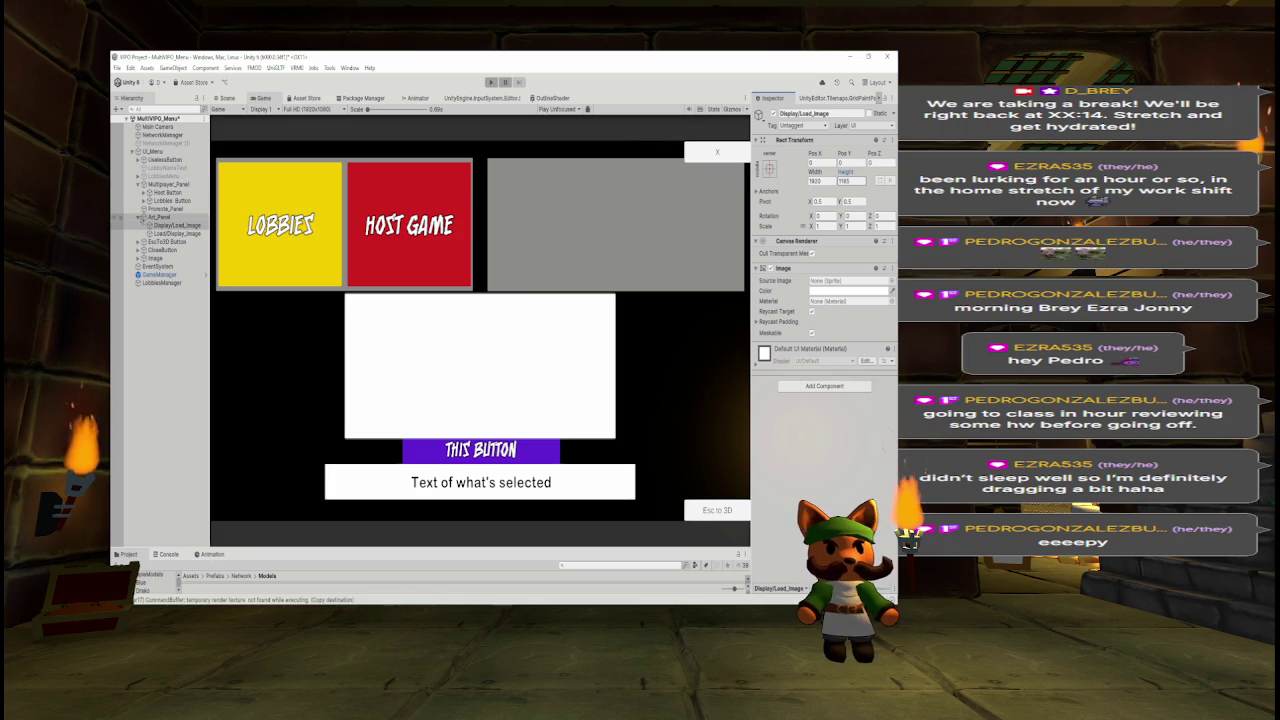
# Inspect LobbiesMenu, LobbyNameText, UselessButton, UI_Menu and the Host and Lobbies buttons.
pyautogui.click(139, 217)
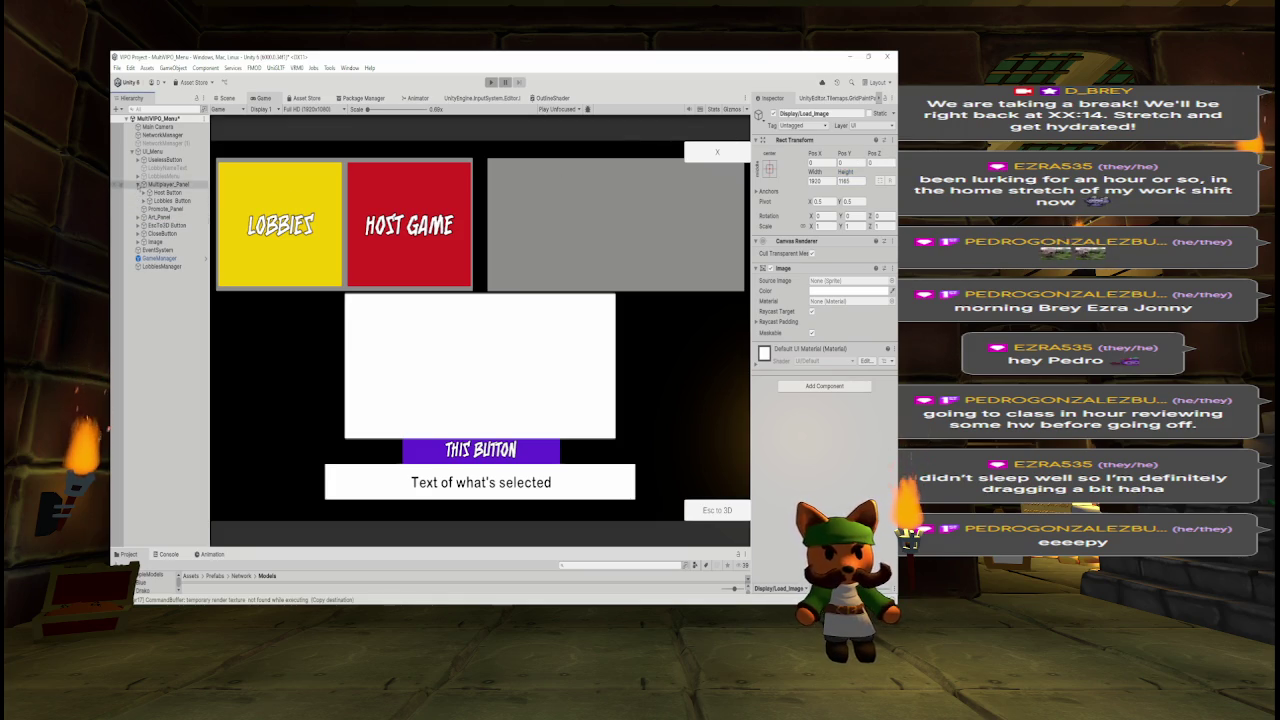
pyautogui.click(139, 184)
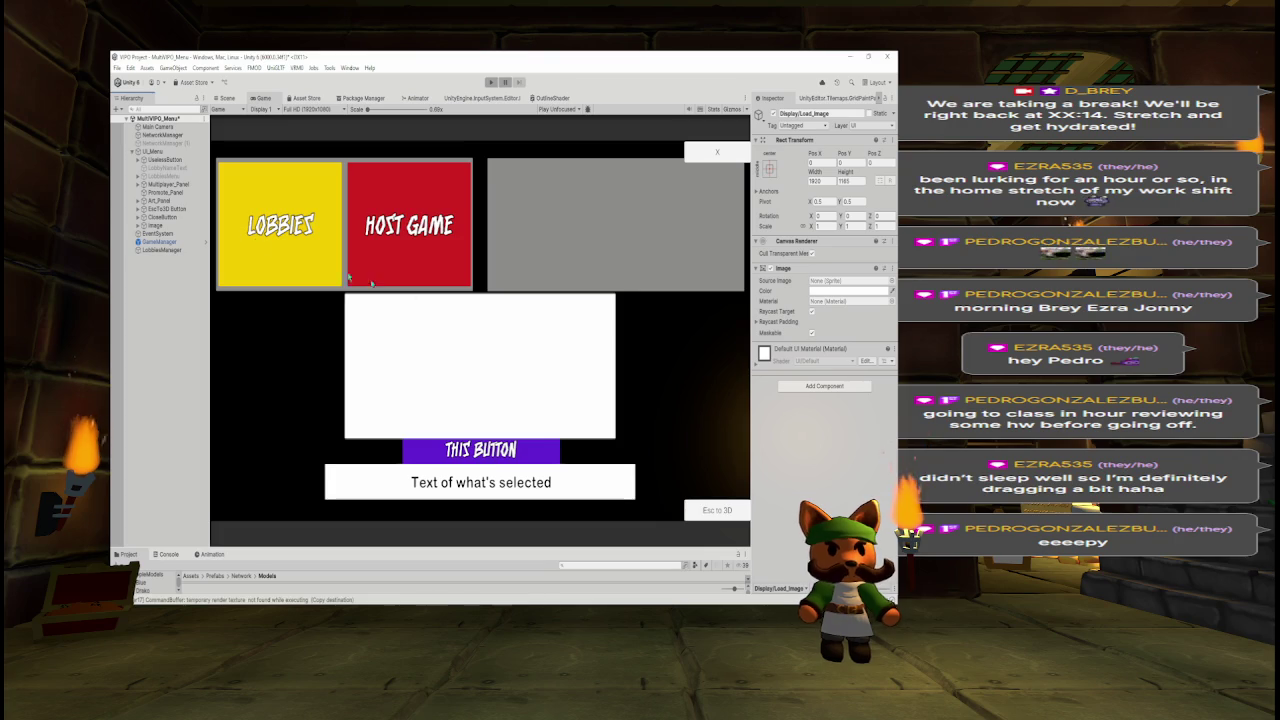
pyautogui.click(139, 200)
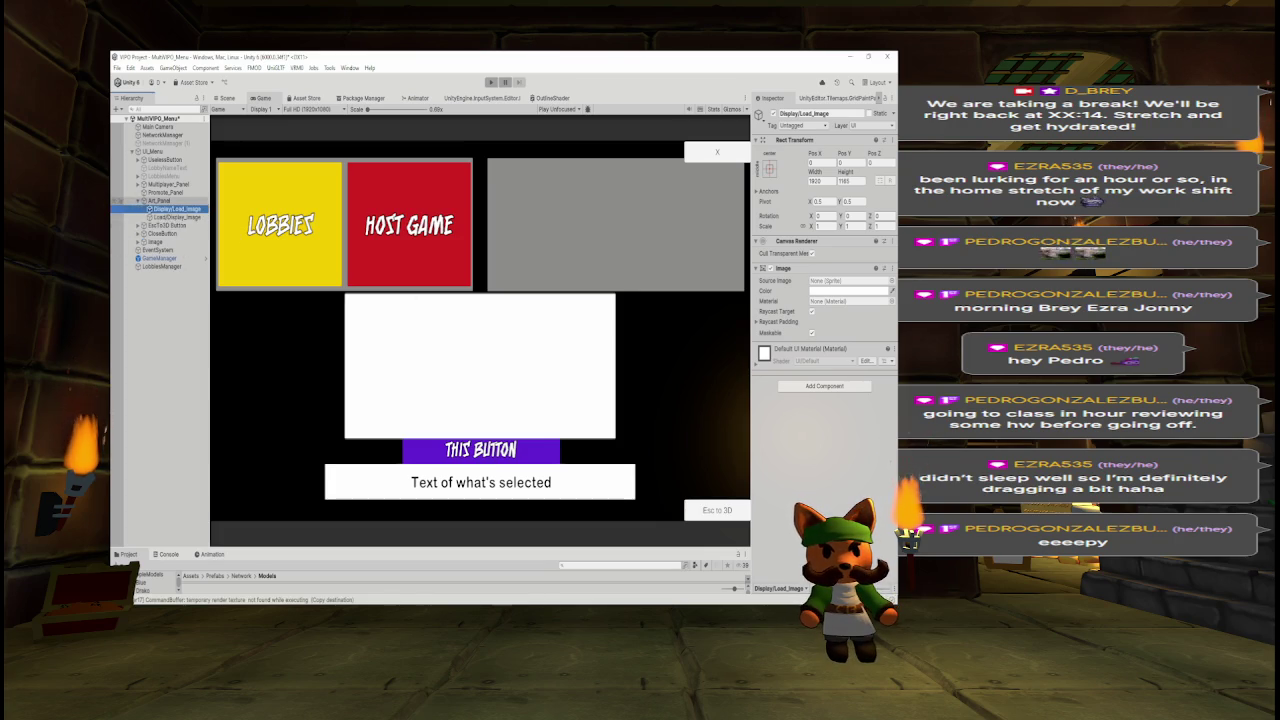
pyautogui.click(139, 200)
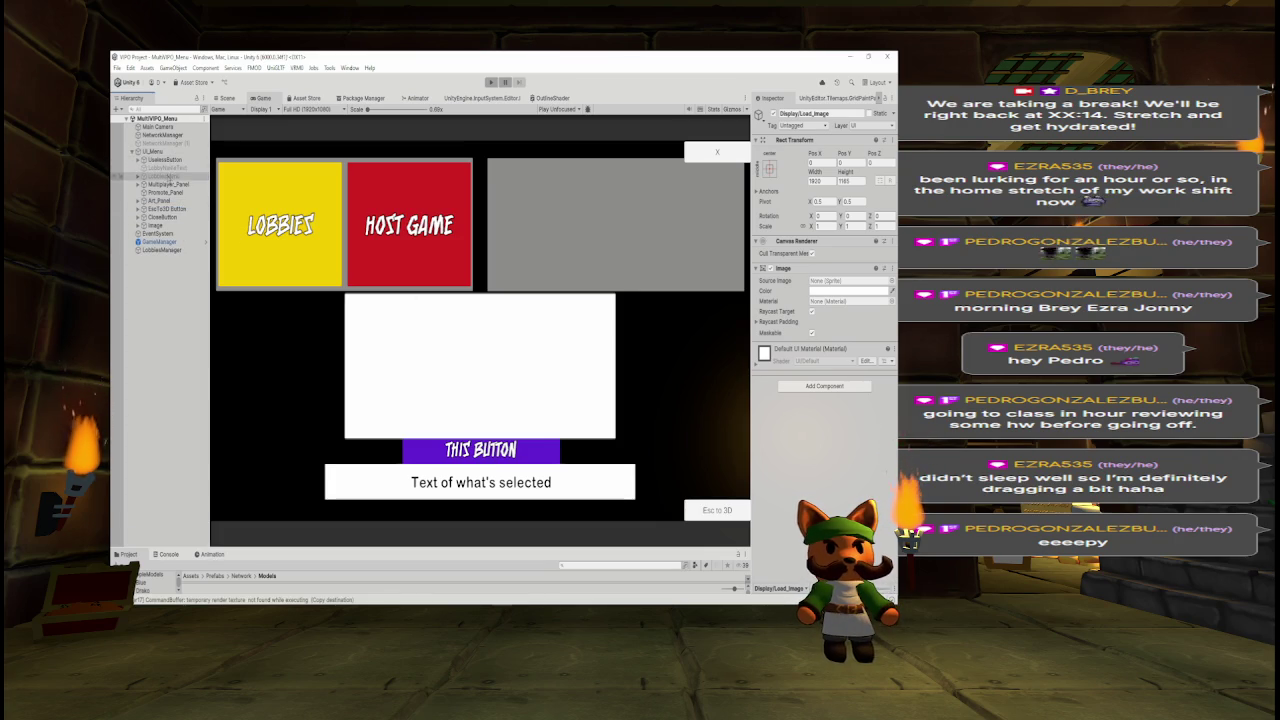
pyautogui.click(170, 176)
pyautogui.click(168, 168)
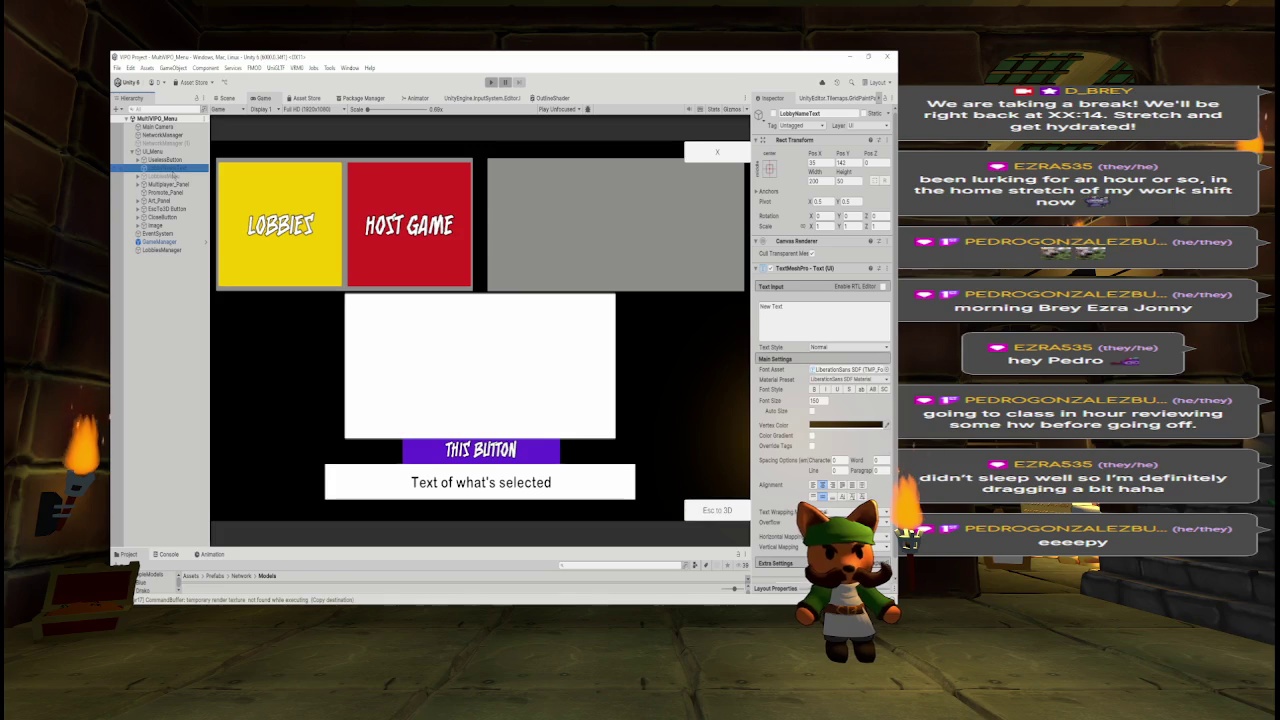
pyautogui.press('Up')
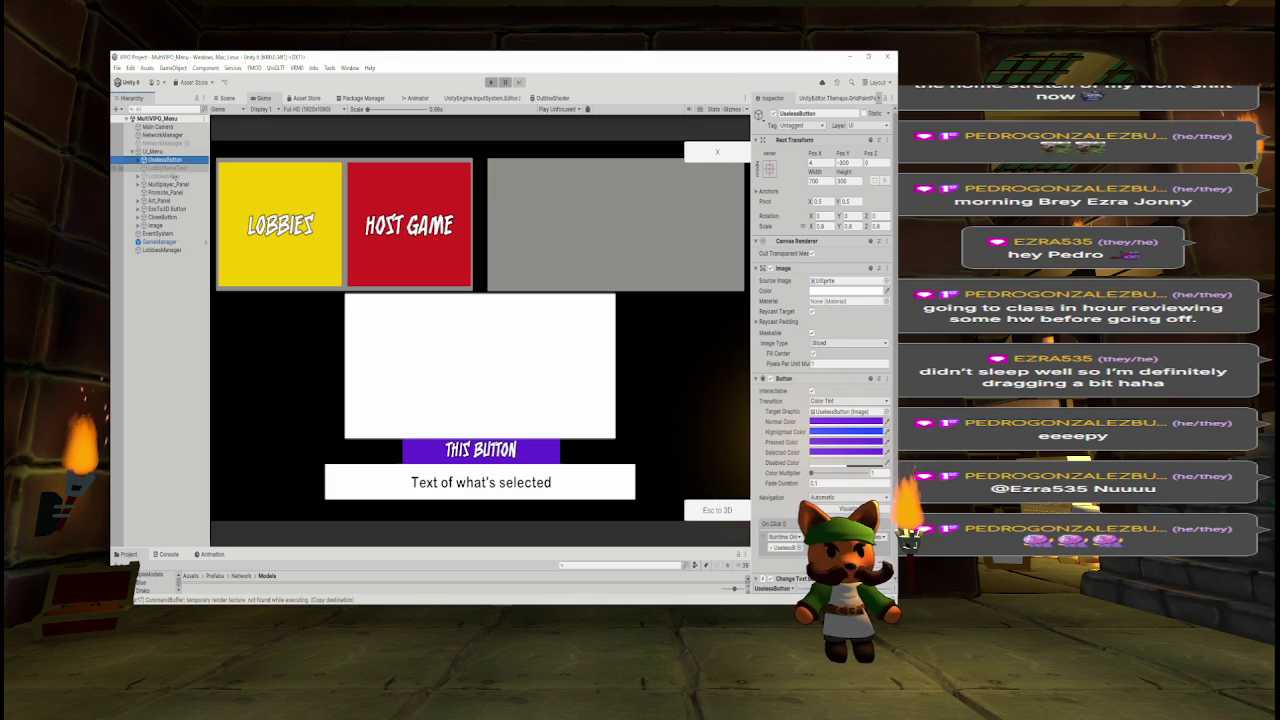
pyautogui.click(170, 152)
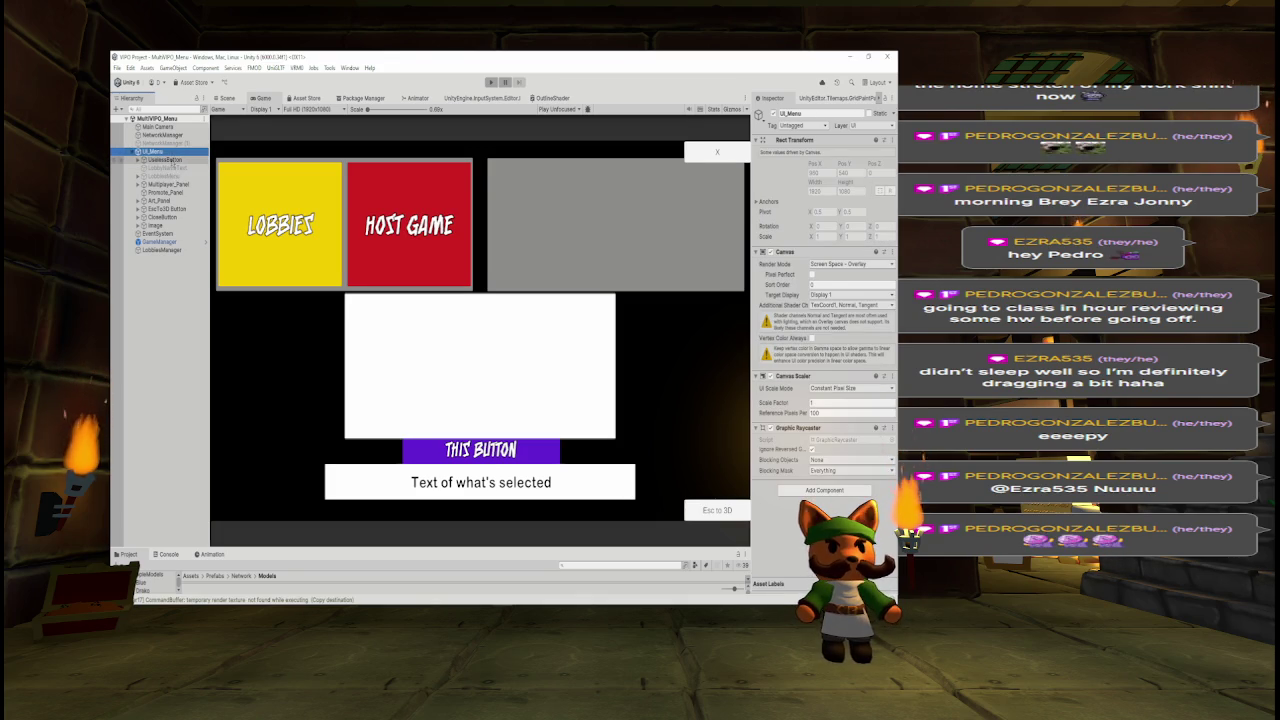
pyautogui.click(170, 160)
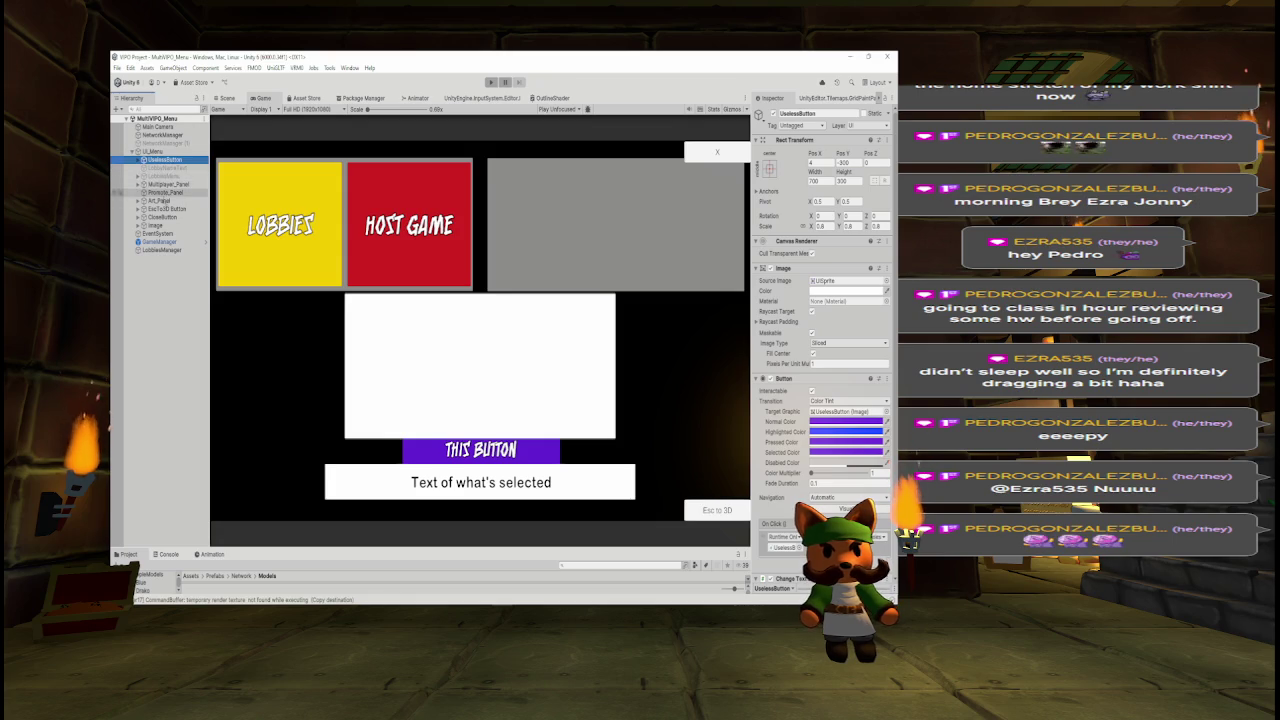
pyautogui.click(138, 184)
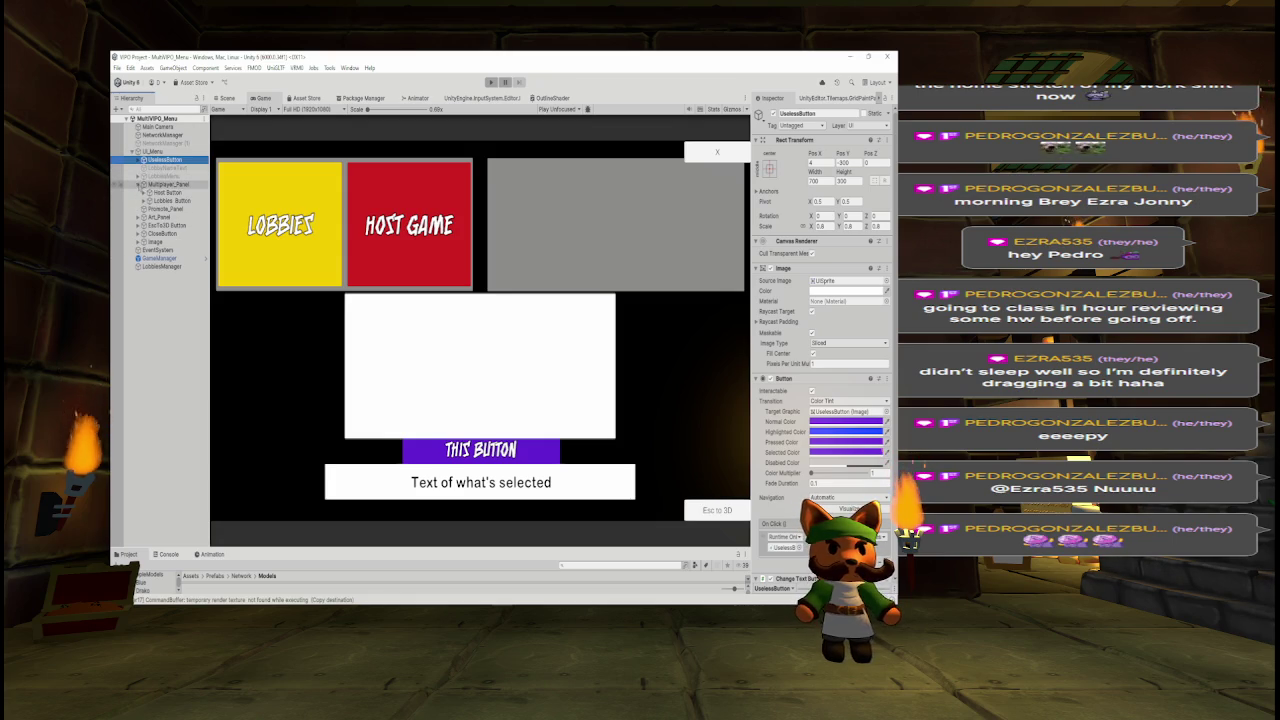
pyautogui.click(168, 192)
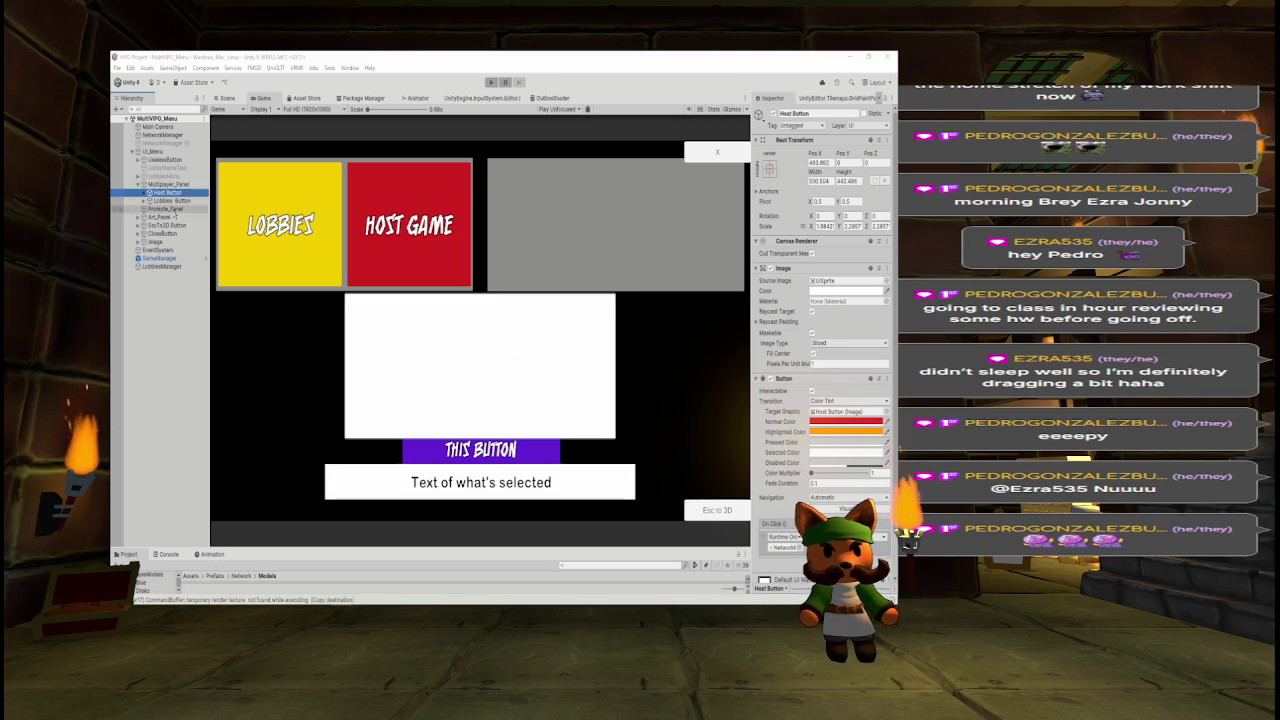
pyautogui.click(170, 201)
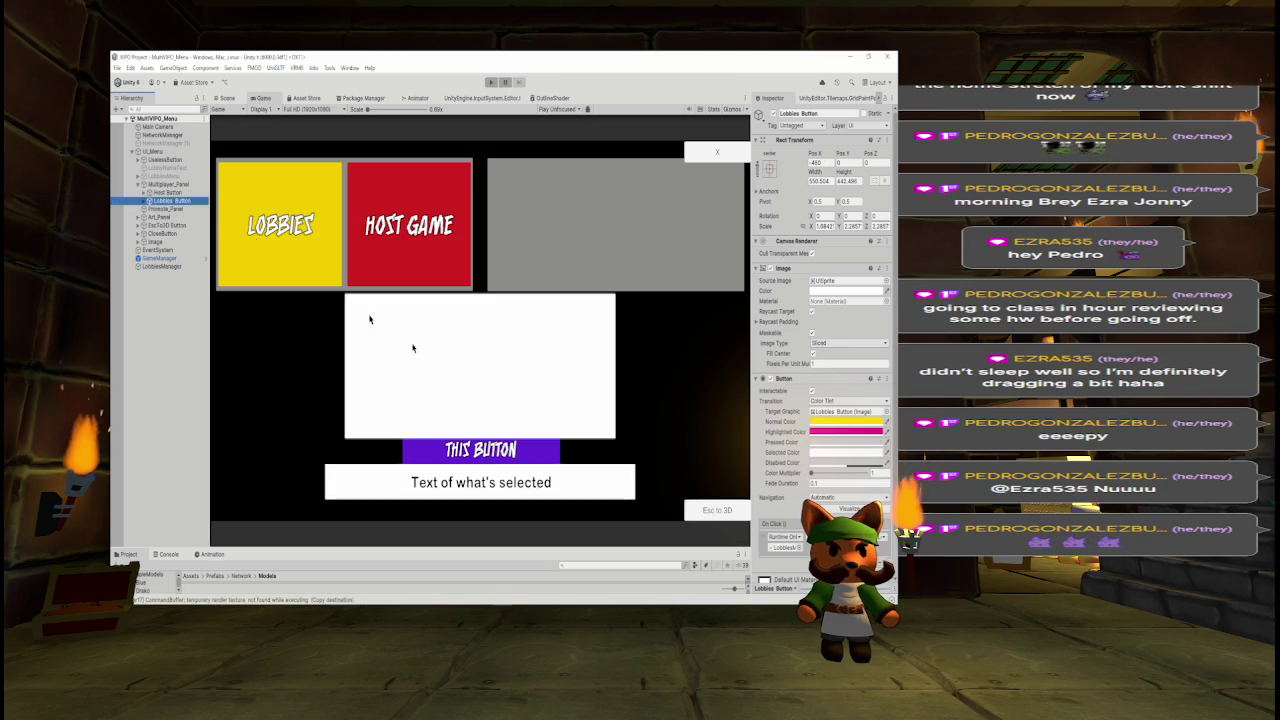
# Select LobbiesManager and inspect its Lobbies Button and Lobbies Menu references.
pyautogui.click(785, 547)
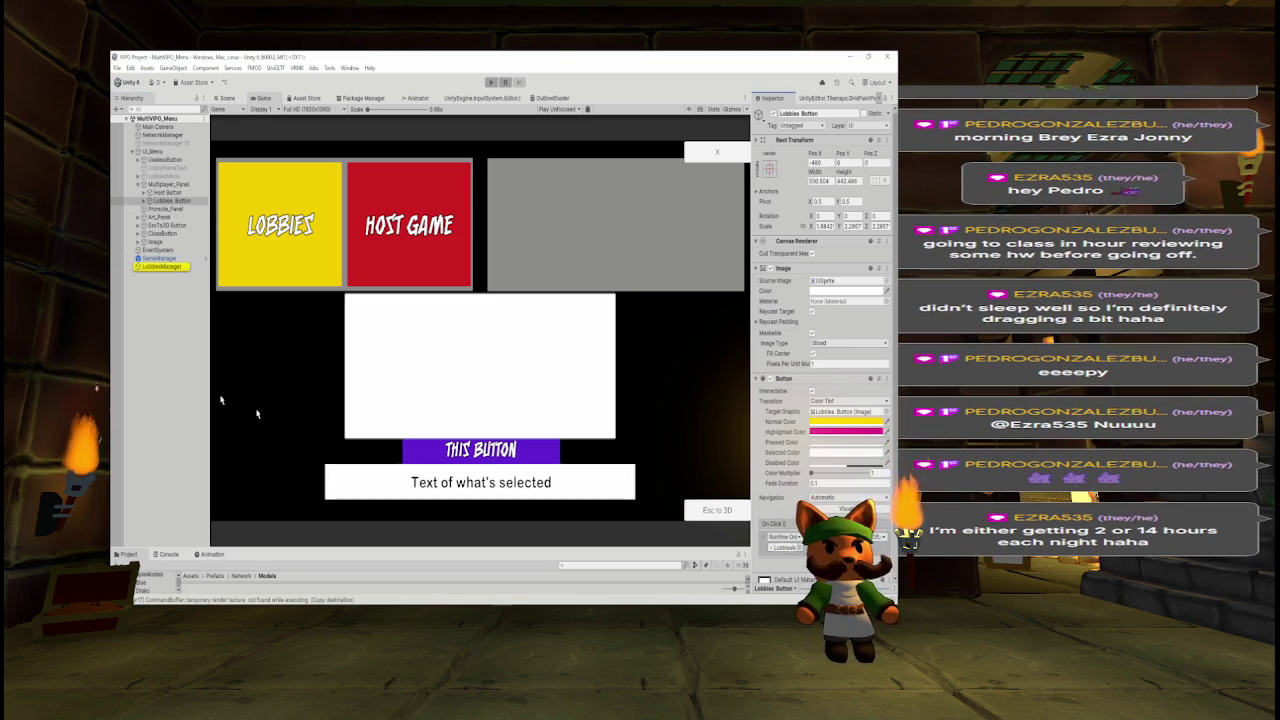
pyautogui.click(165, 267)
pyautogui.click(840, 240)
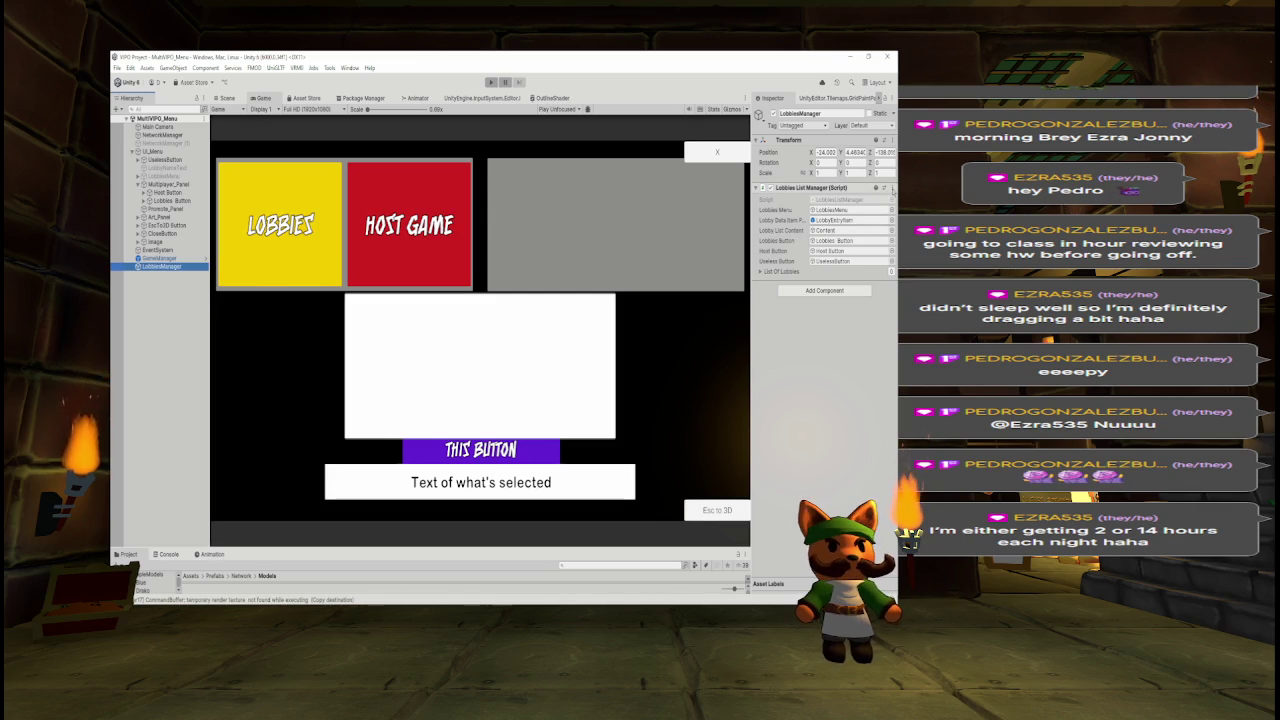
pyautogui.rightClick(881, 209)
# Open LobbiesListManager.cs in Visual Studio, dismissing the sign-in prompt, and recheck the Lobbies Button.
pyautogui.click(838, 334)
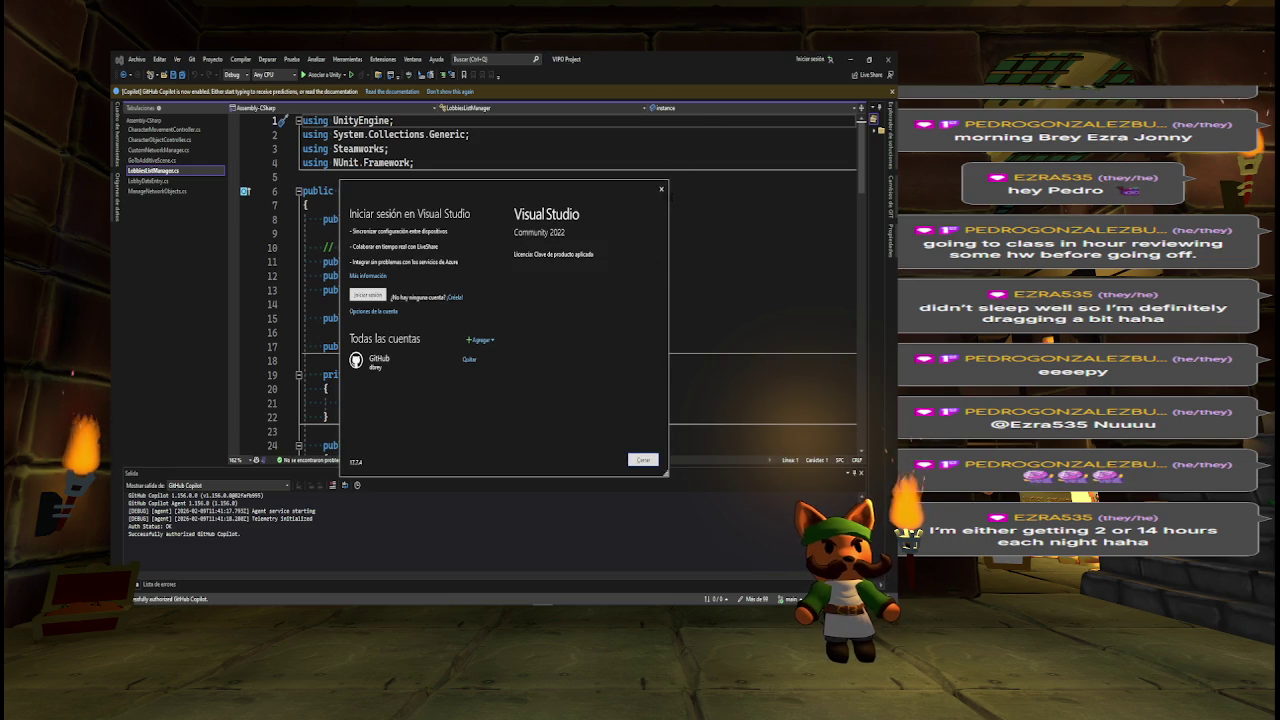
pyautogui.click(661, 188)
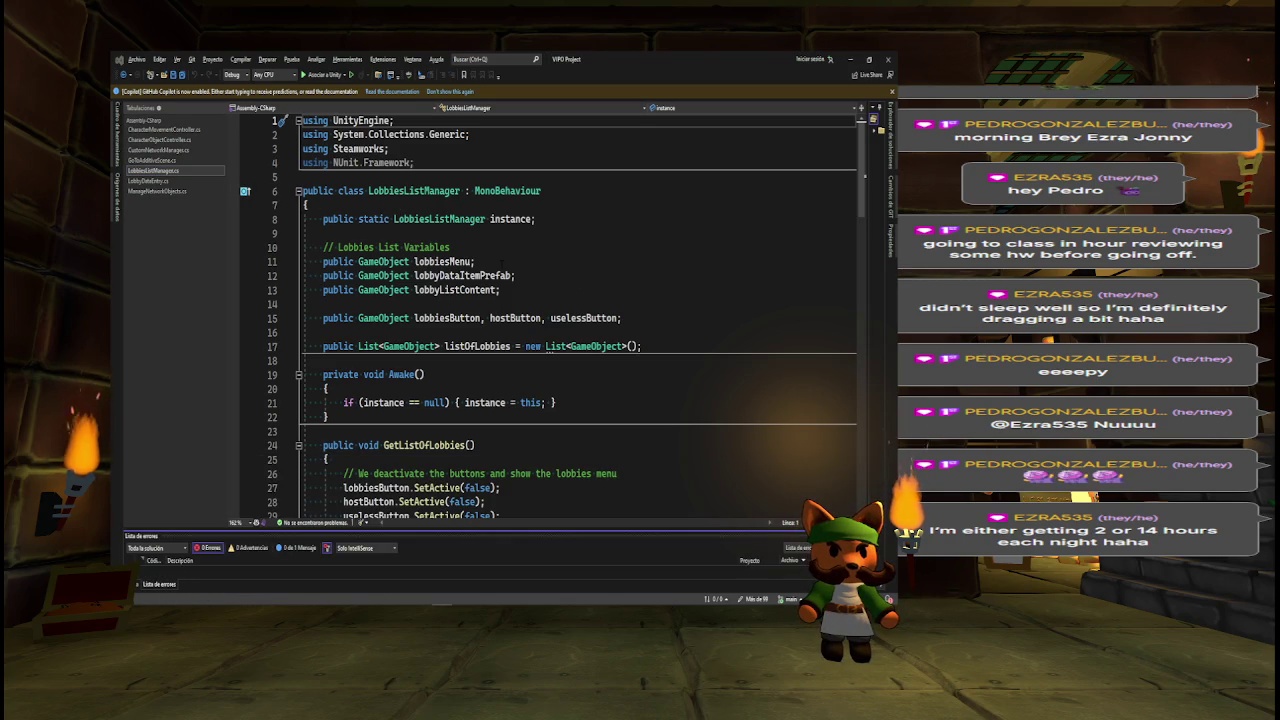
pyautogui.hotkey('alt', 'Tab')
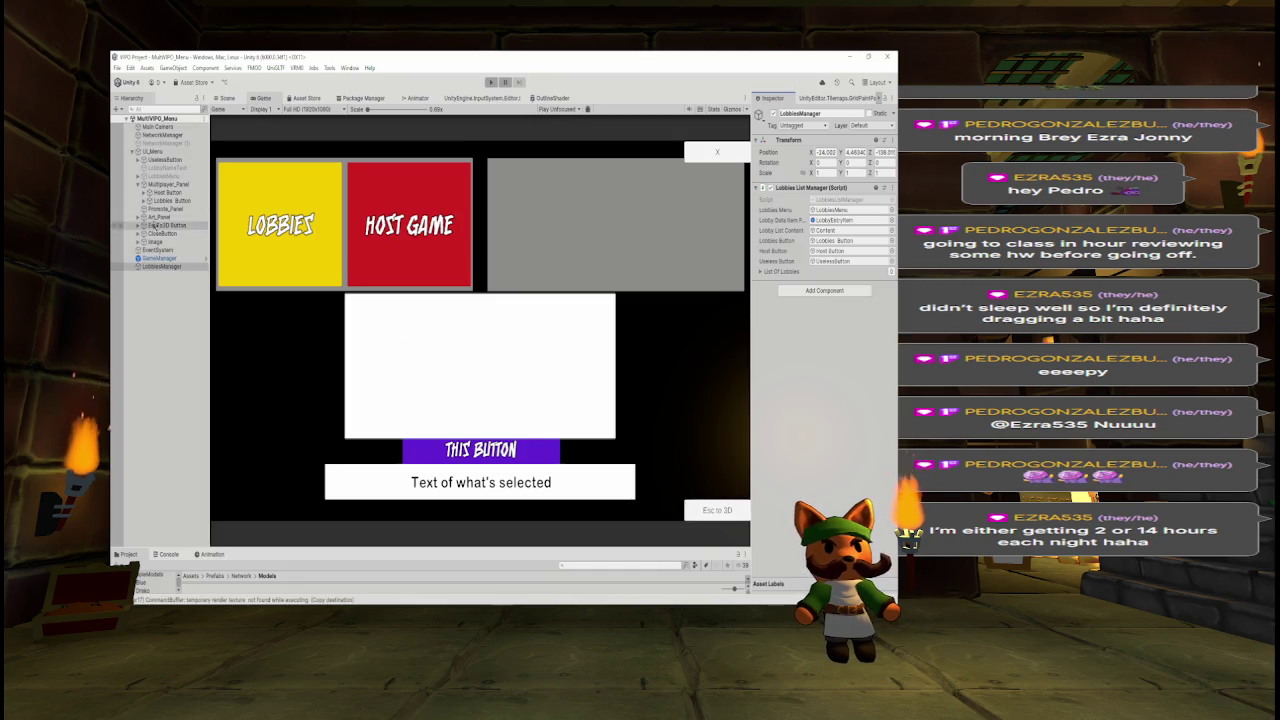
pyautogui.click(170, 201)
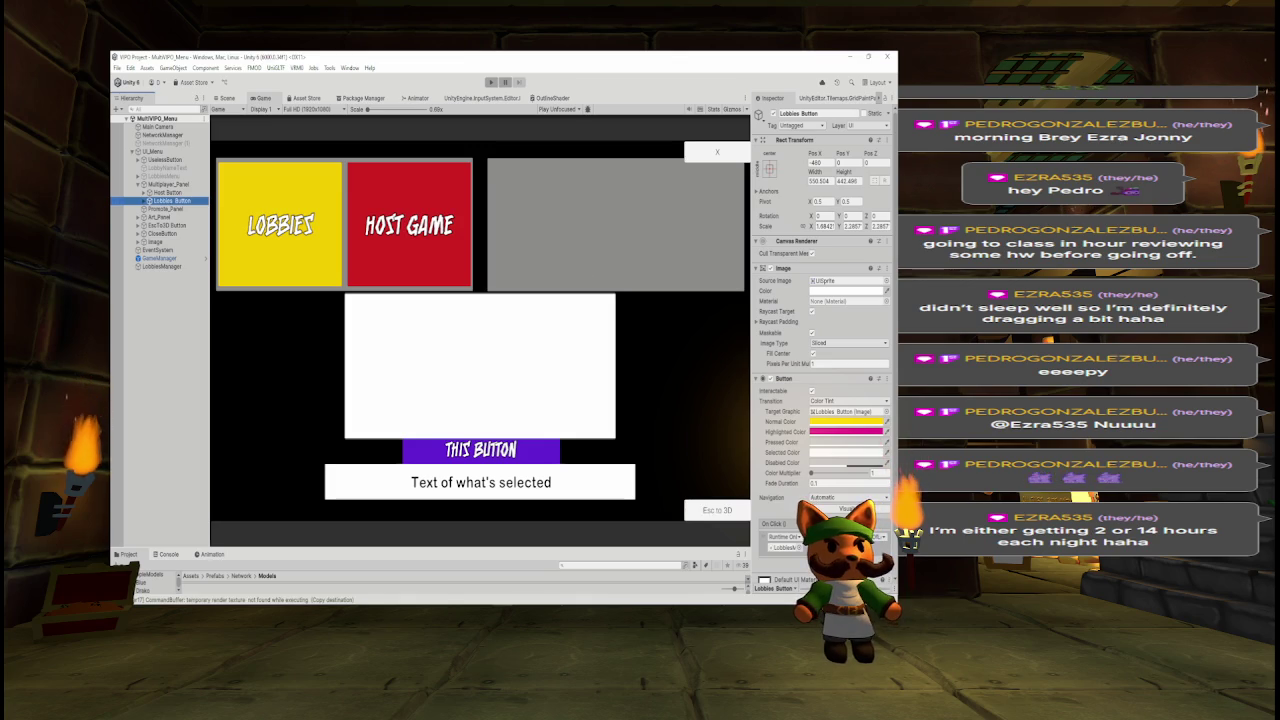
pyautogui.hotkey('alt', 'Tab')
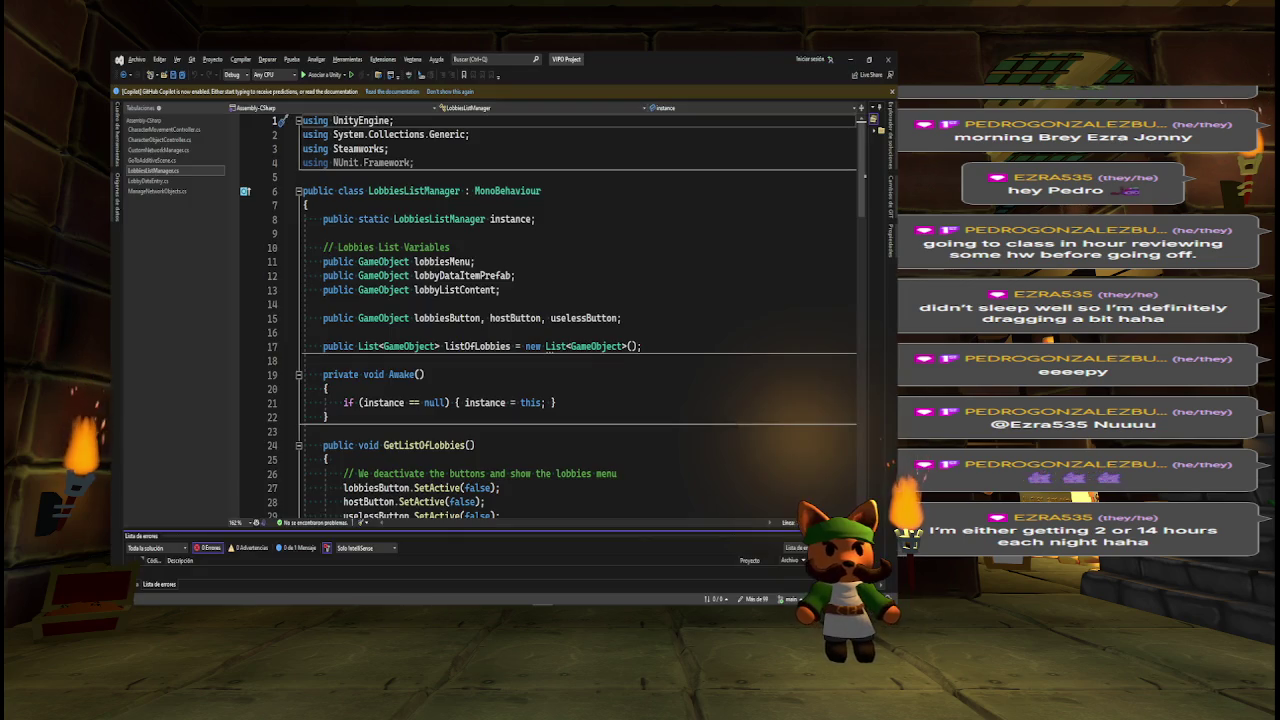
# Search the script for 'getlis' and read the GetListOfLobbies method.
pyautogui.hotkey('ctrl', 'f')
pyautogui.write('getlis')
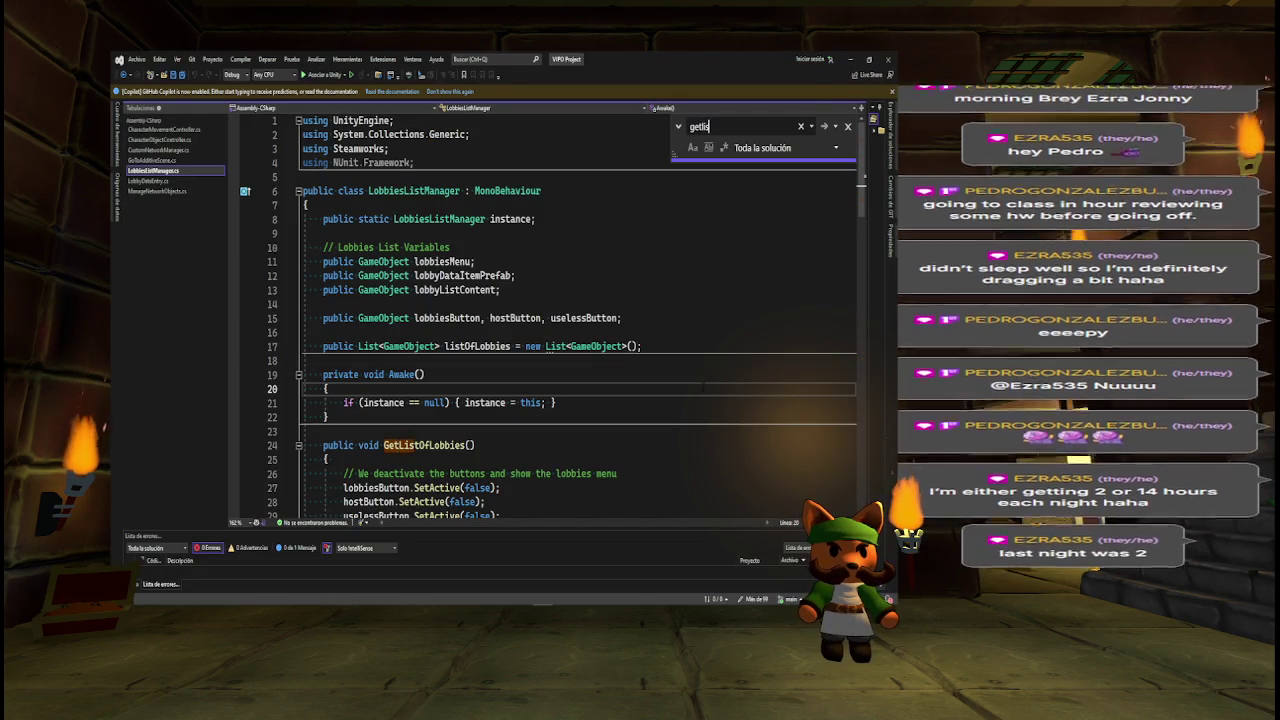
pyautogui.scroll(-4, 737, 347)
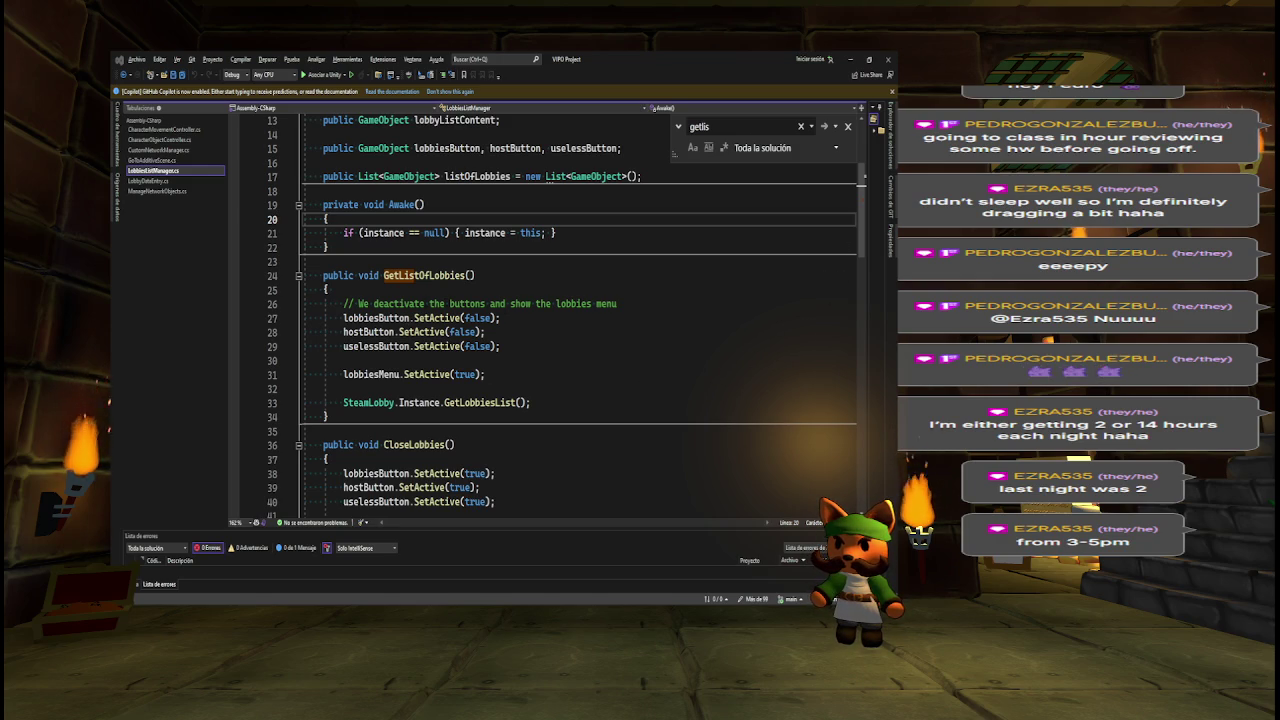
pyautogui.hotkey('alt', 'Tab')
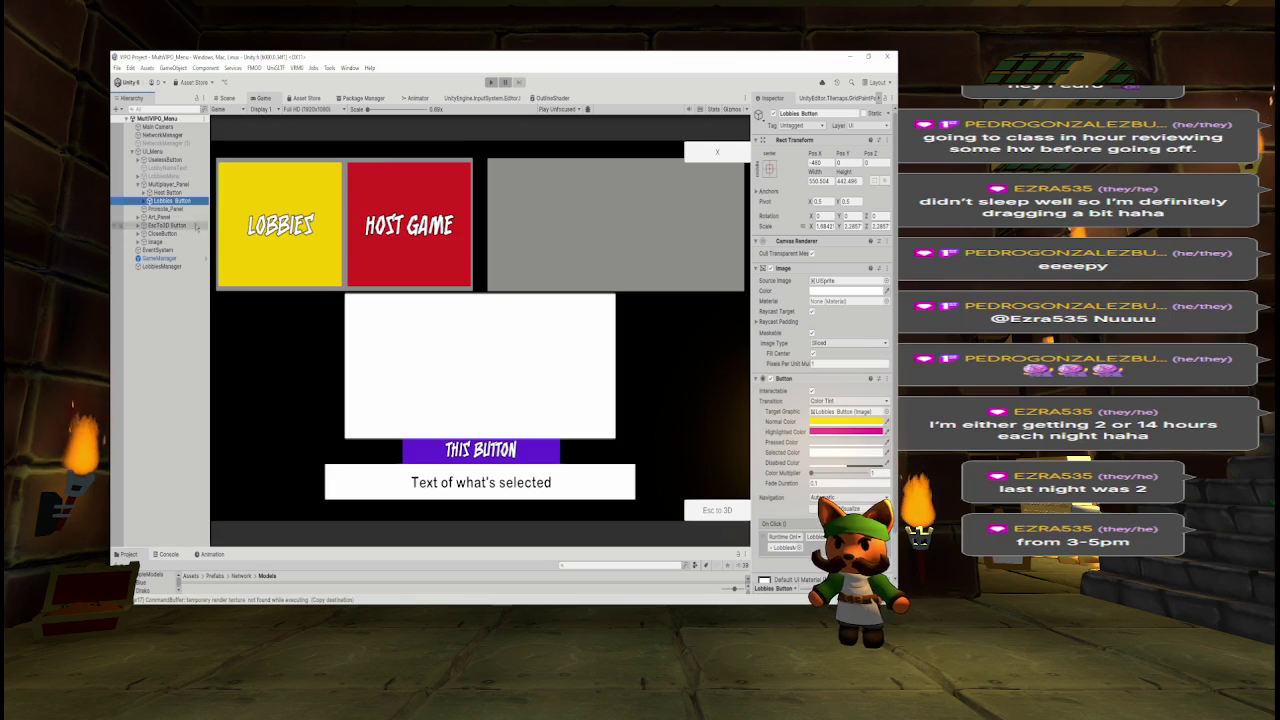
# Preview the LobbiesMenu panel in the scene, then deactivate it again.
pyautogui.click(163, 176)
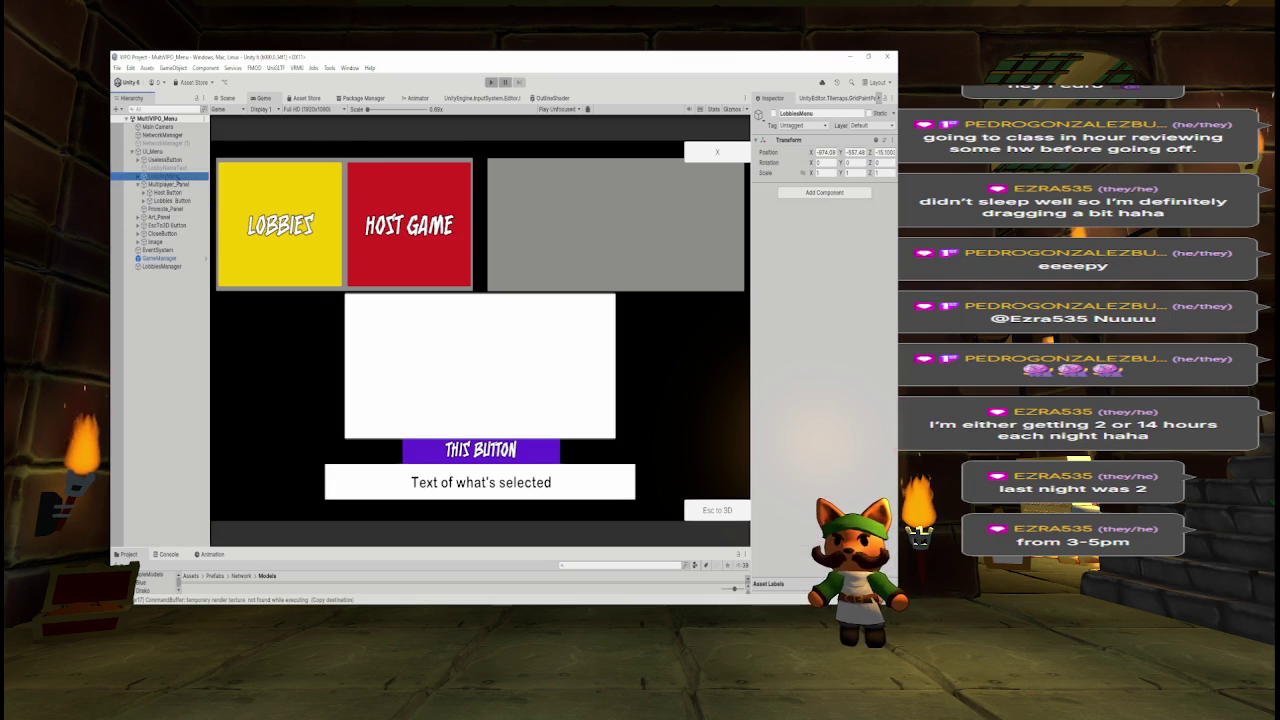
pyautogui.click(773, 113)
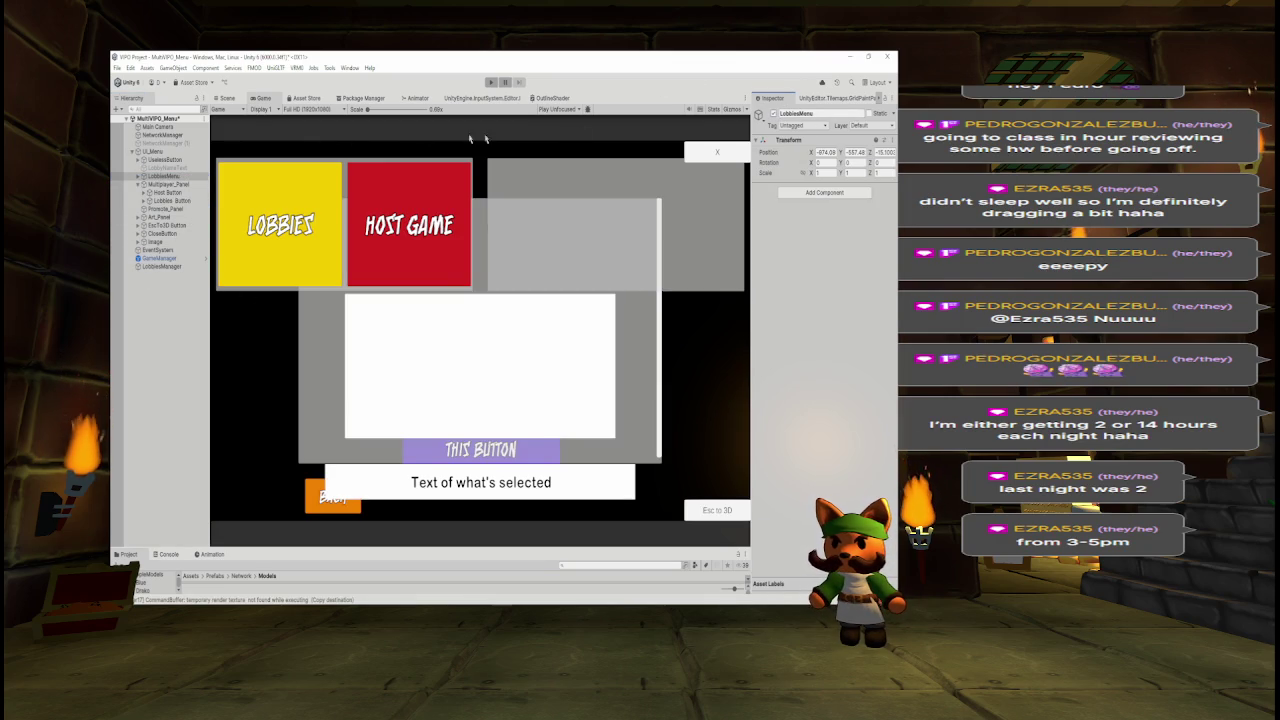
pyautogui.click(226, 98)
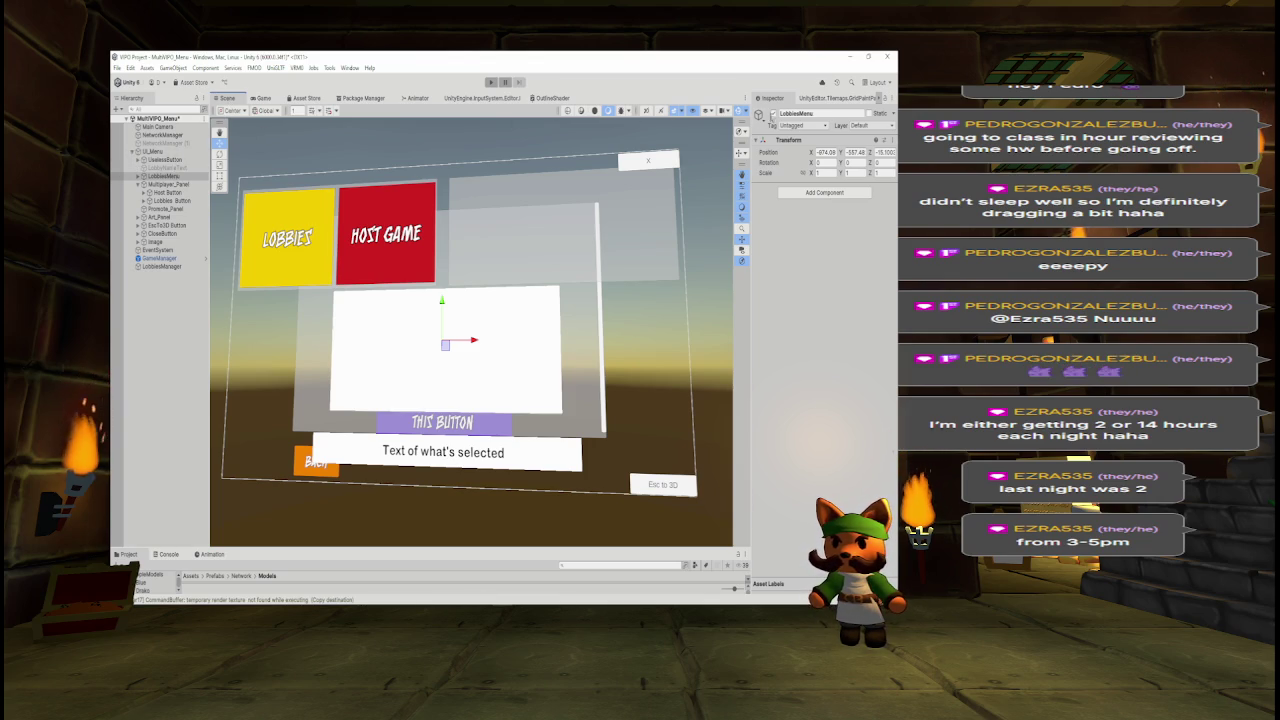
pyautogui.hotkey('alt', 'shift', 'a')
# Deactivate Multiplayer_Panel, Promote_Panel, Art_Panel and UselessButton.
pyautogui.click(167, 192)
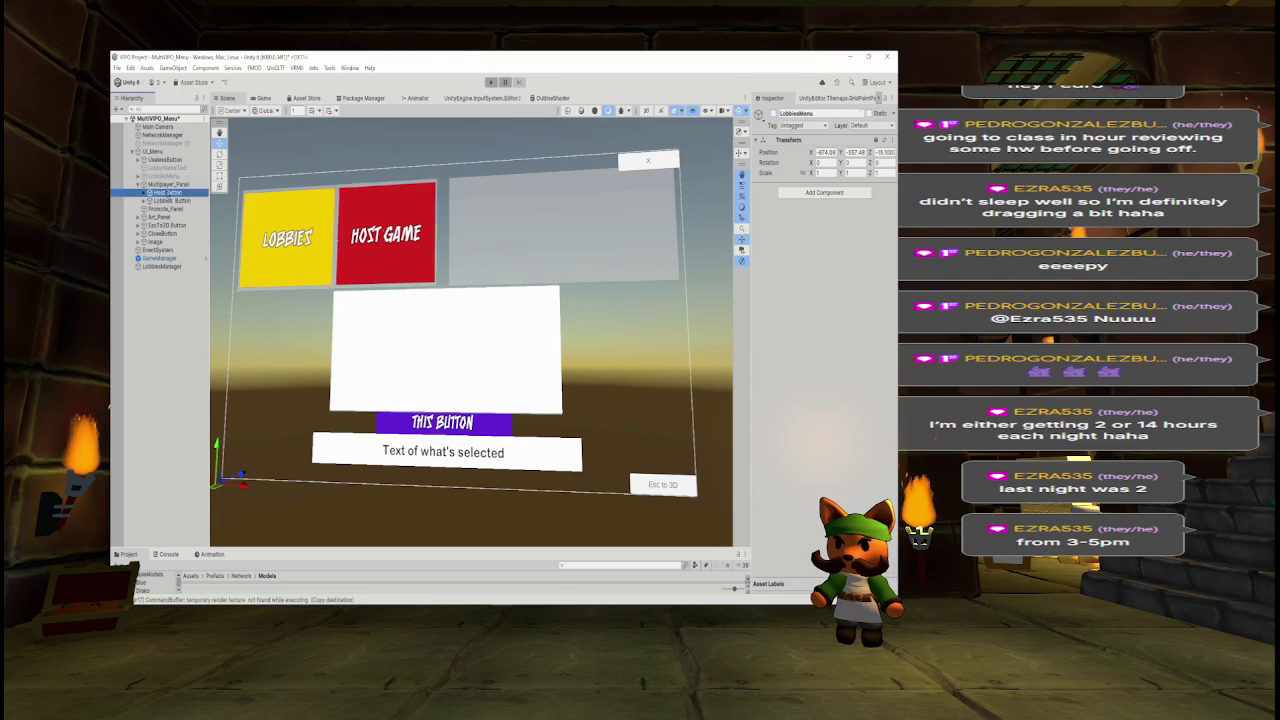
pyautogui.keyDown('ctrl'); pyautogui.click(170, 200); pyautogui.keyUp('ctrl')
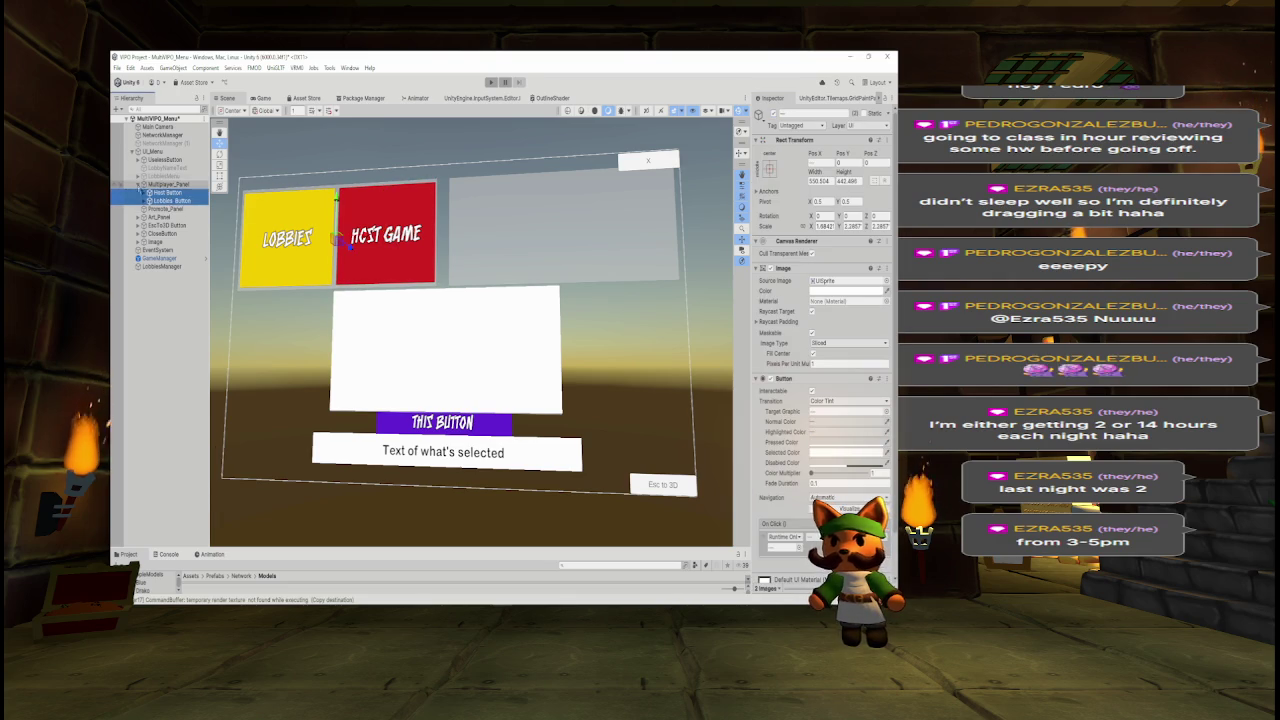
pyautogui.click(141, 184)
pyautogui.click(167, 184)
pyautogui.keyDown('shift'); pyautogui.click(158, 200); pyautogui.keyUp('shift')
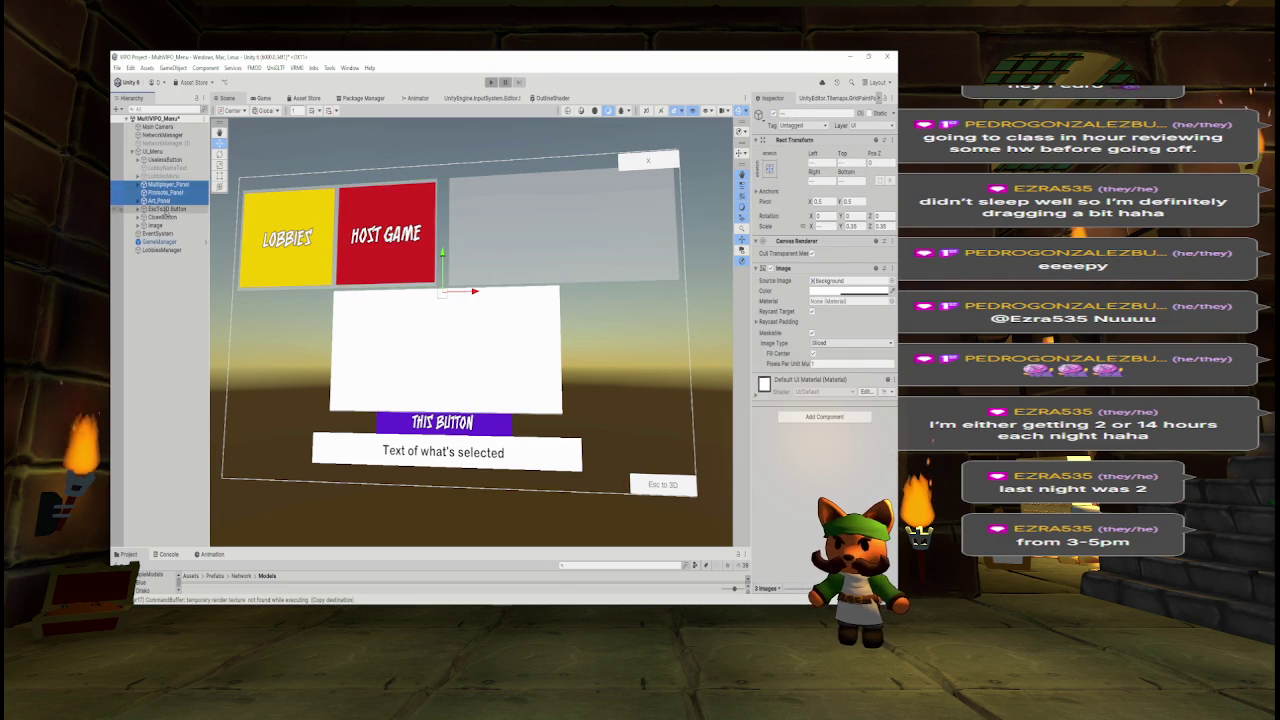
pyautogui.click(760, 114)
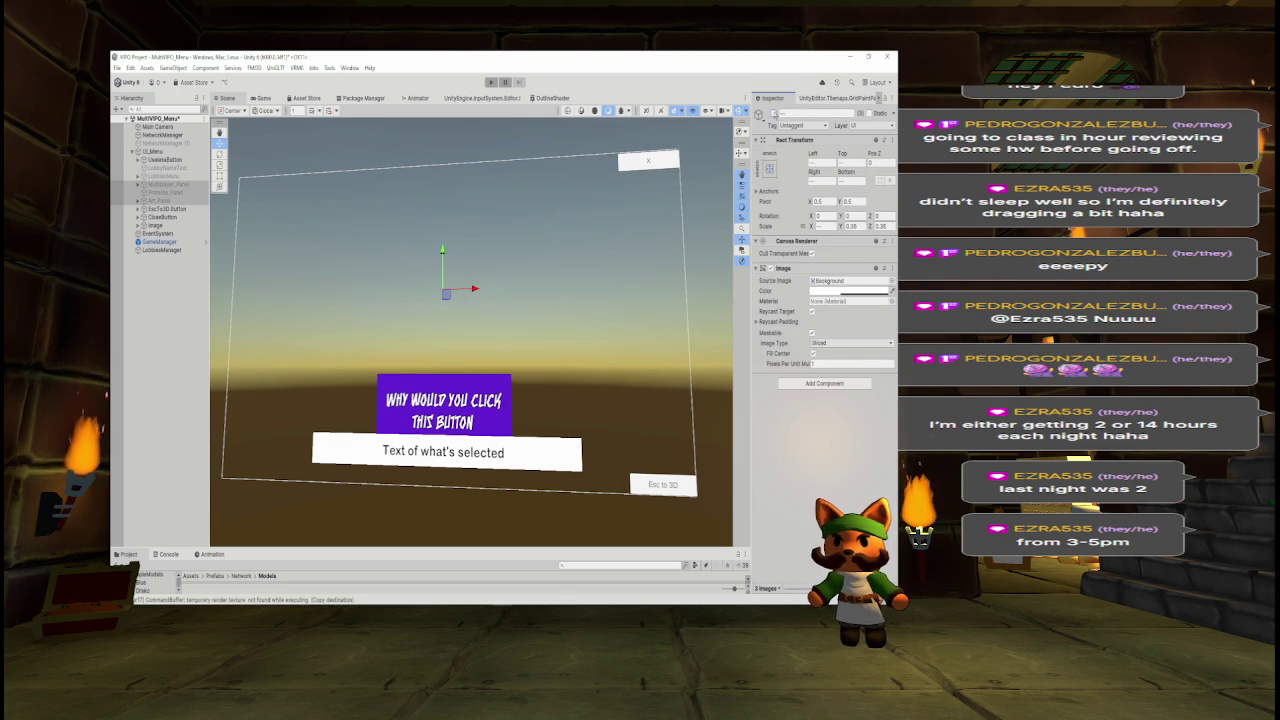
pyautogui.hotkey('ctrl', 'z')
pyautogui.keyDown('ctrl'); pyautogui.click(160, 159); pyautogui.keyUp('ctrl')
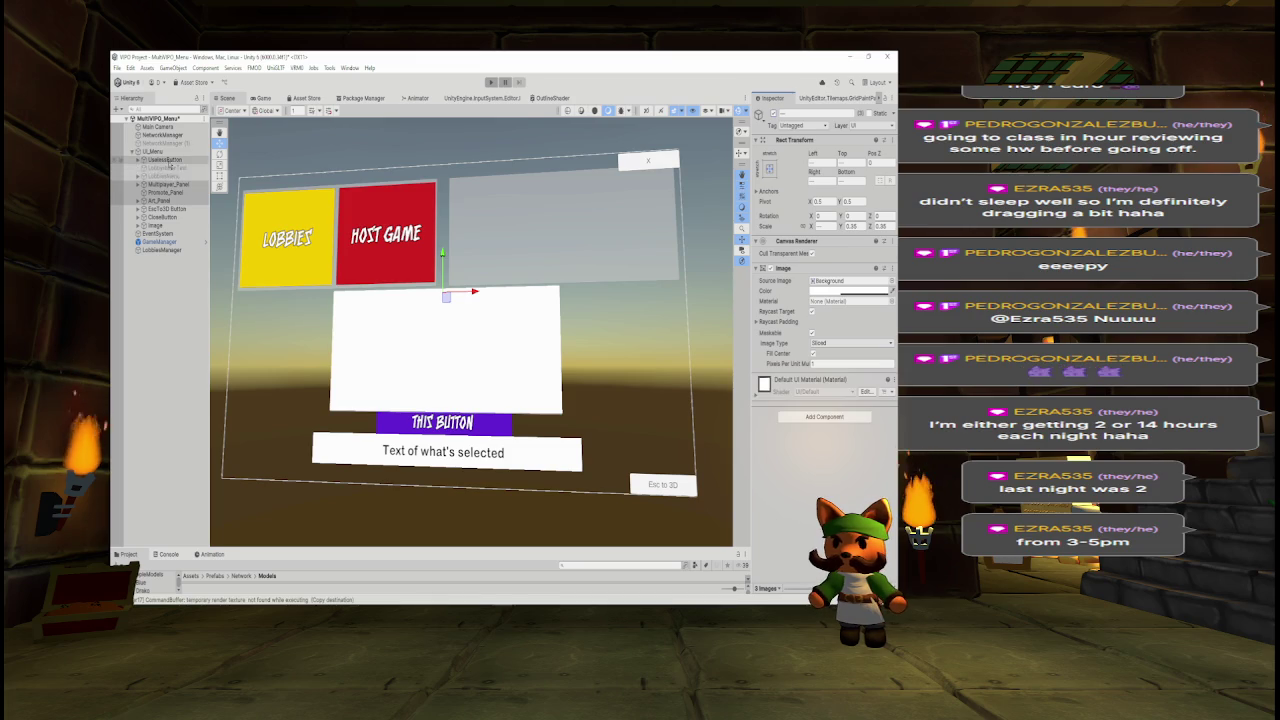
pyautogui.hotkey('alt', 'shift', 'a')
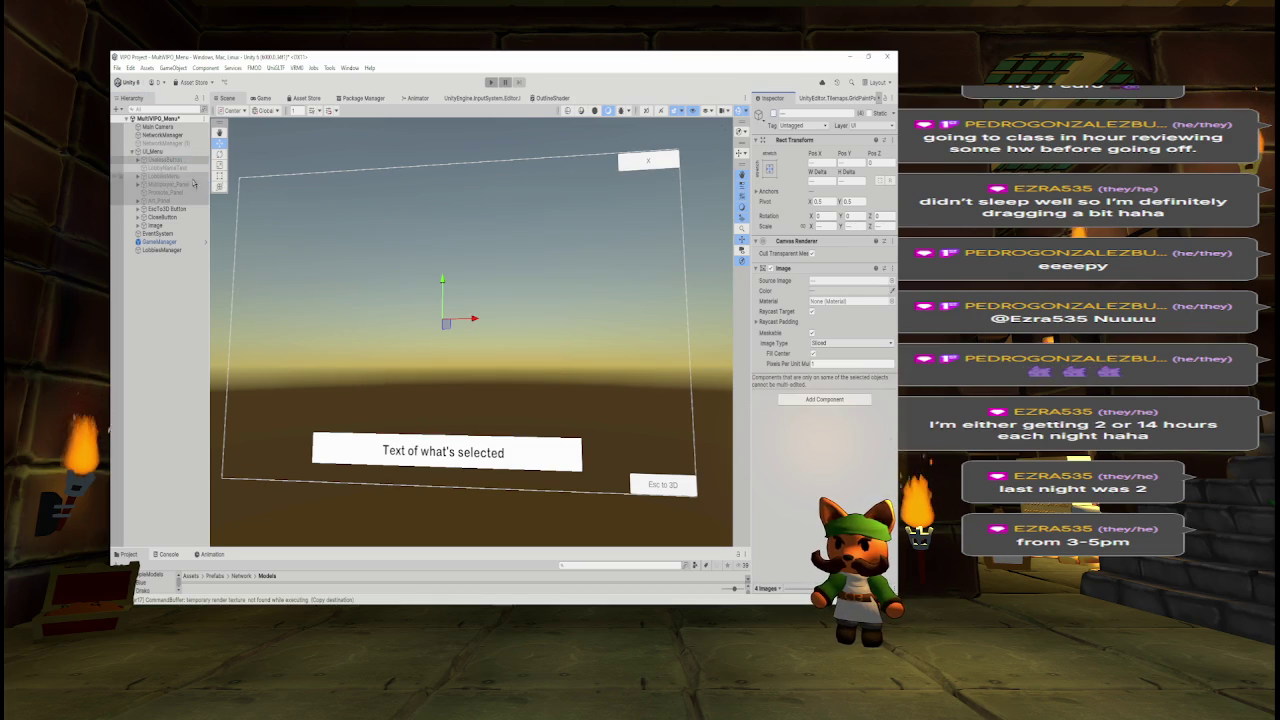
# Activate LobbyNameText and LobbiesMenu.
pyautogui.click(165, 168)
pyautogui.keyDown('ctrl'); pyautogui.click(172, 176); pyautogui.keyUp('ctrl')
pyautogui.hotkey('ctrl', 'z')
pyautogui.hotkey('ctrl', 'z')
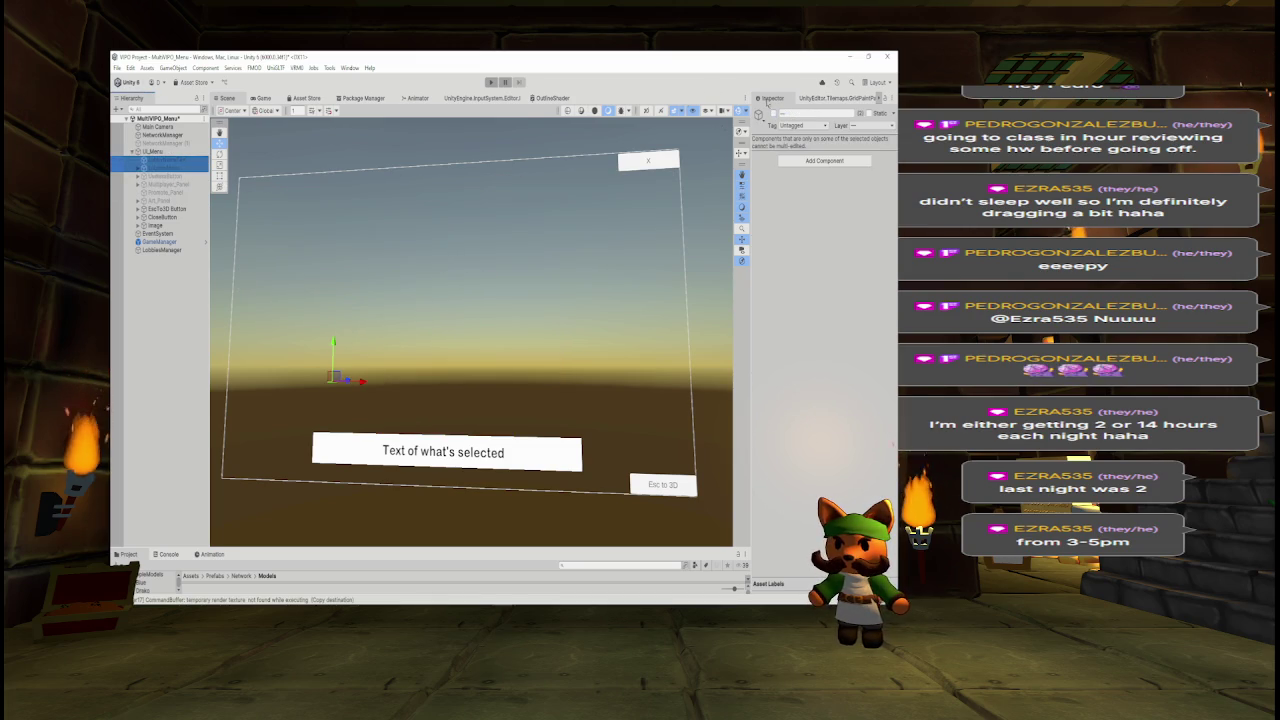
pyautogui.click(766, 101)
pyautogui.hotkey('alt', 'shift', 'a')
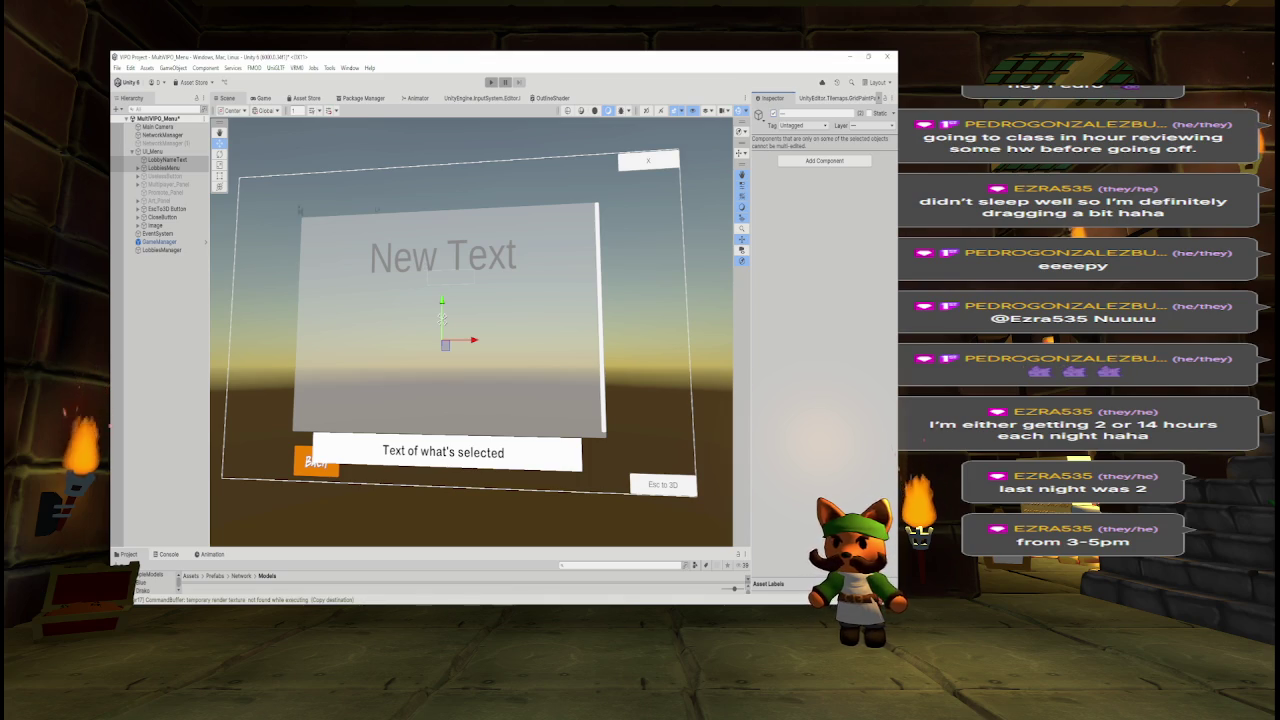
# Check LobbiesMenu's Back Button, collapse LobbiesMenu, and activate the Scale tool in the Scene toolbar.
pyautogui.click(138, 168)
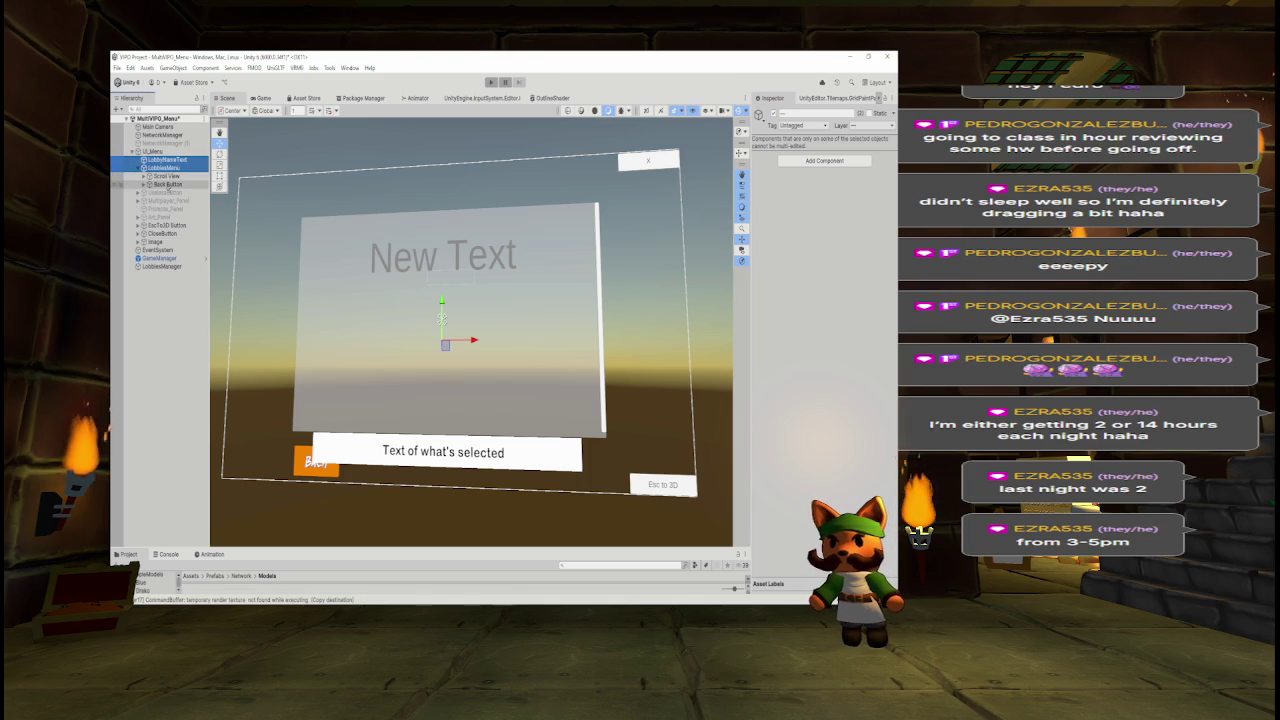
pyautogui.click(168, 185)
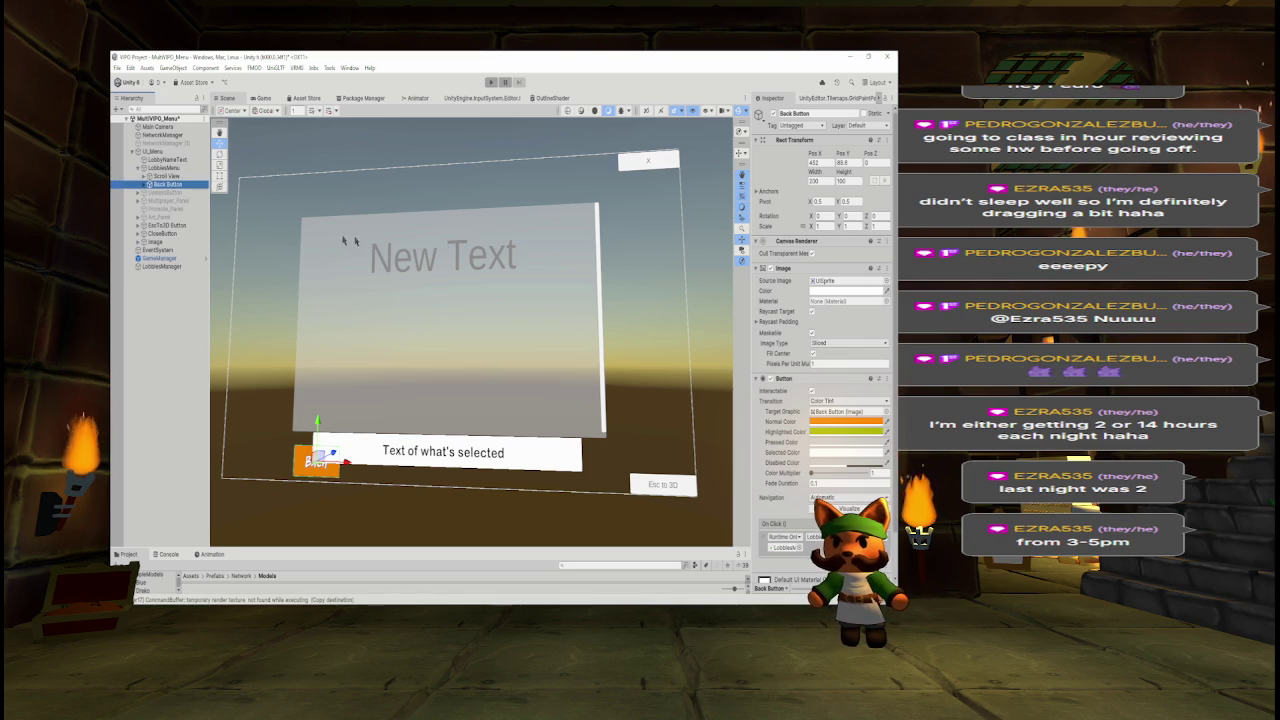
pyautogui.click(163, 167)
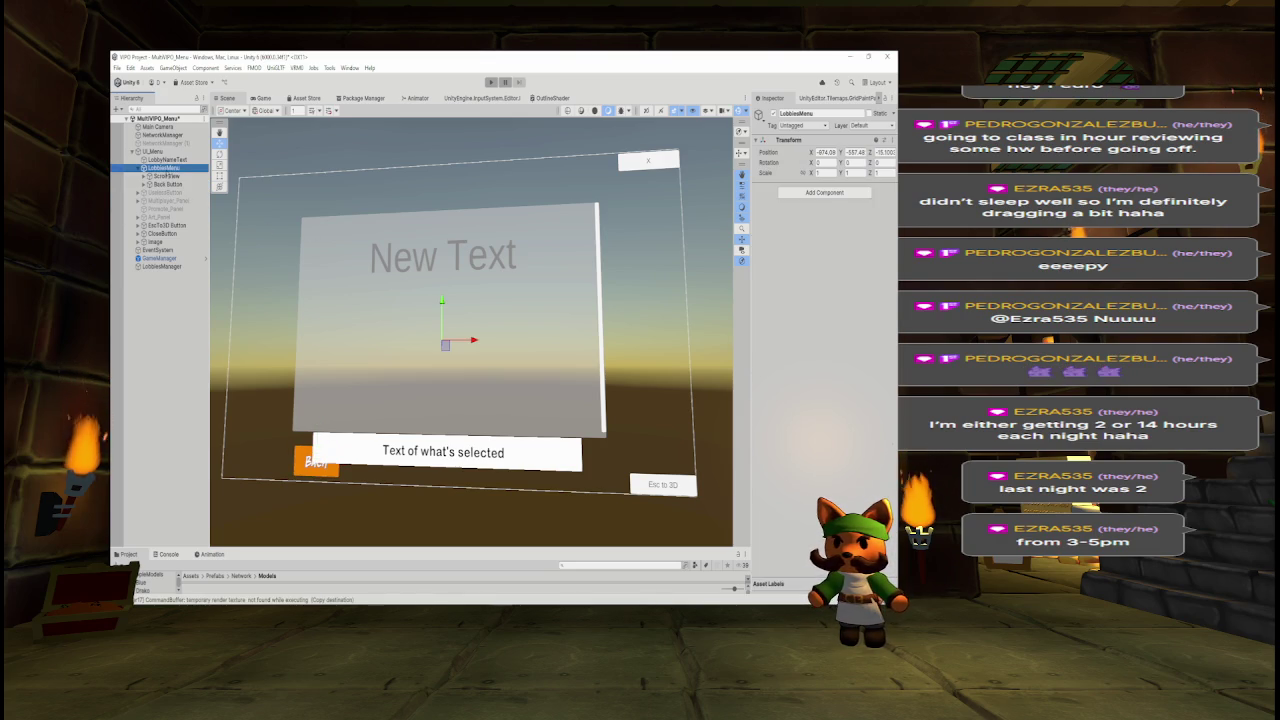
pyautogui.click(141, 168)
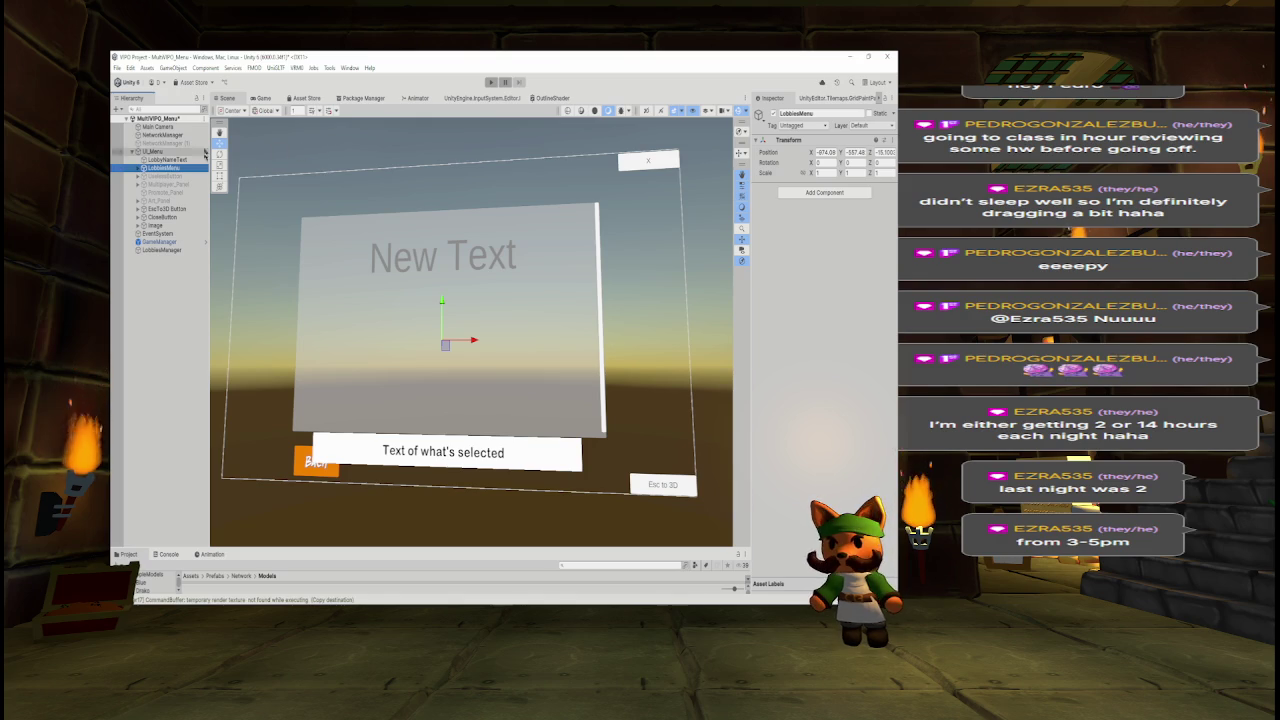
pyautogui.click(220, 176)
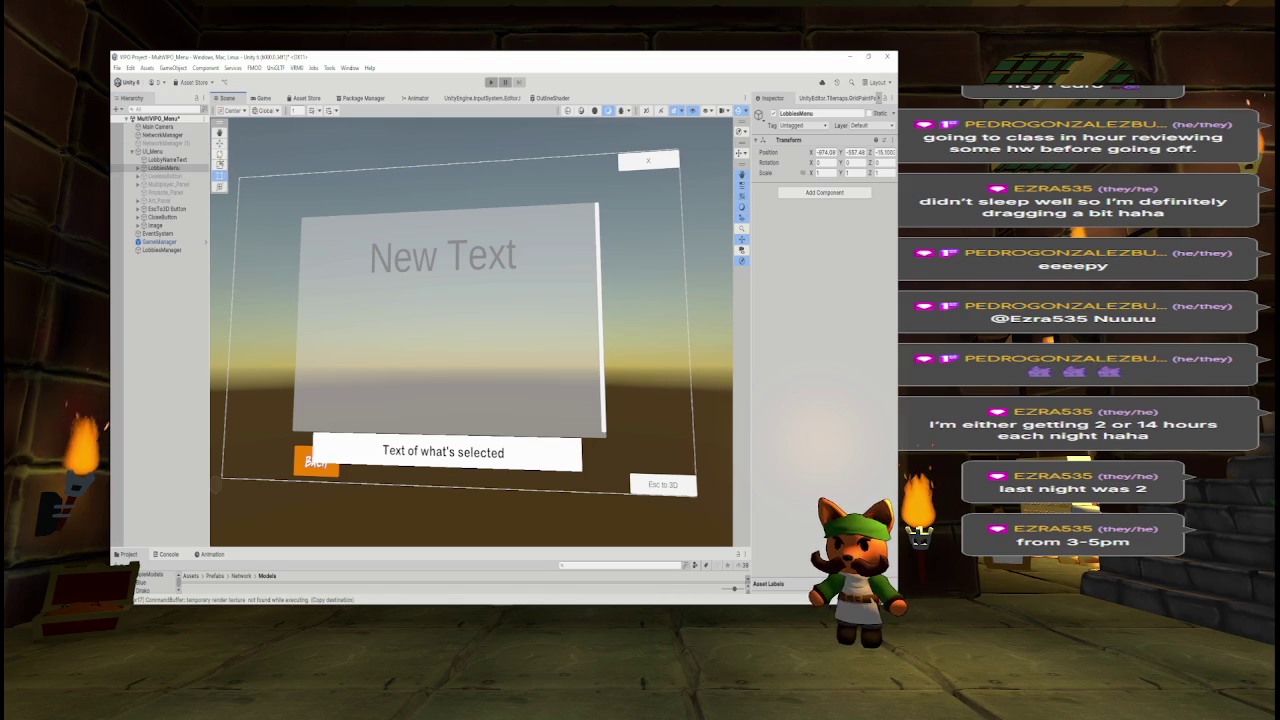
pyautogui.click(220, 165)
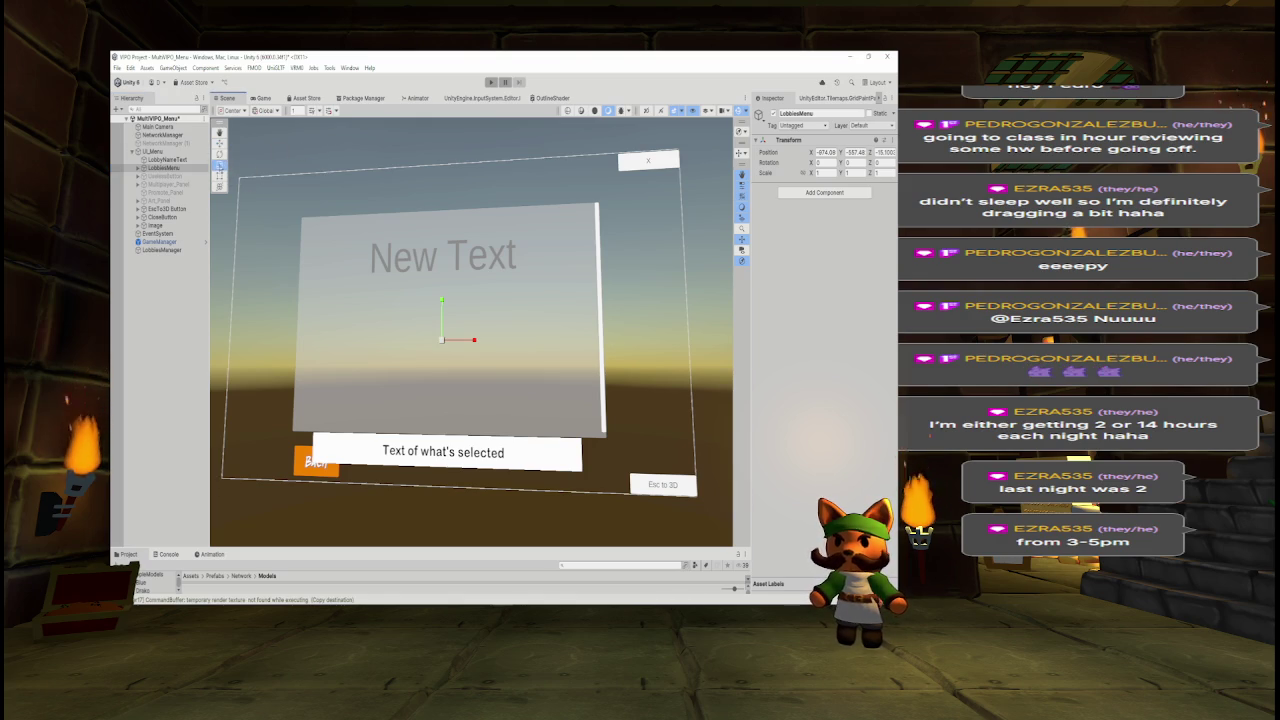
# Set LobbiesMenu's Transform Scale to X 0.4 and Y 0.8 in the Inspector.
pyautogui.click(811, 175)
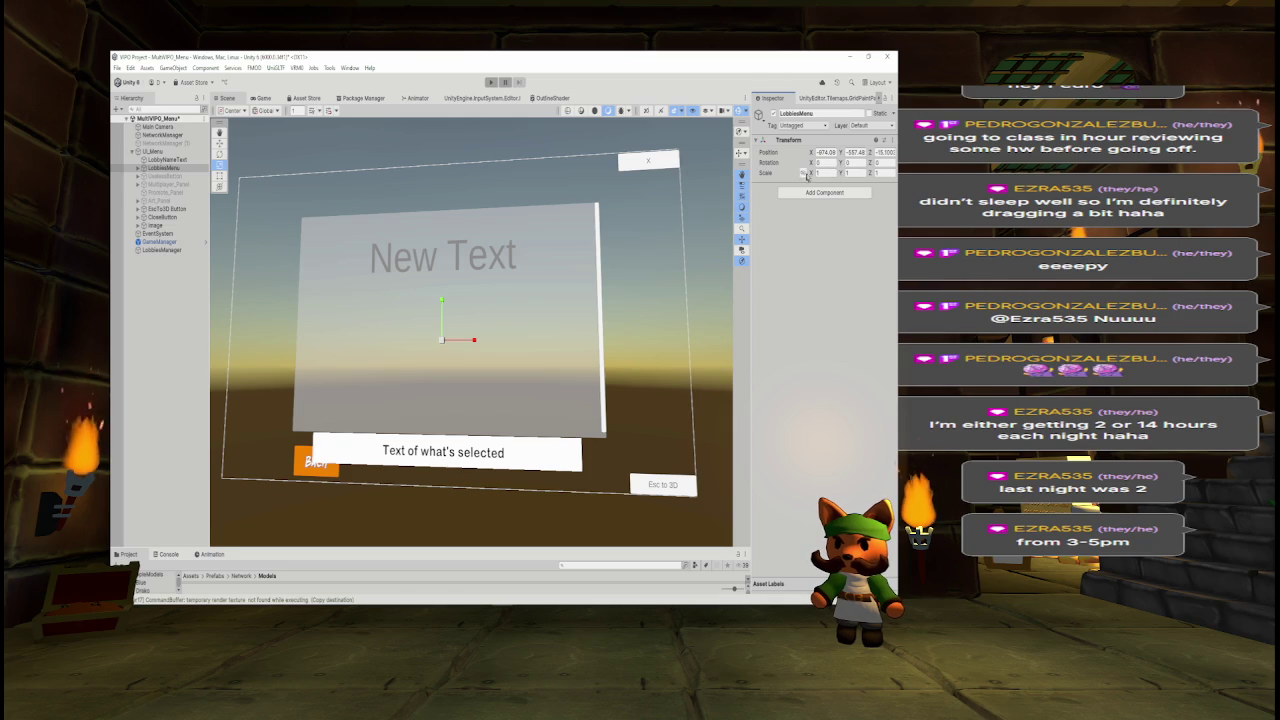
pyautogui.moveTo(812, 175); pyautogui.dragTo(803, 177)
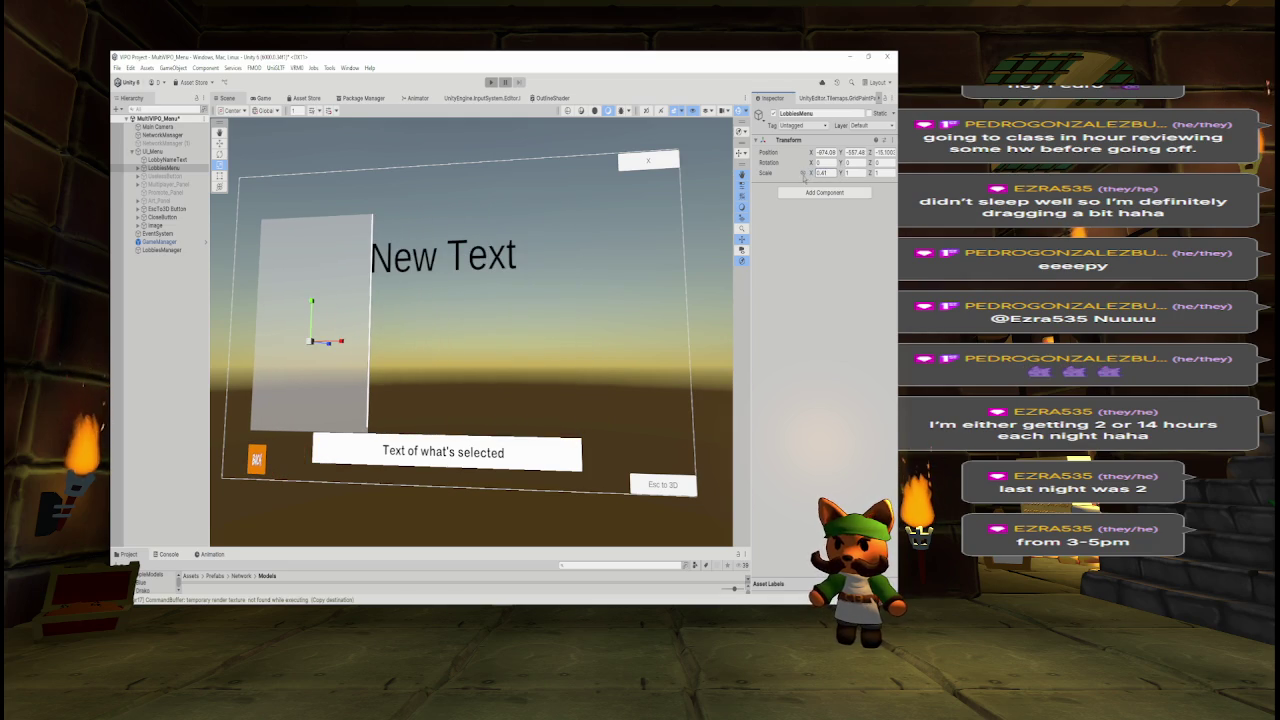
pyautogui.click(825, 174)
pyautogui.write('0.4')
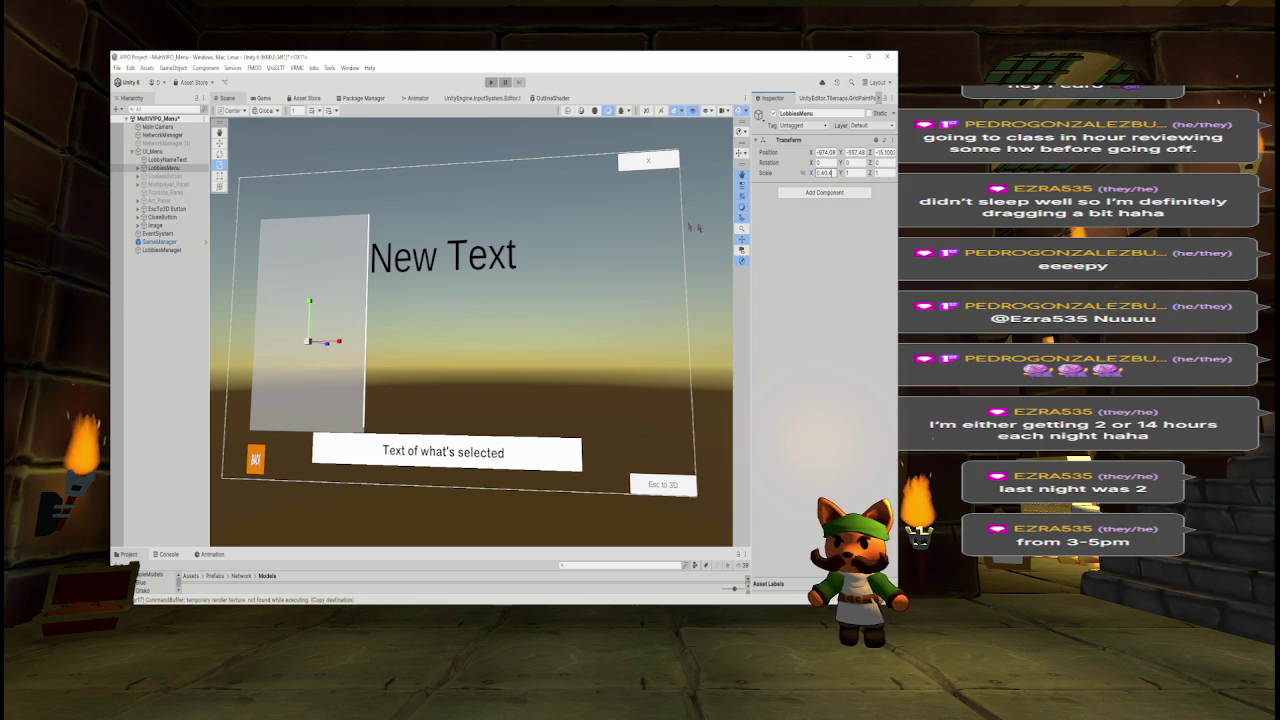
pyautogui.click(847, 173)
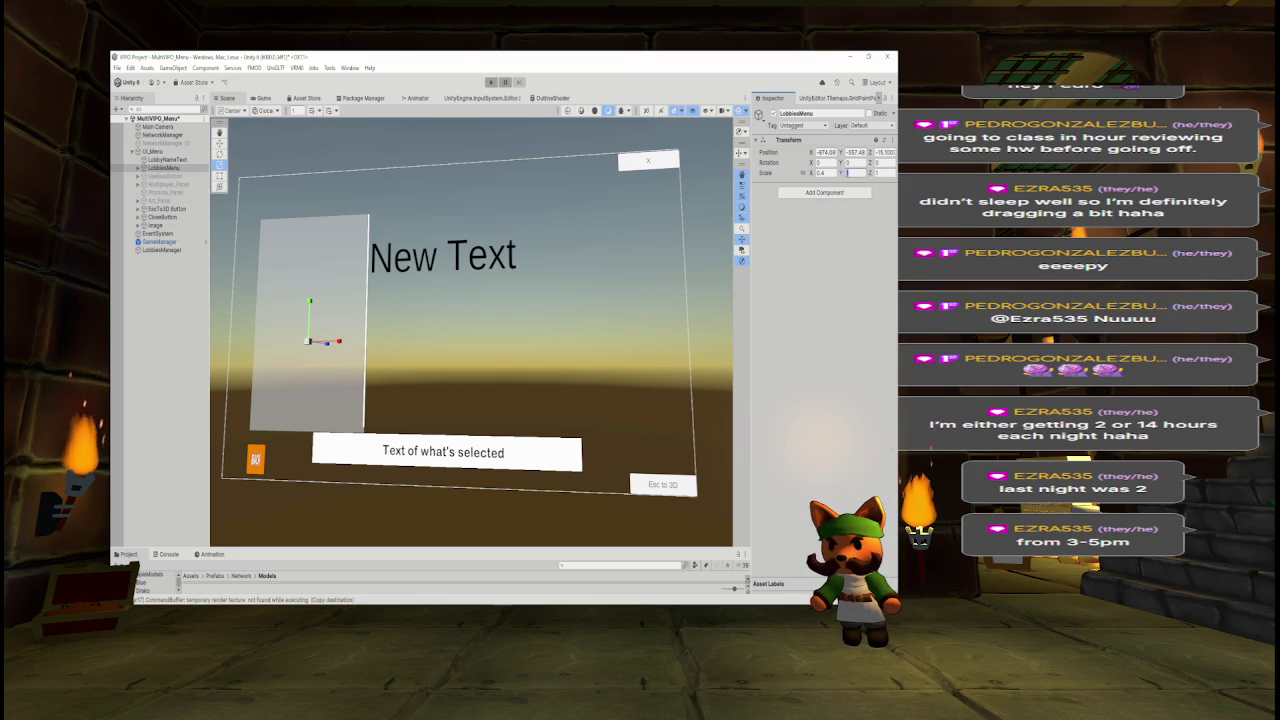
pyautogui.write('0')
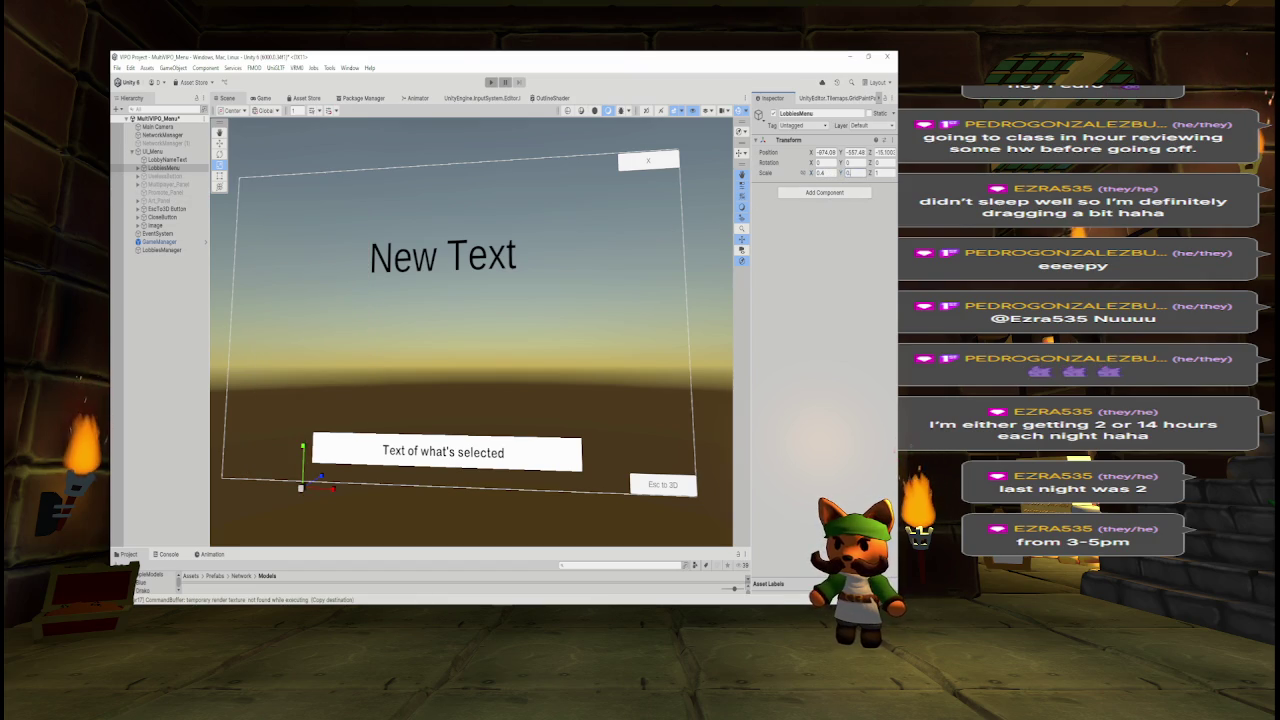
pyautogui.write('.8')
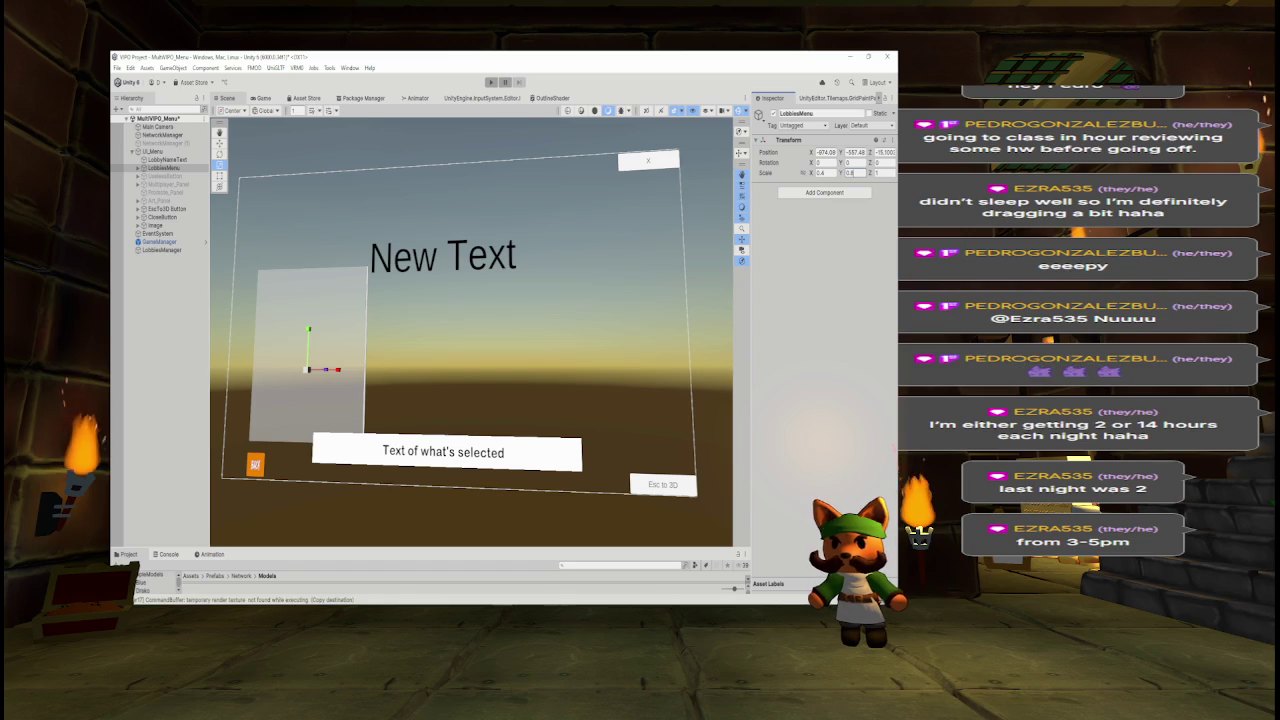
pyautogui.click(158, 177)
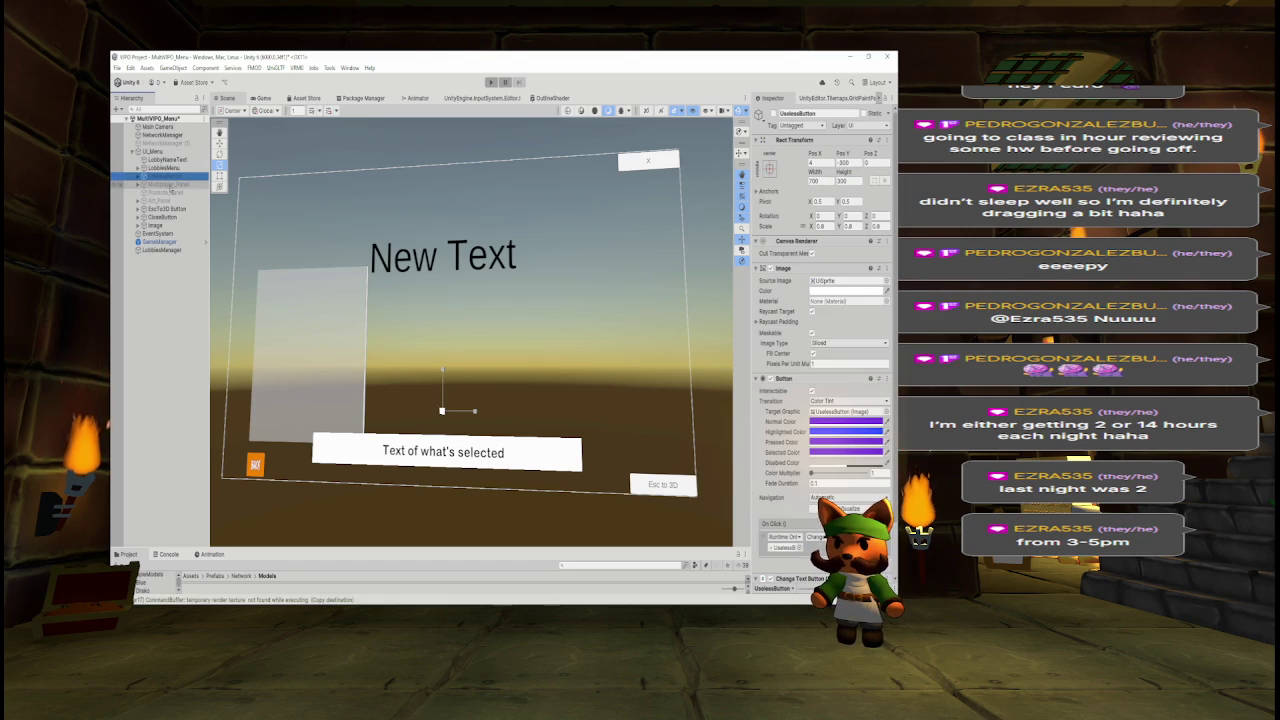
# Re-activate the multiplayer, promote and art panels together.
pyautogui.keyDown('ctrl'); pyautogui.click(170, 184); pyautogui.keyUp('ctrl')
pyautogui.keyDown('ctrl'); pyautogui.click(172, 192); pyautogui.keyUp('ctrl')
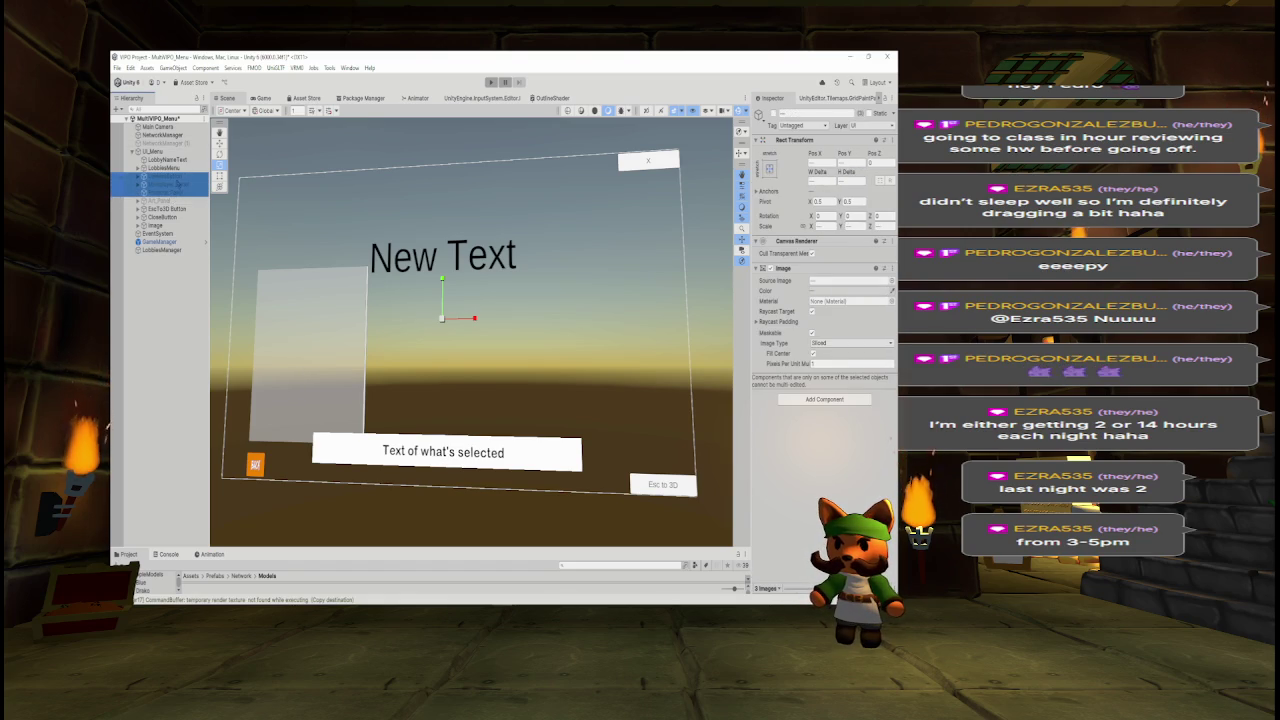
pyautogui.keyDown('ctrl'); pyautogui.click(170, 176); pyautogui.keyUp('ctrl')
pyautogui.keyDown('ctrl'); pyautogui.click(170, 200); pyautogui.keyUp('ctrl')
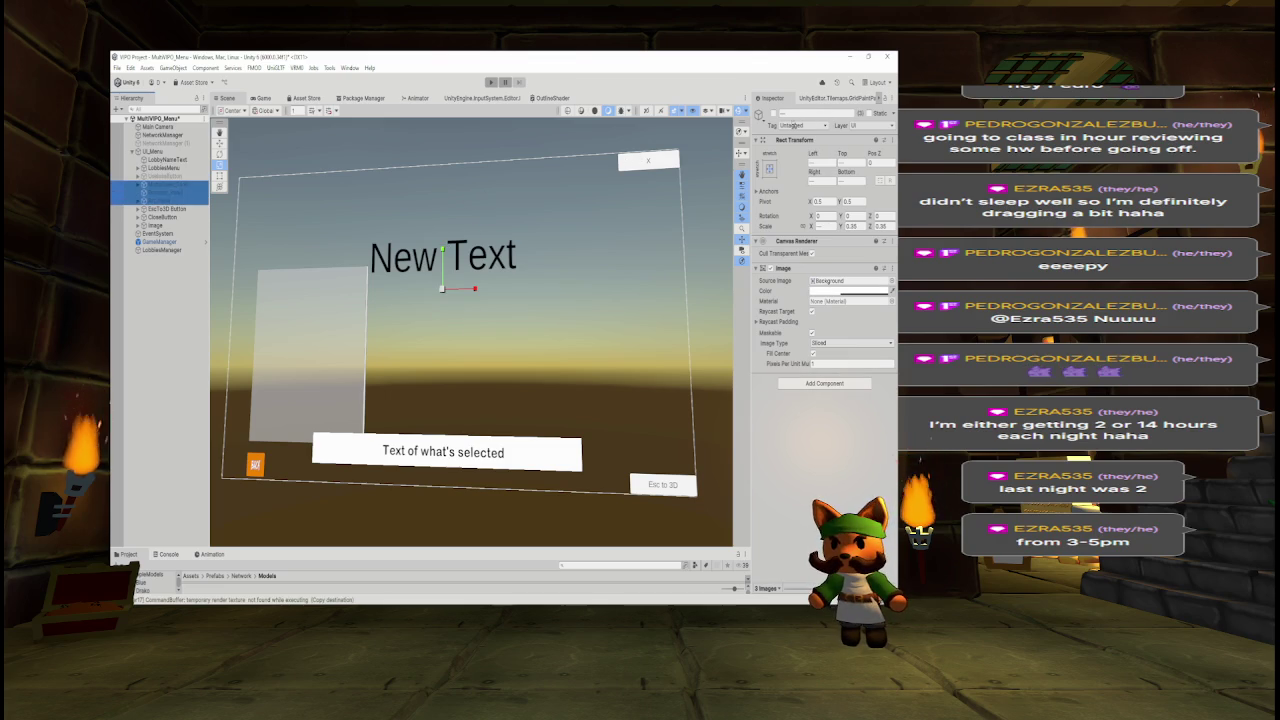
pyautogui.click(771, 113)
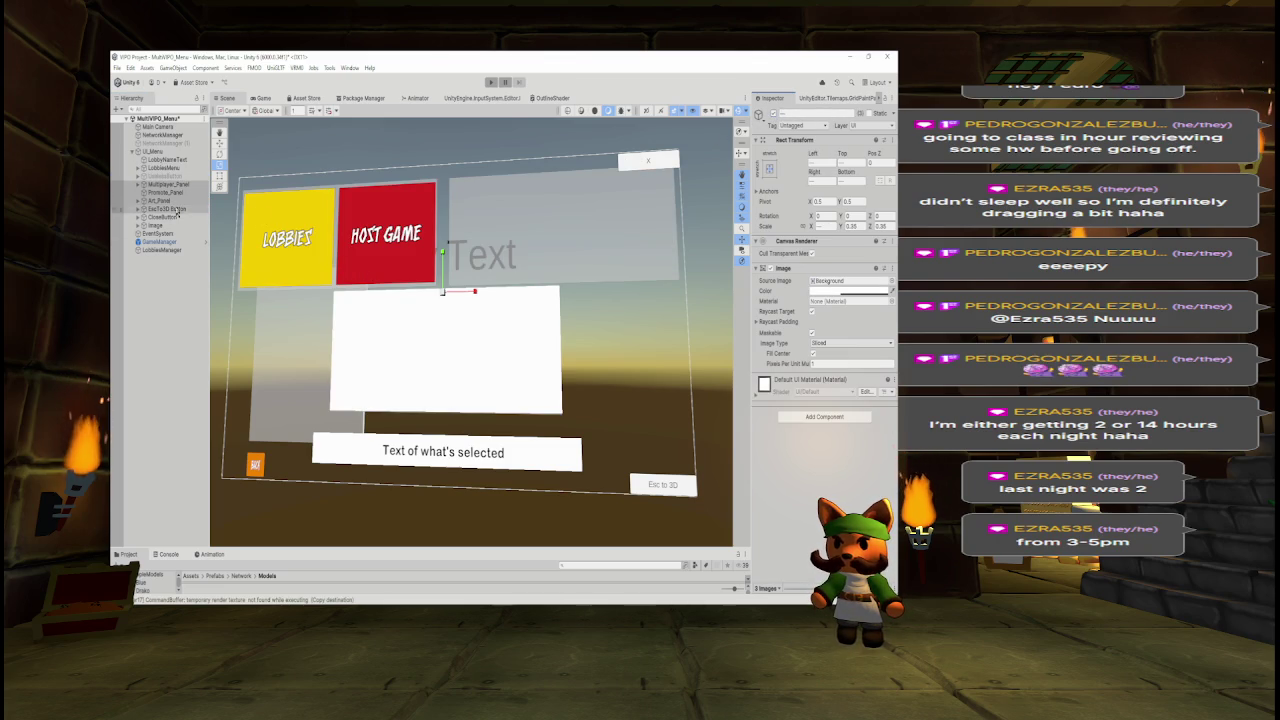
# Raise the alpha of the Scroll View's Image colour to make it opaque white.
pyautogui.click(170, 168)
pyautogui.click(137, 168)
pyautogui.click(165, 176)
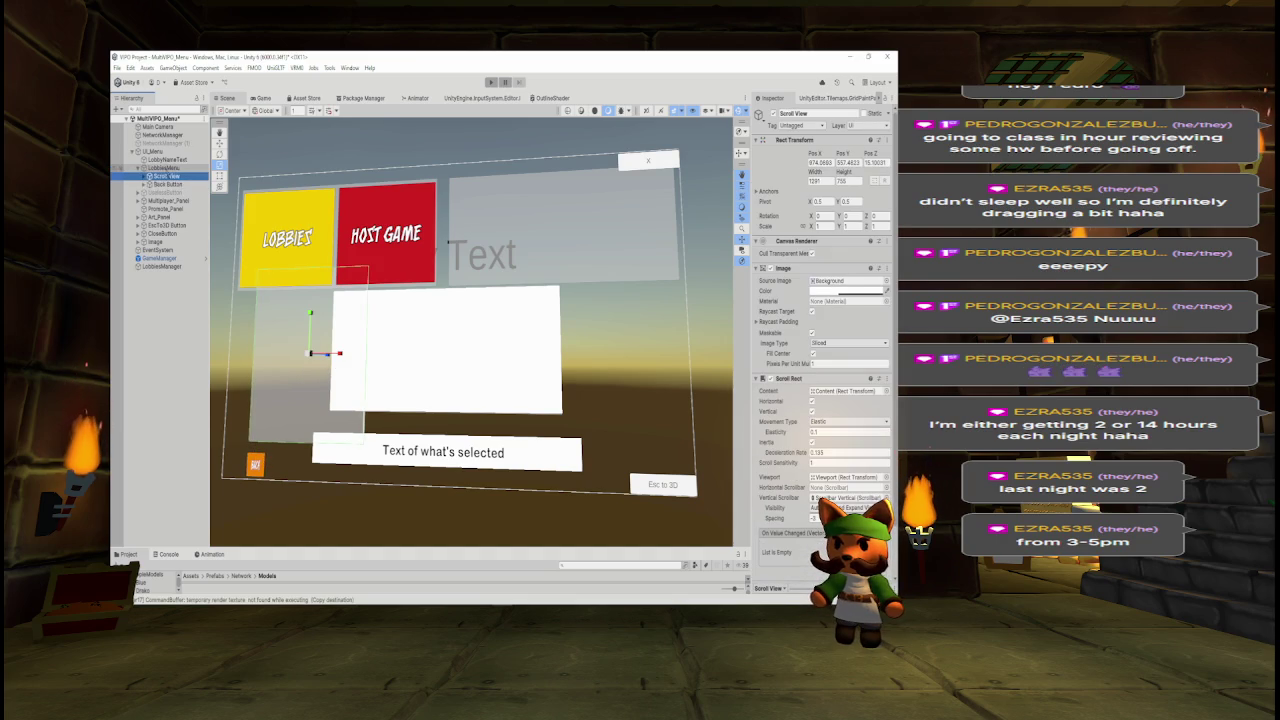
pyautogui.click(830, 290)
pyautogui.moveTo(845, 493); pyautogui.dragTo(882, 493)
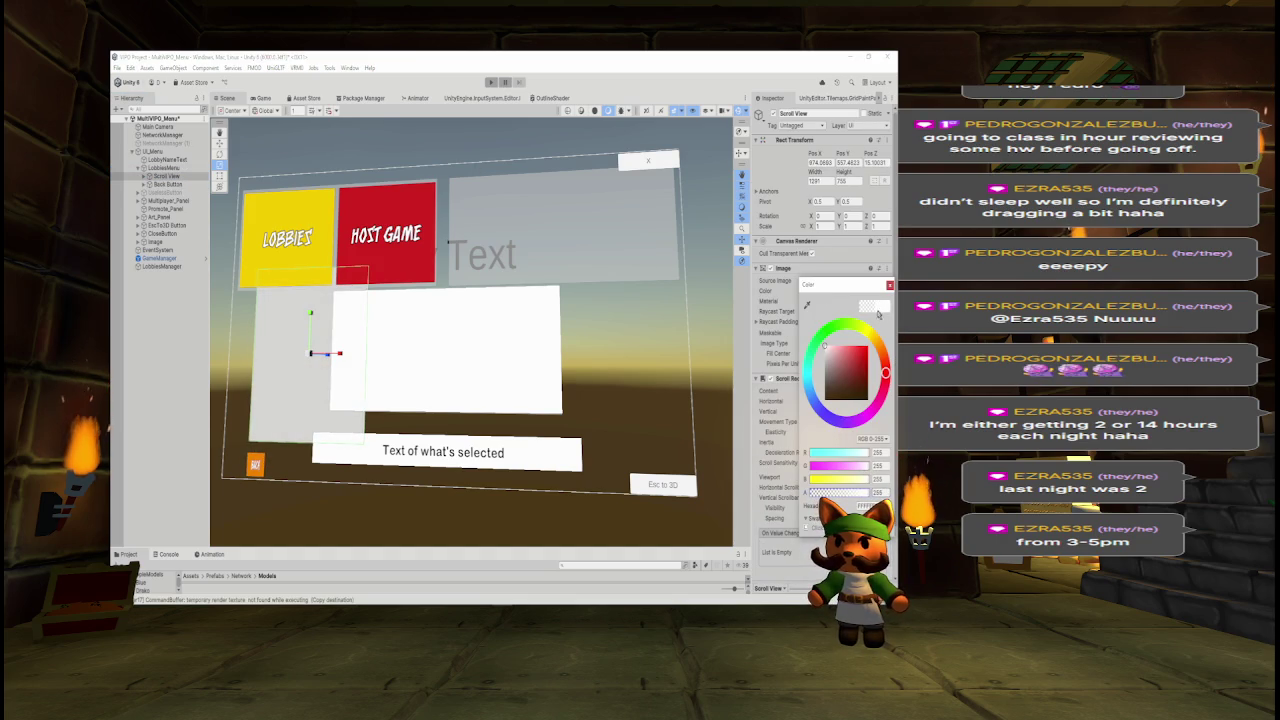
pyautogui.press('Escape')
# Move LobbyNameText and LobbiesMenu below Image in the Hierarchy so they draw on top.
pyautogui.click(261, 99)
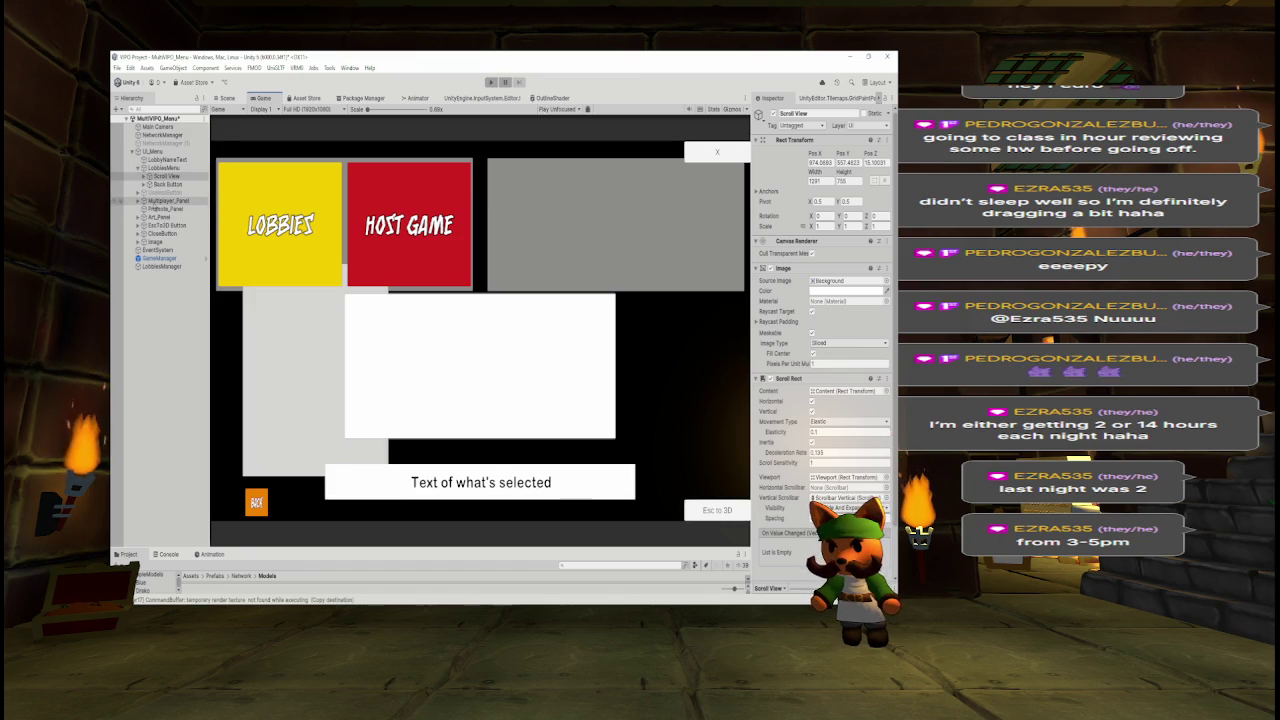
pyautogui.click(139, 168)
pyautogui.keyDown('shift'); pyautogui.click(165, 160); pyautogui.keyUp('shift')
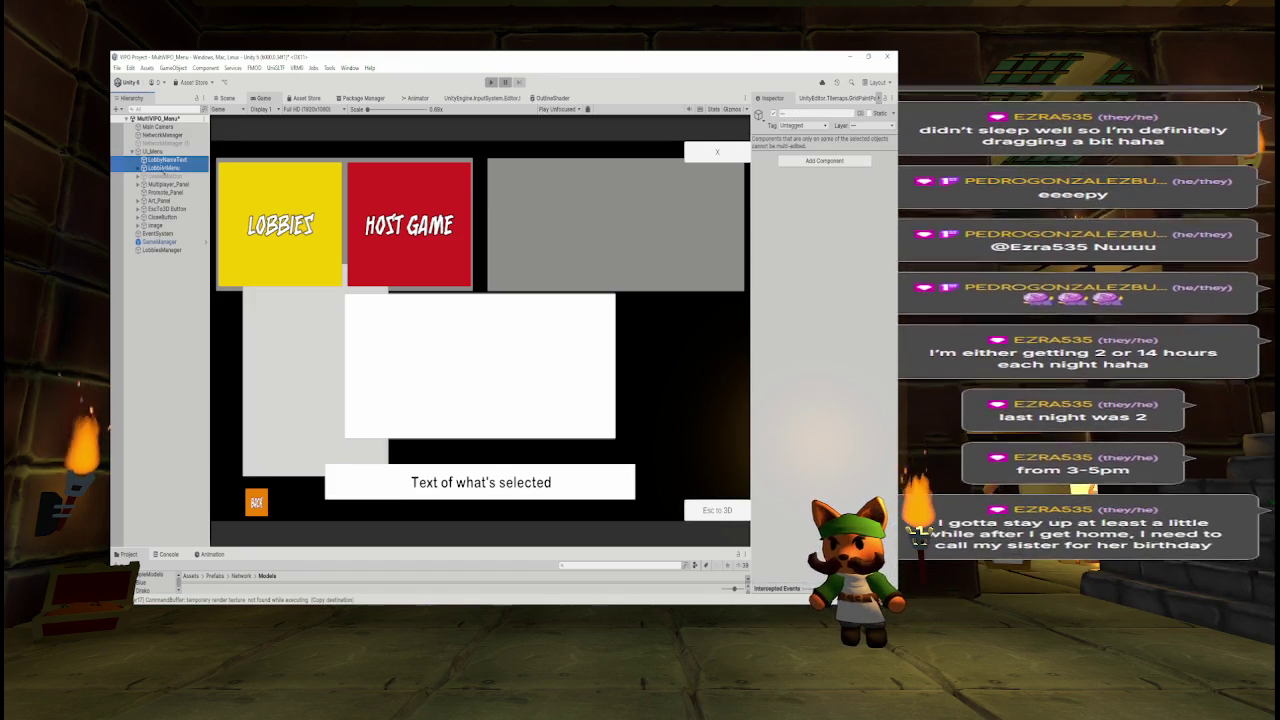
pyautogui.moveTo(162, 164); pyautogui.dragTo(165, 230)
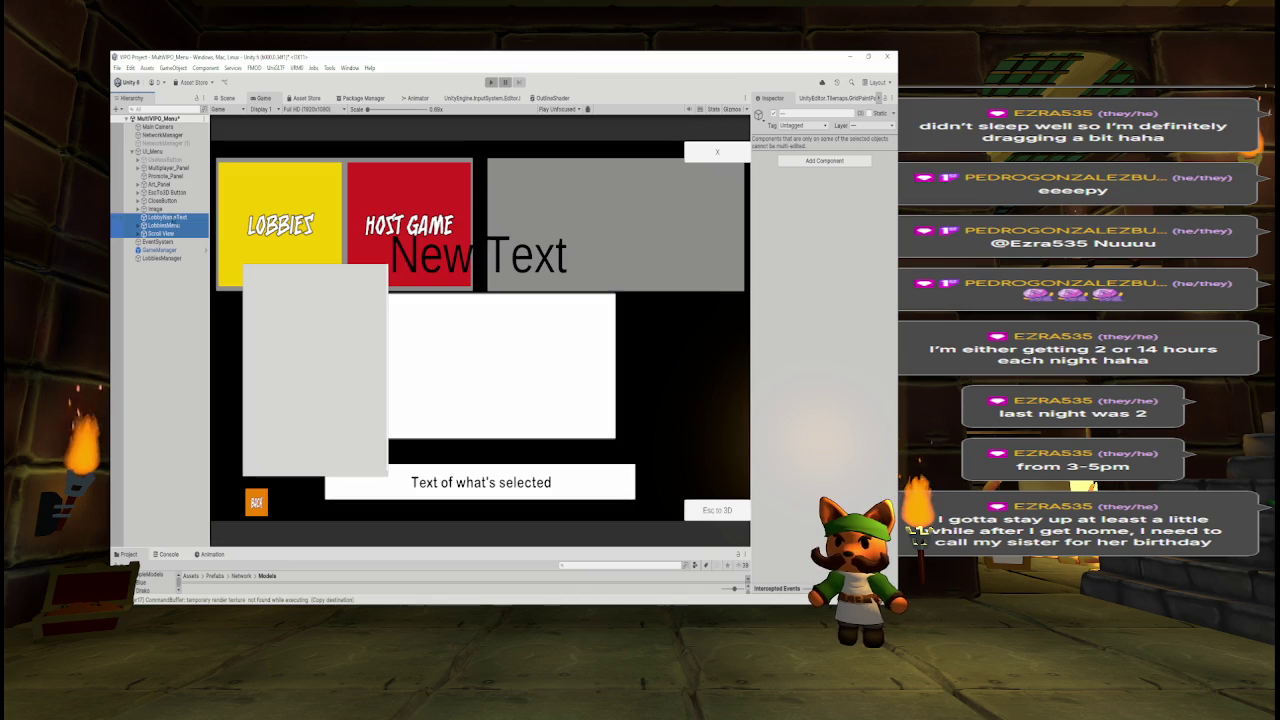
# Inspect LobbyNameText, LobbiesMenu and the Scroll View properties in the Hierarchy.
pyautogui.click(168, 217)
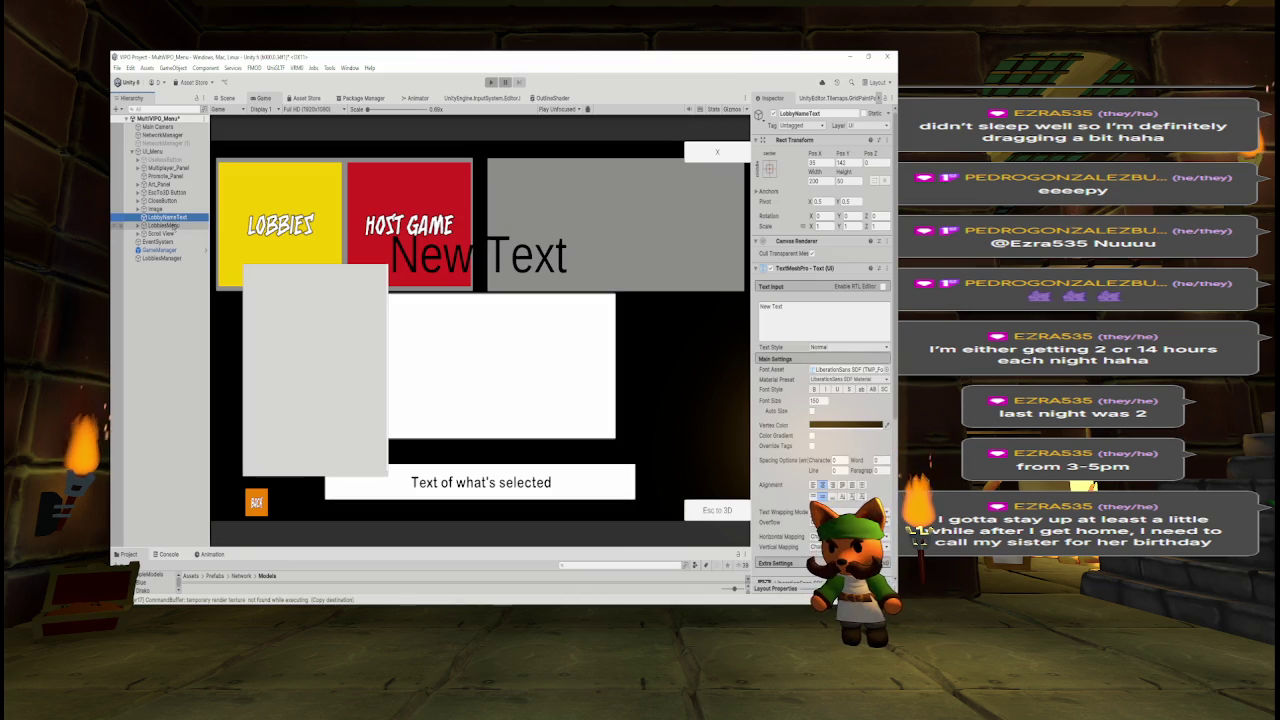
pyautogui.click(165, 225)
pyautogui.click(162, 233)
pyautogui.click(165, 225)
pyautogui.click(176, 233)
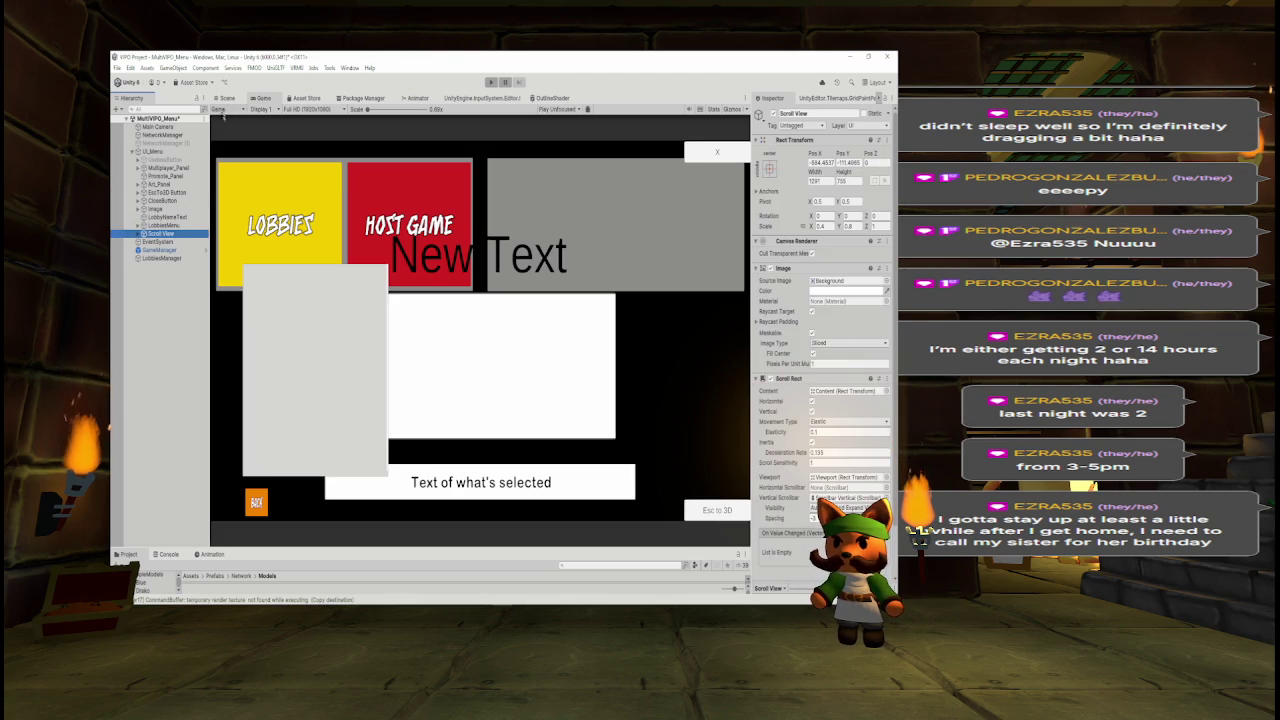
# In the Scene view, review LobbiesMenu's Back Button and Scroll View, then collapse LobbiesMenu.
pyautogui.click(226, 99)
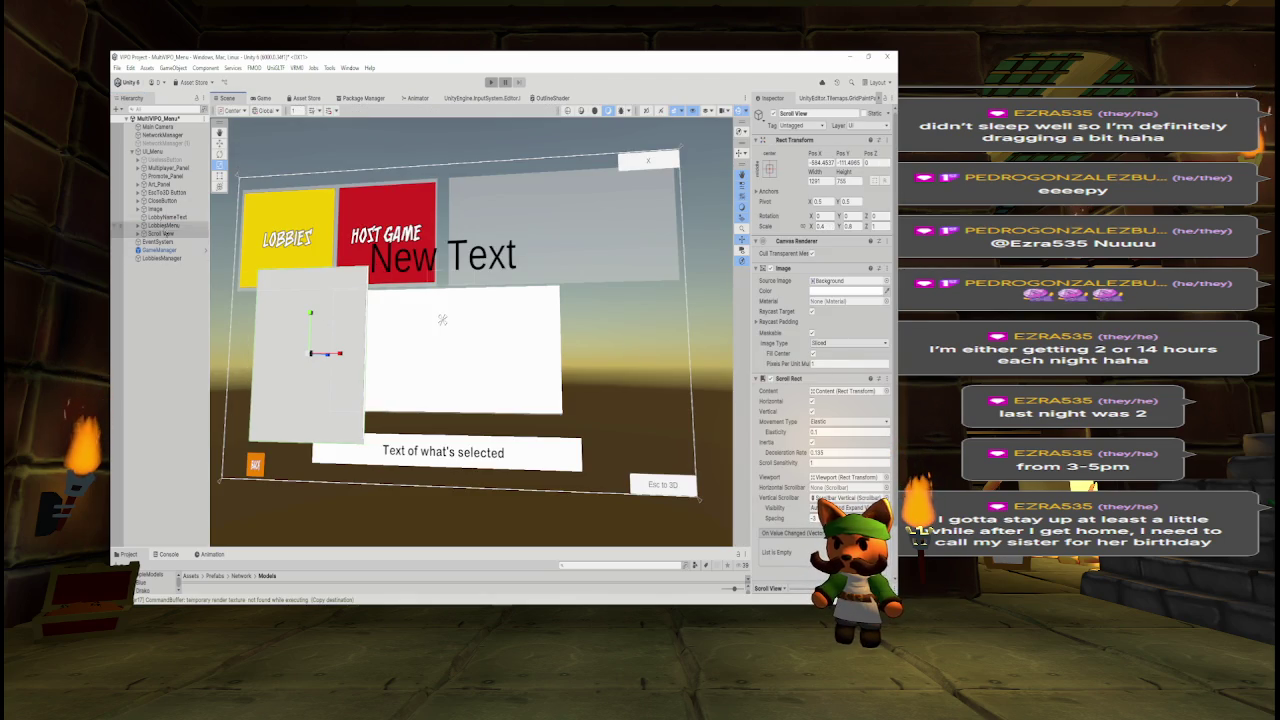
pyautogui.click(160, 226)
pyautogui.click(139, 226)
pyautogui.click(165, 233)
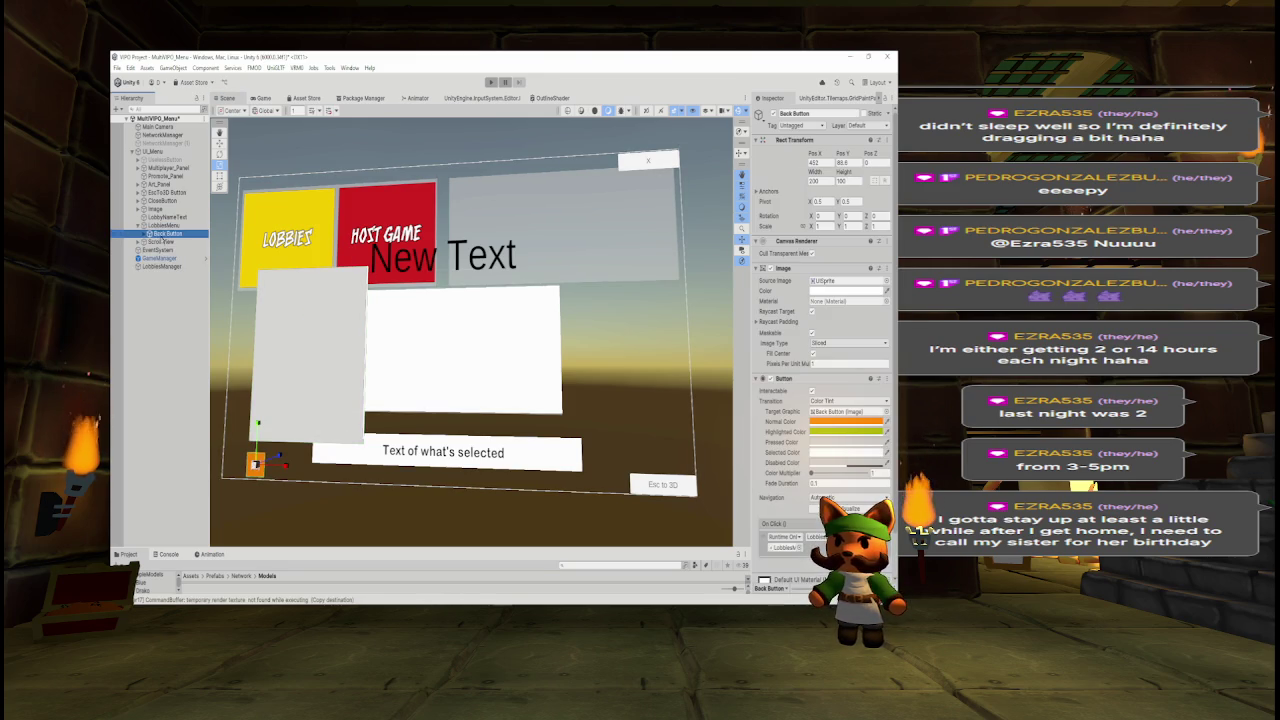
pyautogui.click(162, 241)
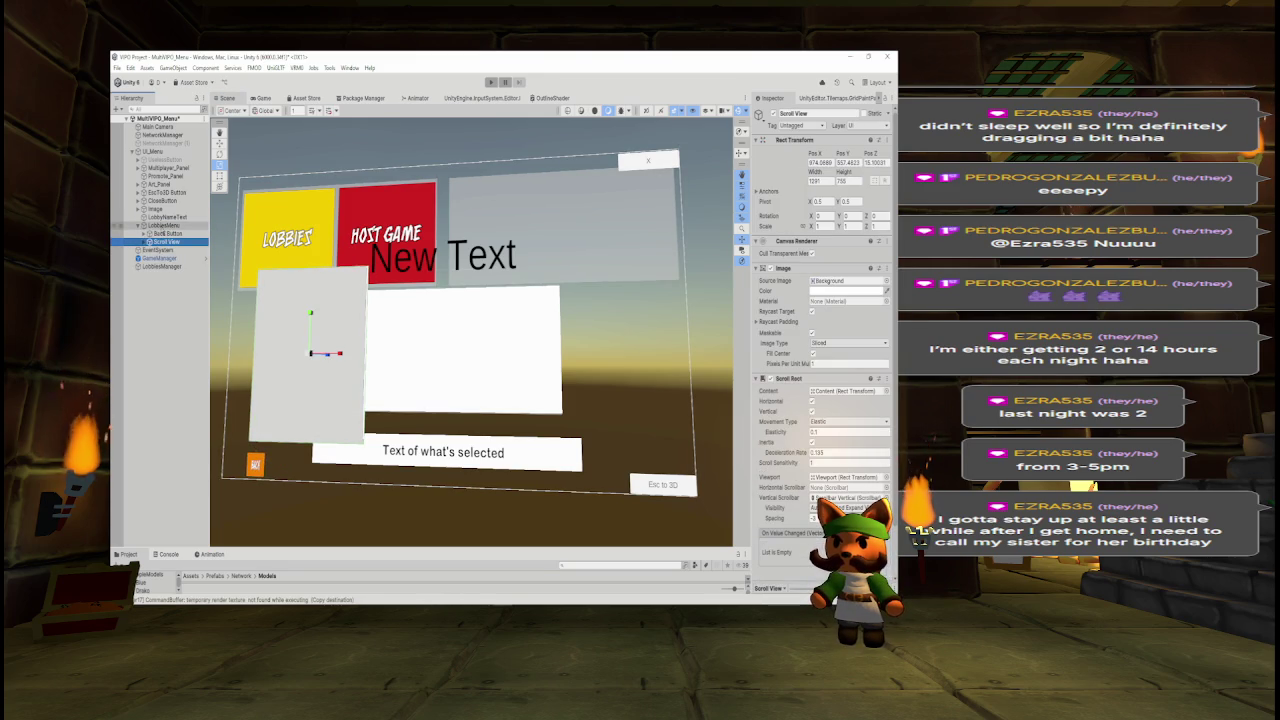
pyautogui.click(139, 226)
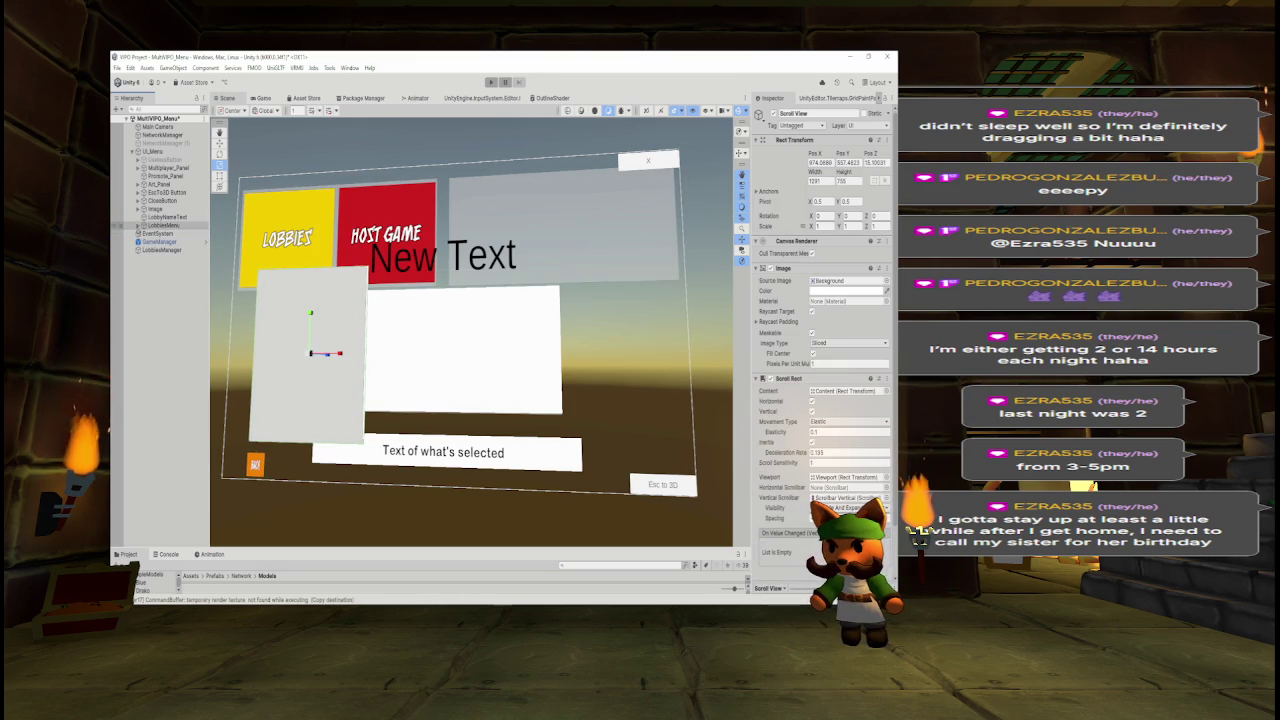
pyautogui.click(139, 226)
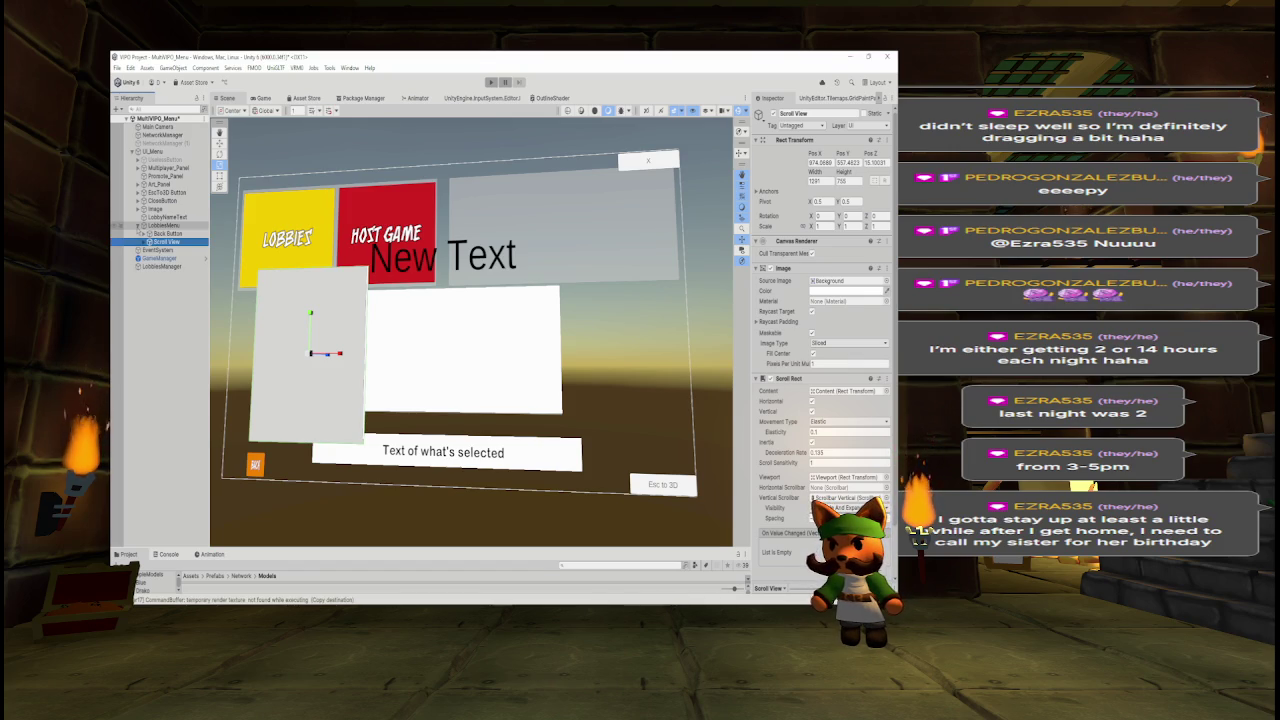
pyautogui.click(162, 226)
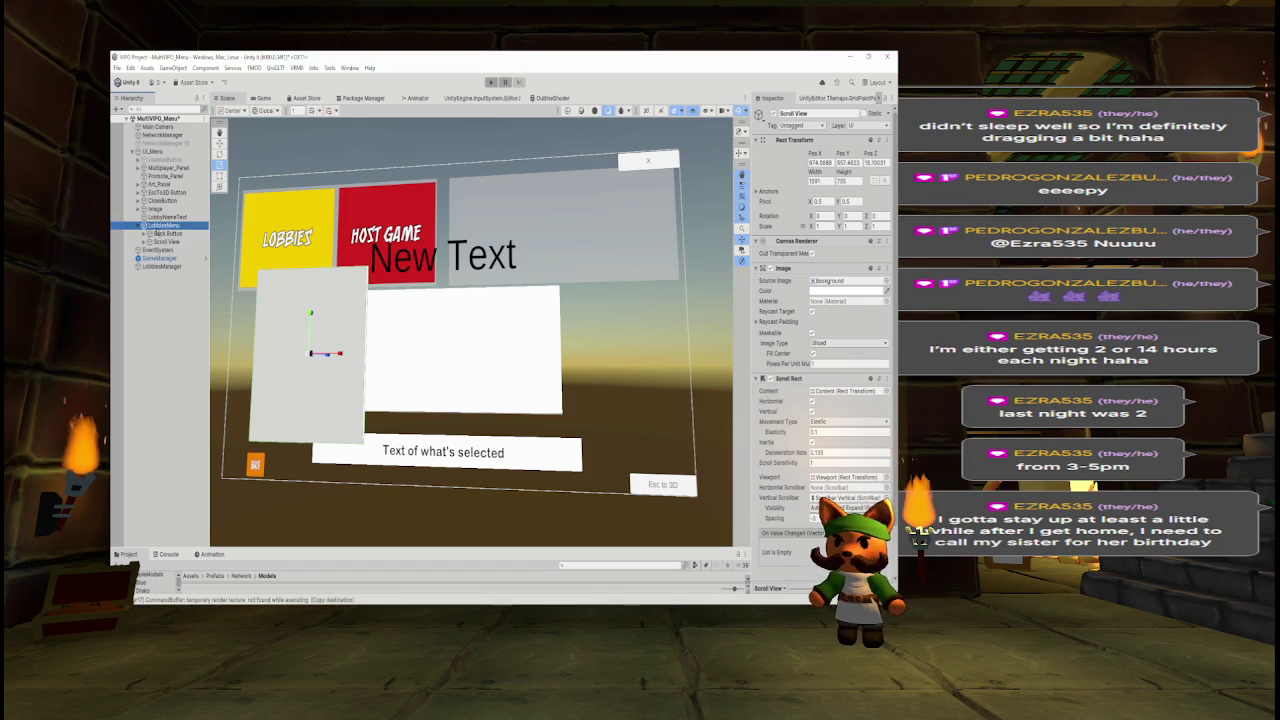
pyautogui.click(139, 226)
pyautogui.click(220, 143)
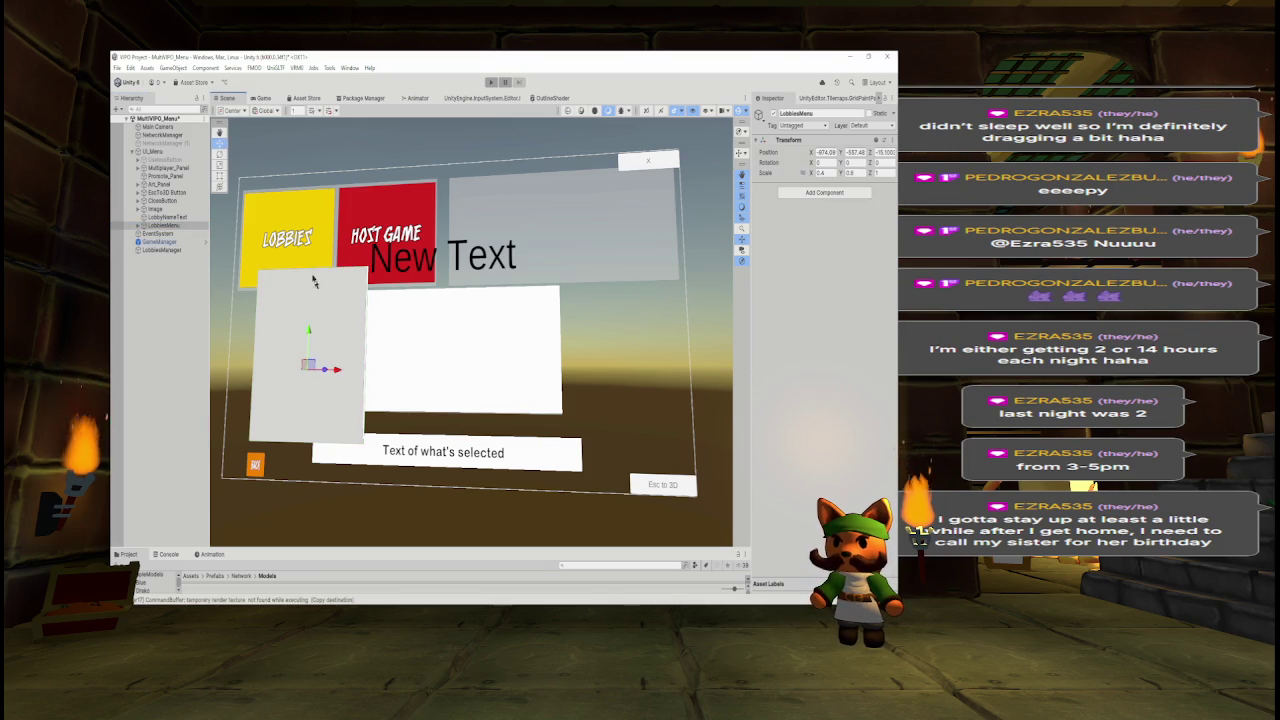
# Slide LobbiesMenu left along X, set its Scale X to 0.35, and preview it in Game view.
pyautogui.moveTo(337, 371); pyautogui.dragTo(308, 372)
pyautogui.click(266, 98)
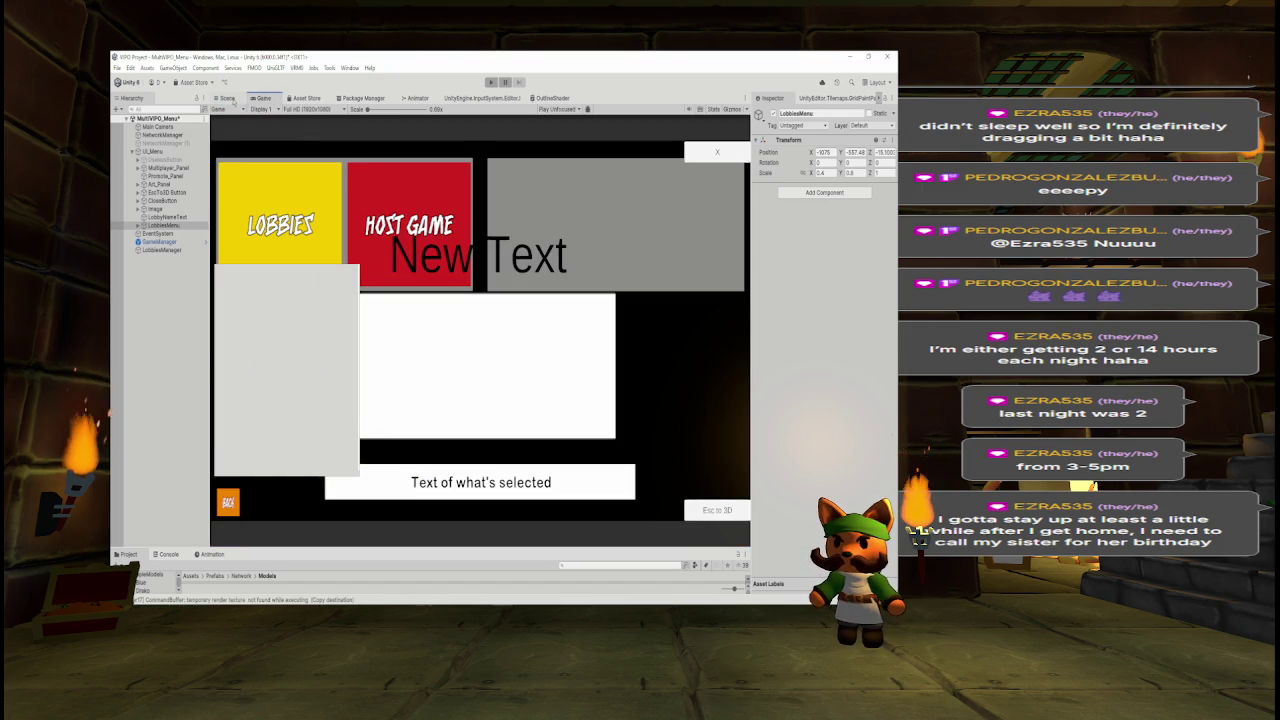
pyautogui.click(230, 99)
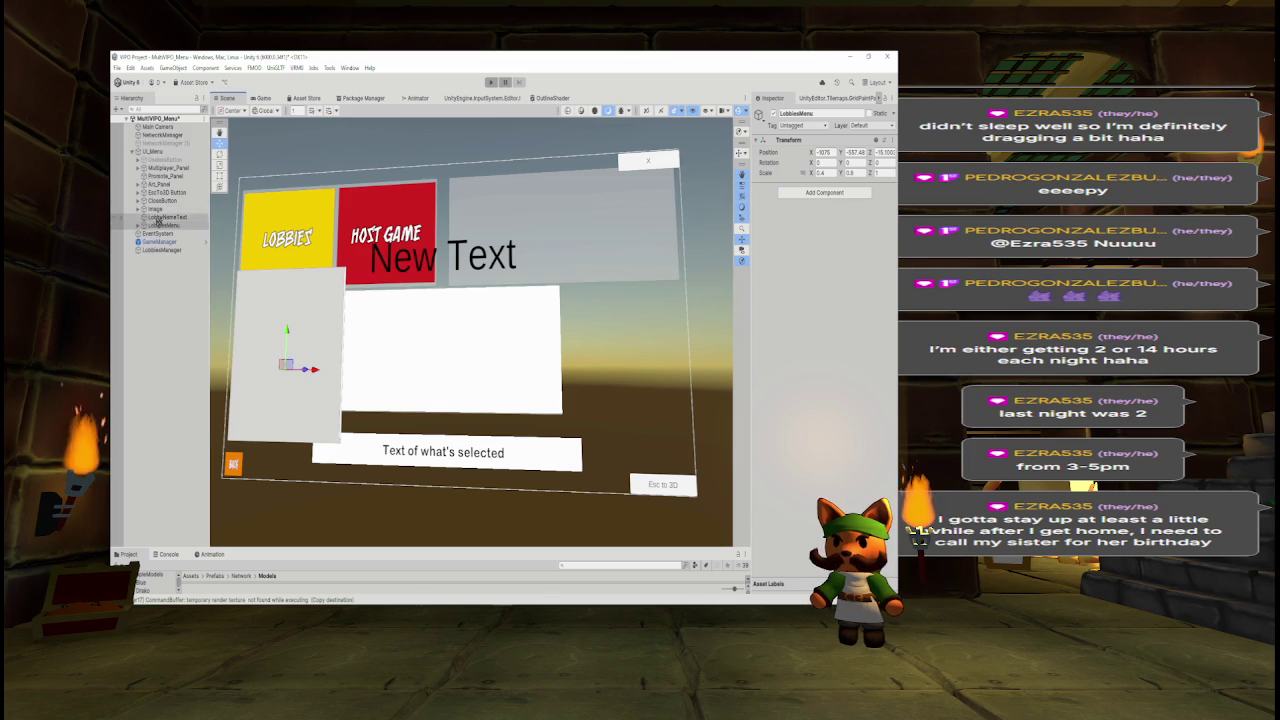
pyautogui.press('w')
pyautogui.doubleClick(822, 173)
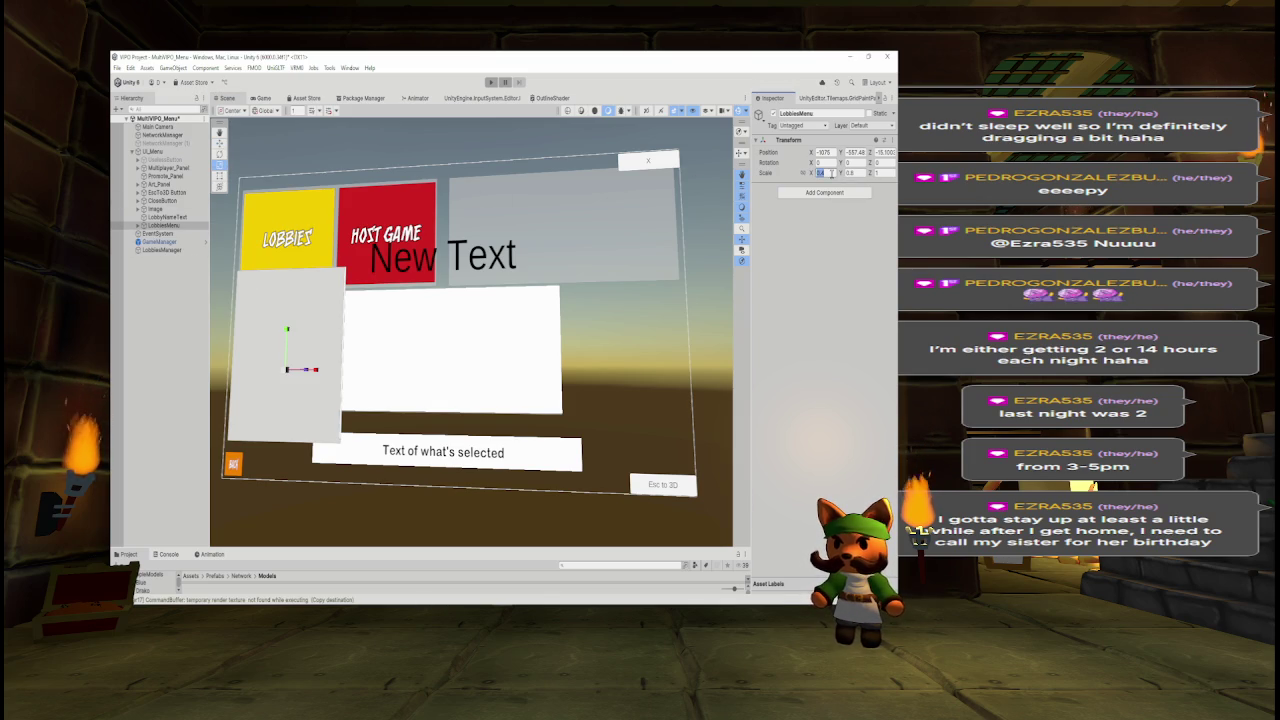
pyautogui.write('0.25')
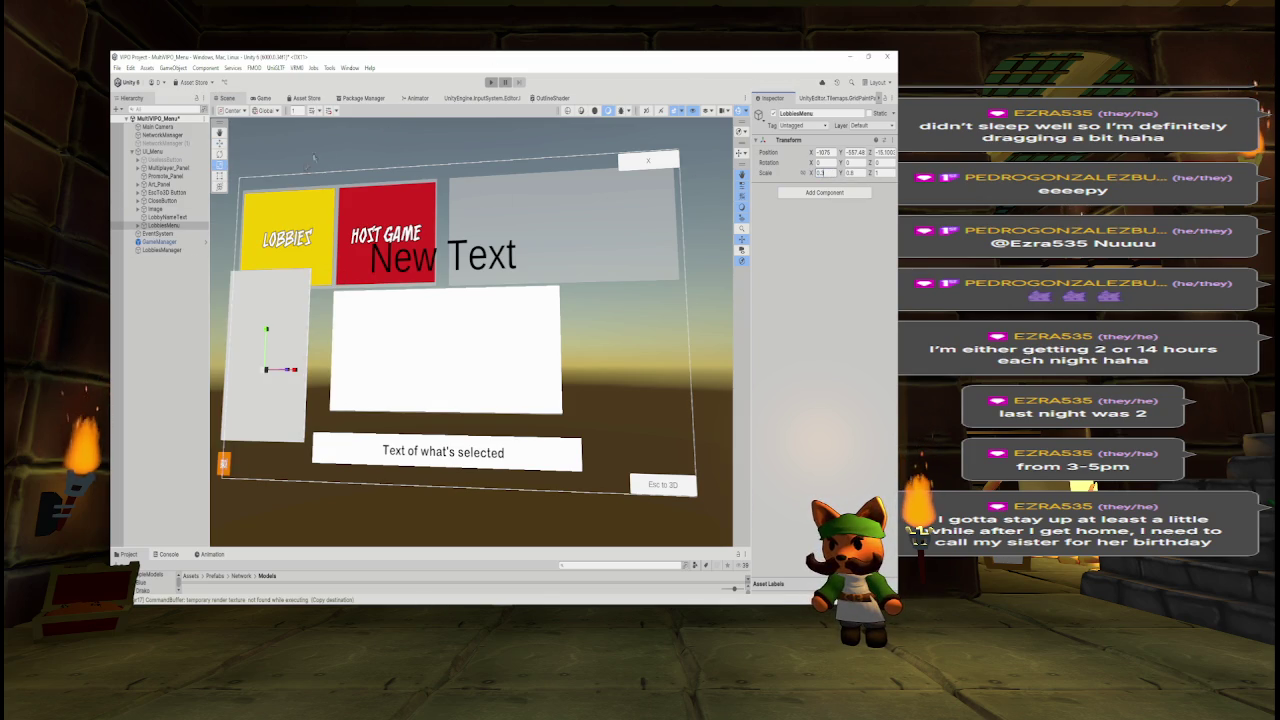
pyautogui.write('w')
pyautogui.moveTo(292, 369); pyautogui.dragTo(305, 372)
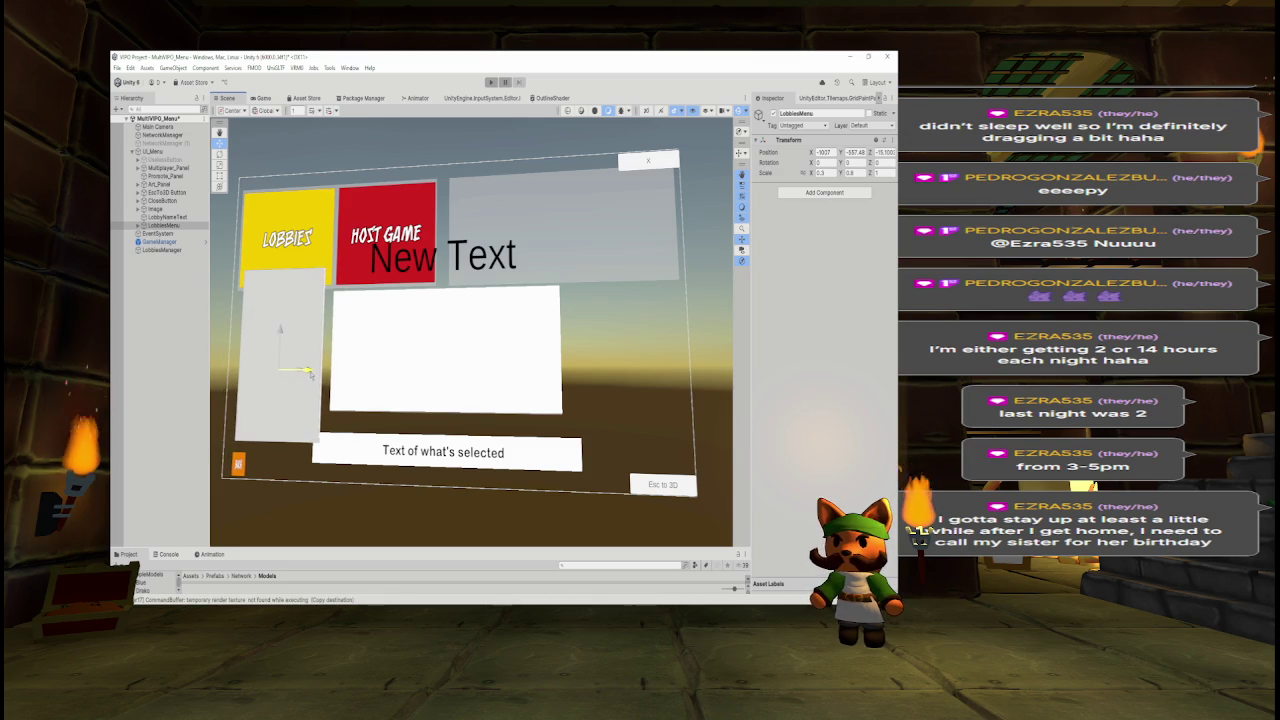
pyautogui.write('5')
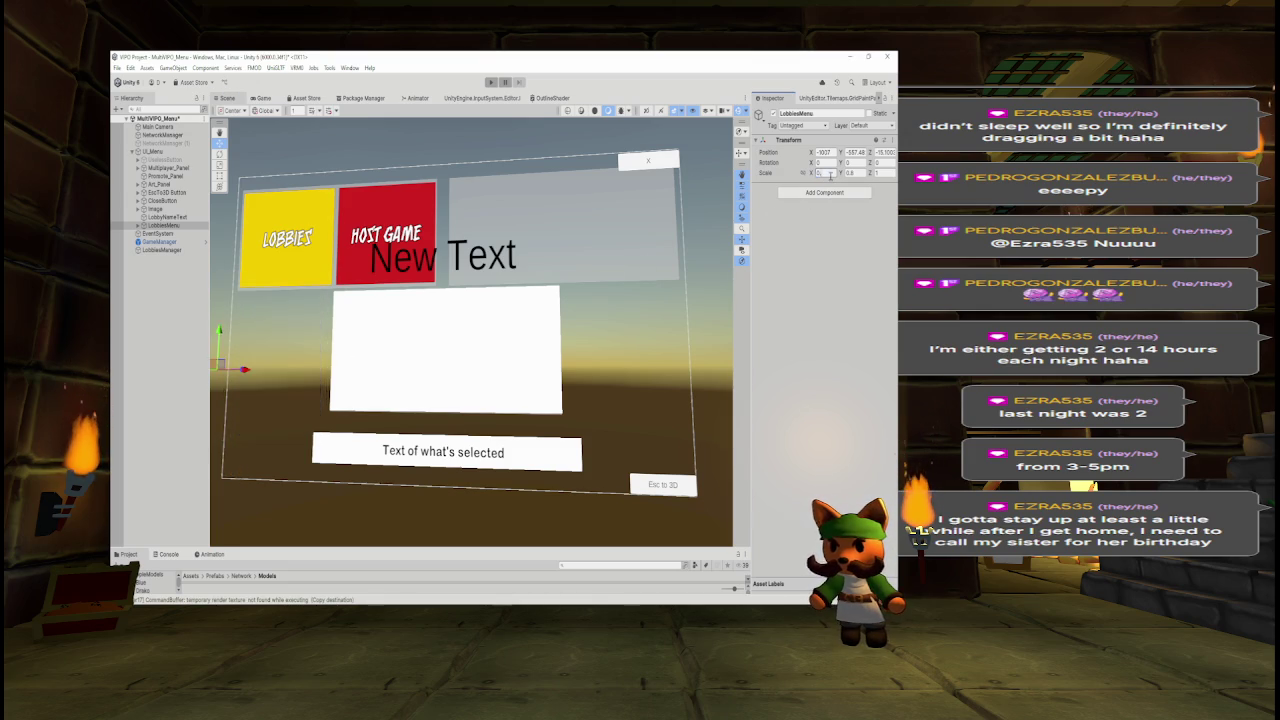
pyautogui.moveTo(322, 376); pyautogui.dragTo(309, 376)
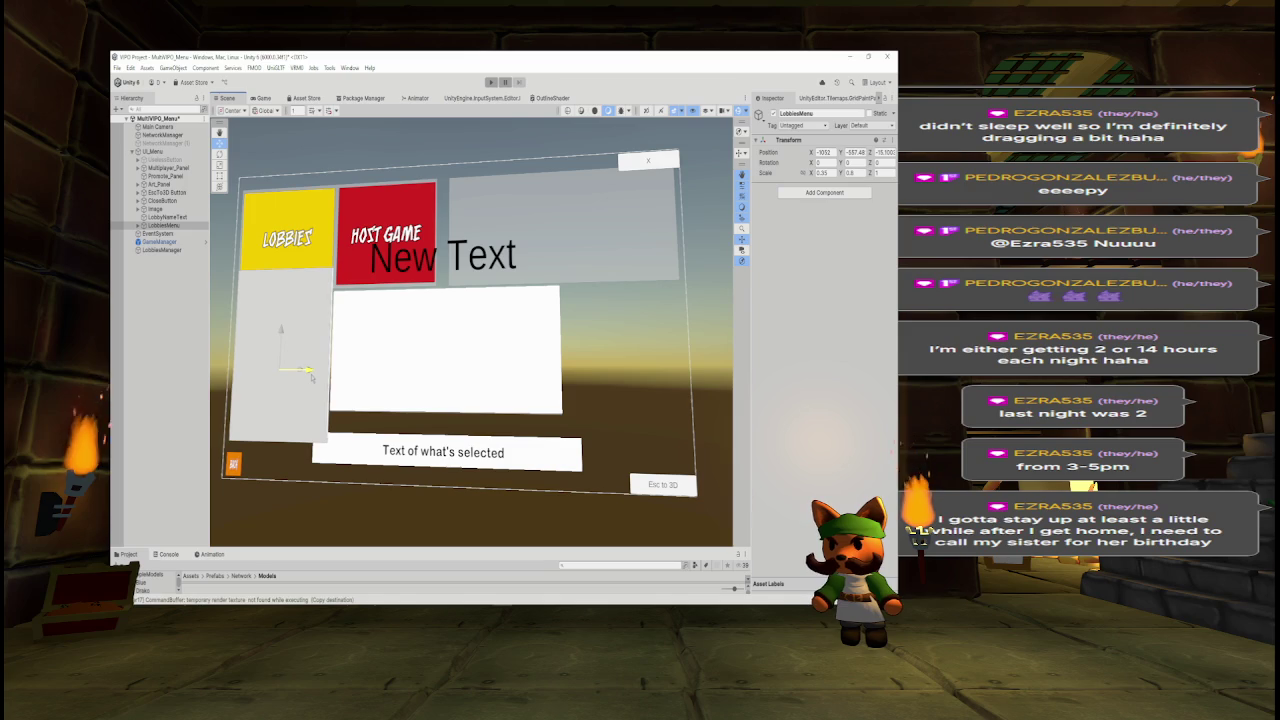
pyautogui.click(262, 98)
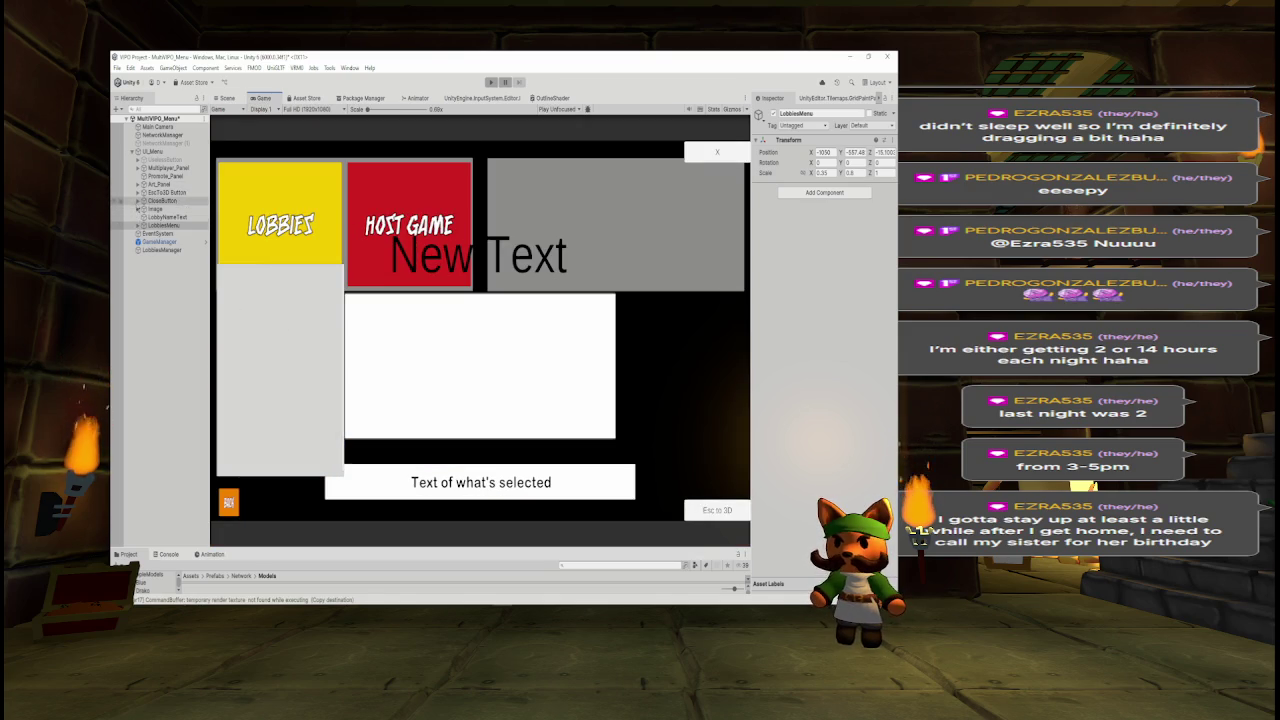
# Try nesting LobbiesMenu under the Lobbies Button, then undo the nesting.
pyautogui.click(137, 168)
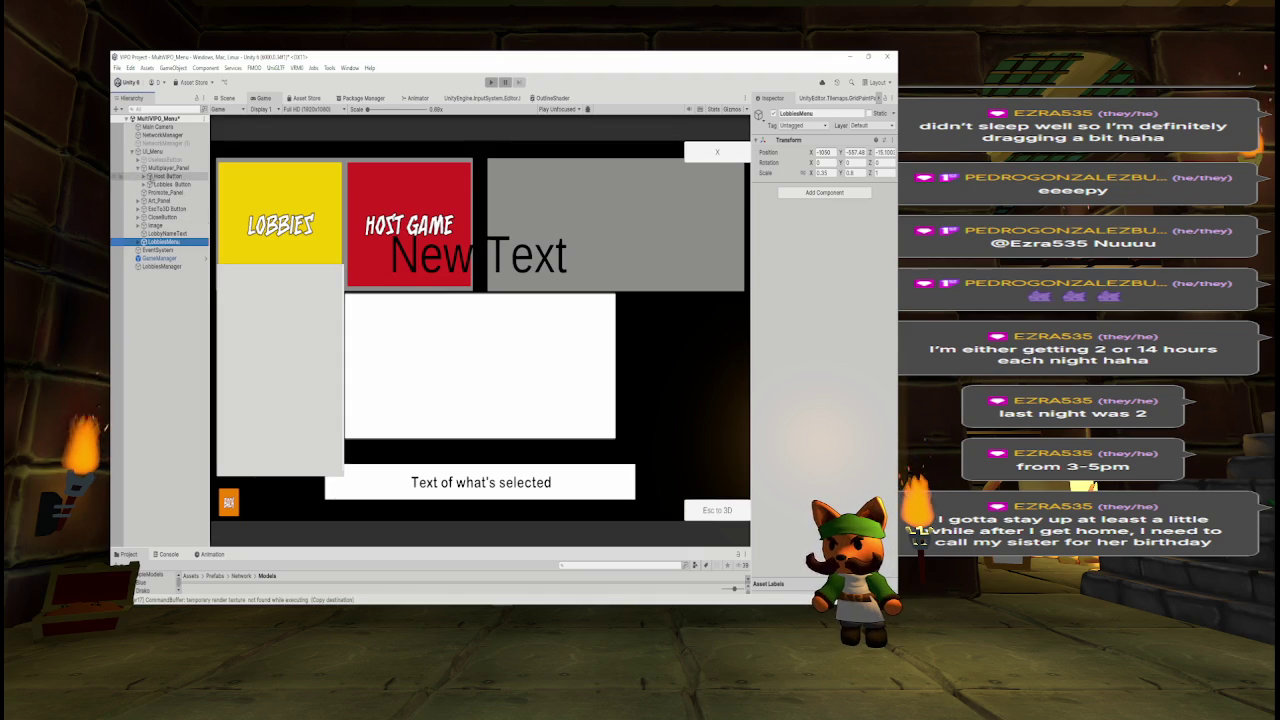
pyautogui.click(144, 184)
pyautogui.click(144, 184)
pyautogui.click(168, 184)
pyautogui.click(165, 241)
pyautogui.moveTo(165, 241); pyautogui.dragTo(168, 186)
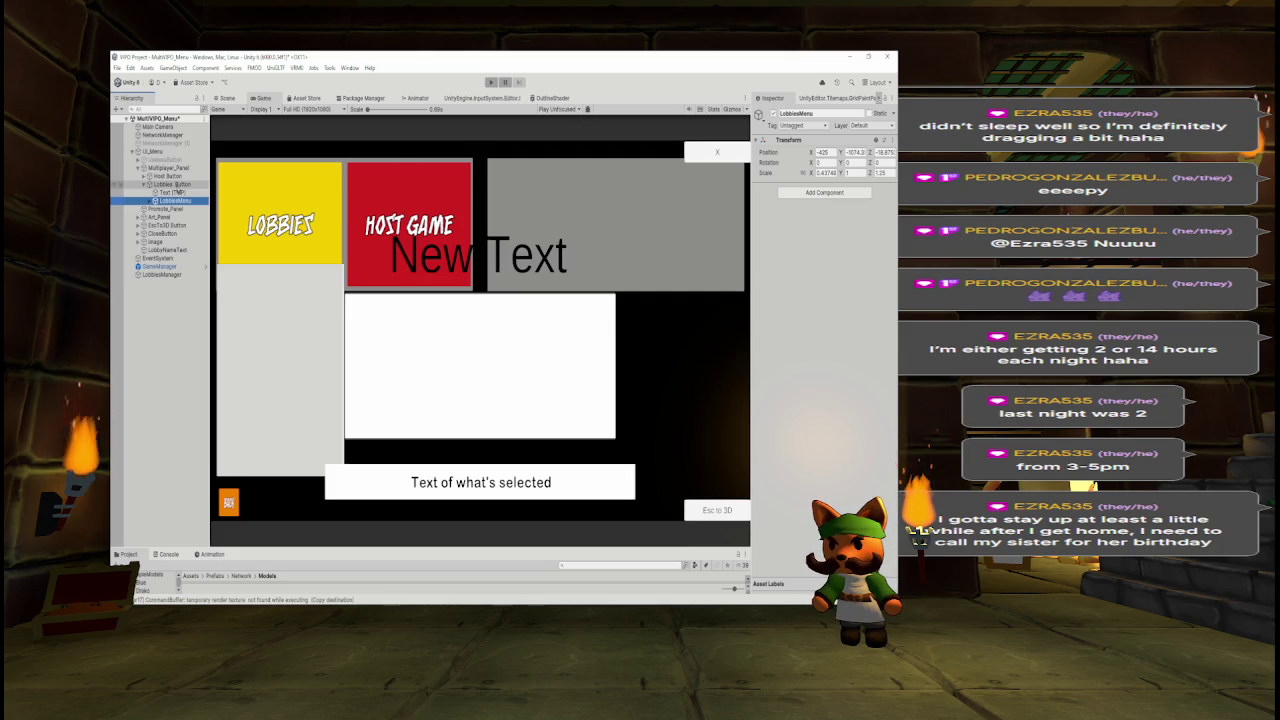
pyautogui.click(826, 173)
pyautogui.hotkey('ctrl', 'z')
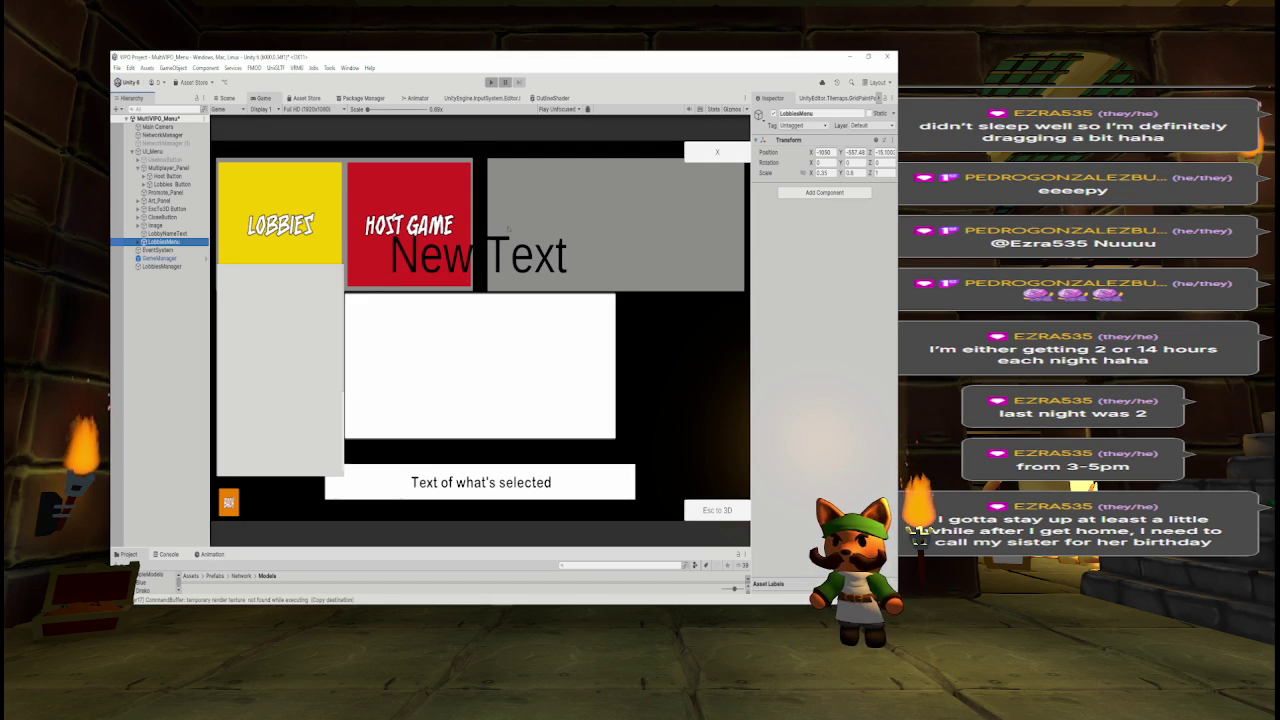
# Adjust LobbiesMenu's transform to nudge the grey panel slightly right.
pyautogui.click(815, 155)
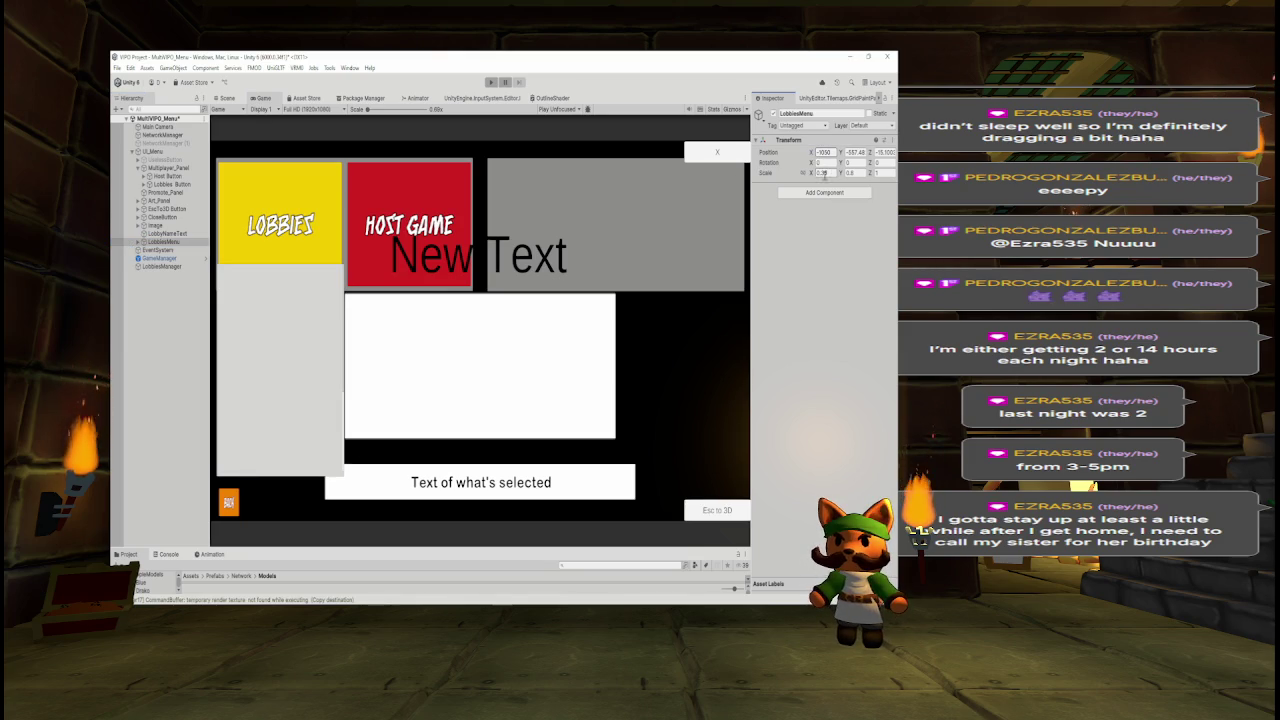
pyautogui.press('Return')
pyautogui.press('Escape')
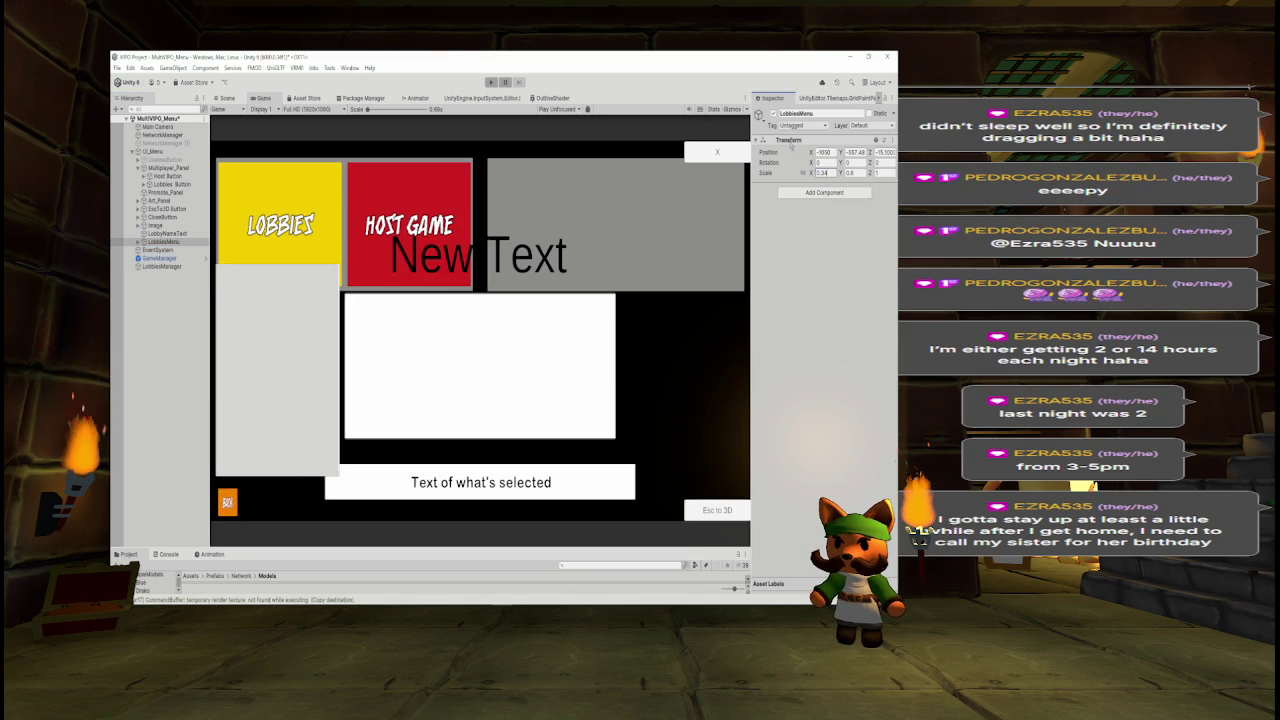
pyautogui.moveTo(813, 162); pyautogui.dragTo(815, 152)
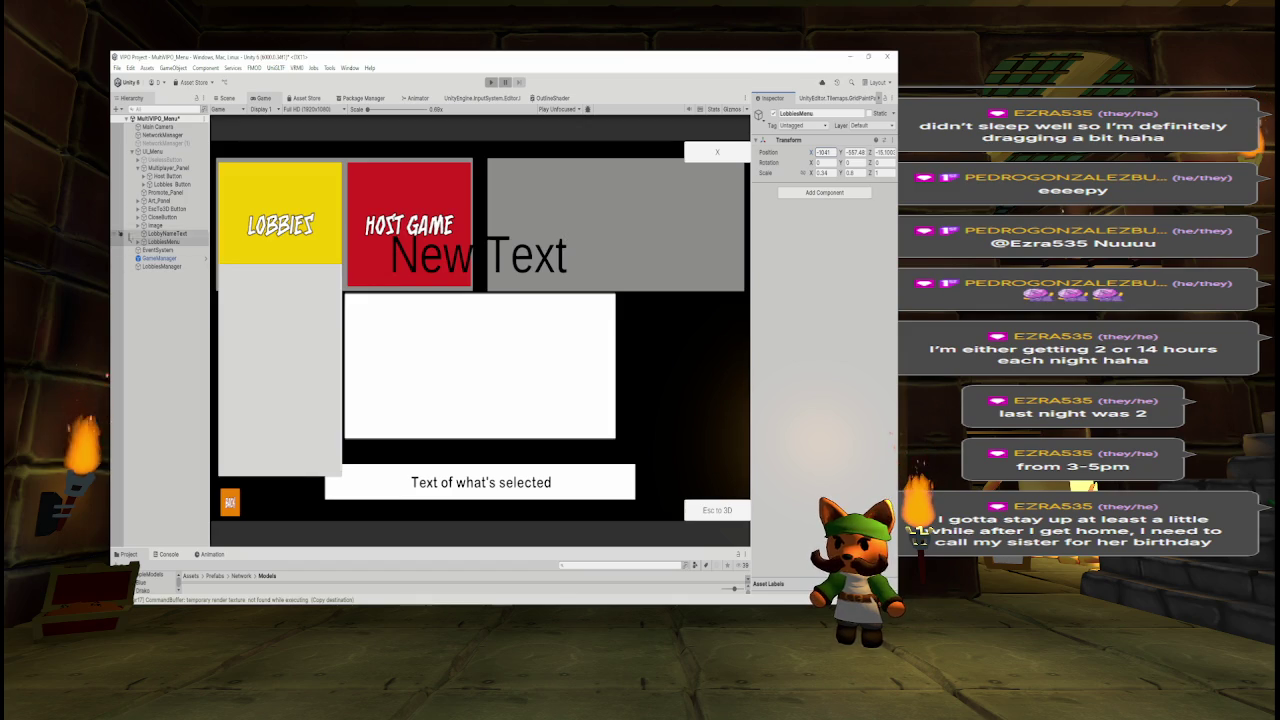
# Check LobbyNameText's transform, then try LobbiesMenu's vertical scale at 0.7 and undo.
pyautogui.click(160, 234)
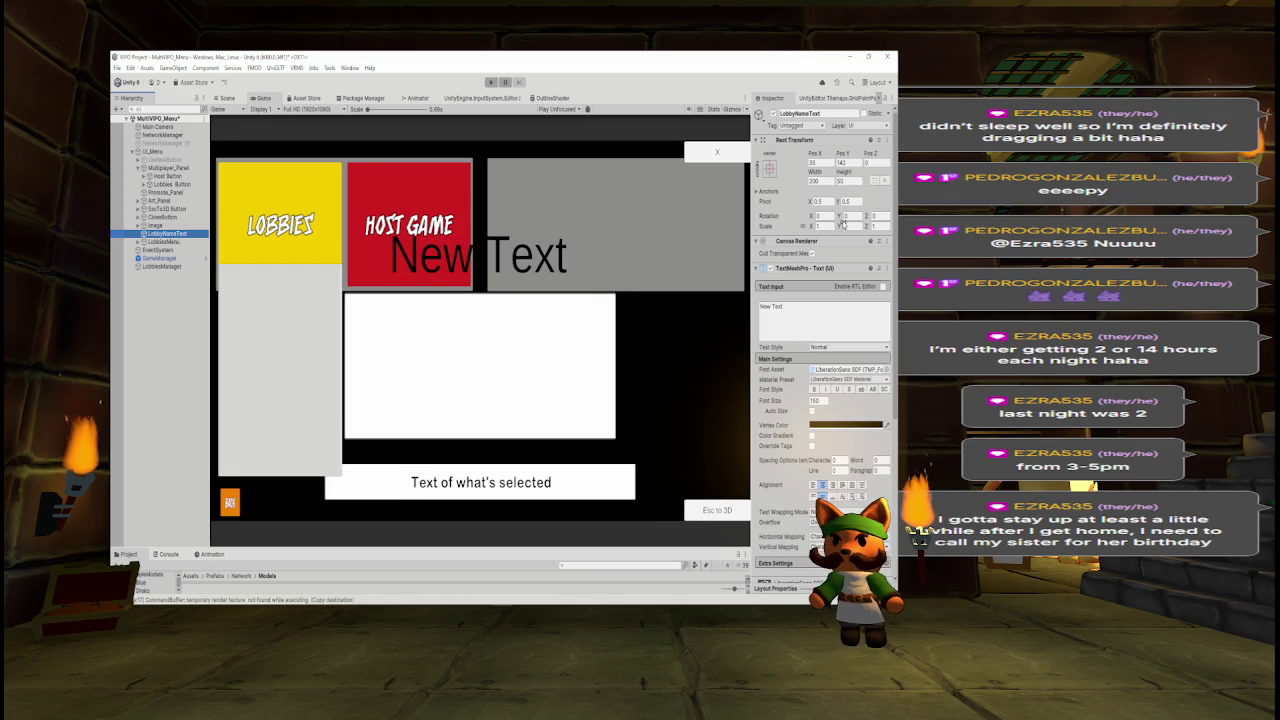
pyautogui.click(186, 242)
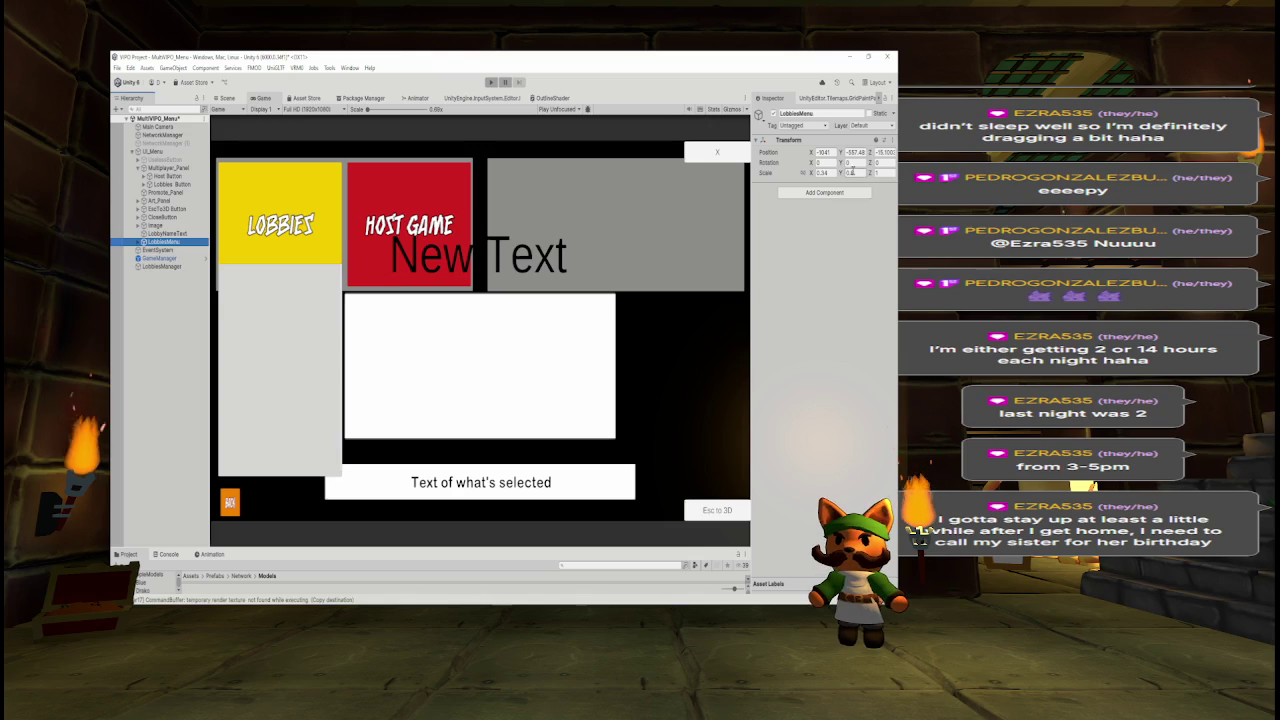
pyautogui.click(848, 172)
pyautogui.write('0.7')
pyautogui.press('Return')
pyautogui.write('5')
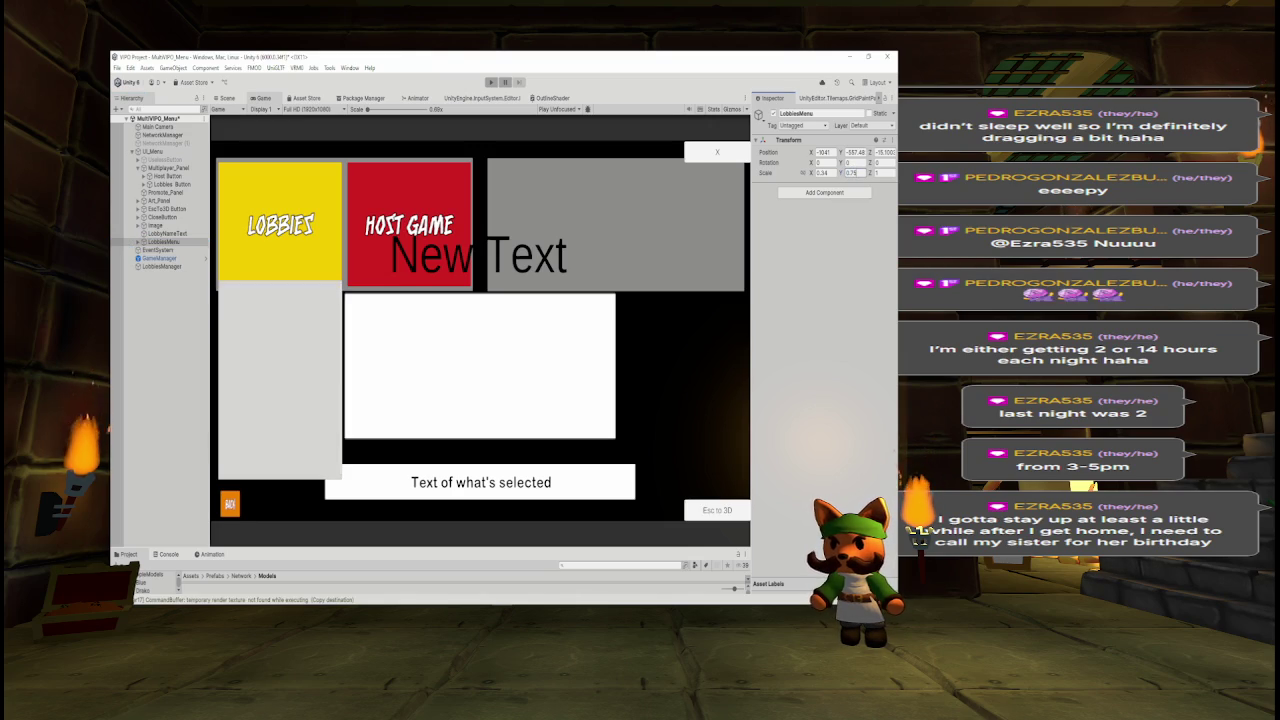
pyautogui.hotkey('ctrl', 'z')
pyautogui.hotkey('ctrl', 'z')
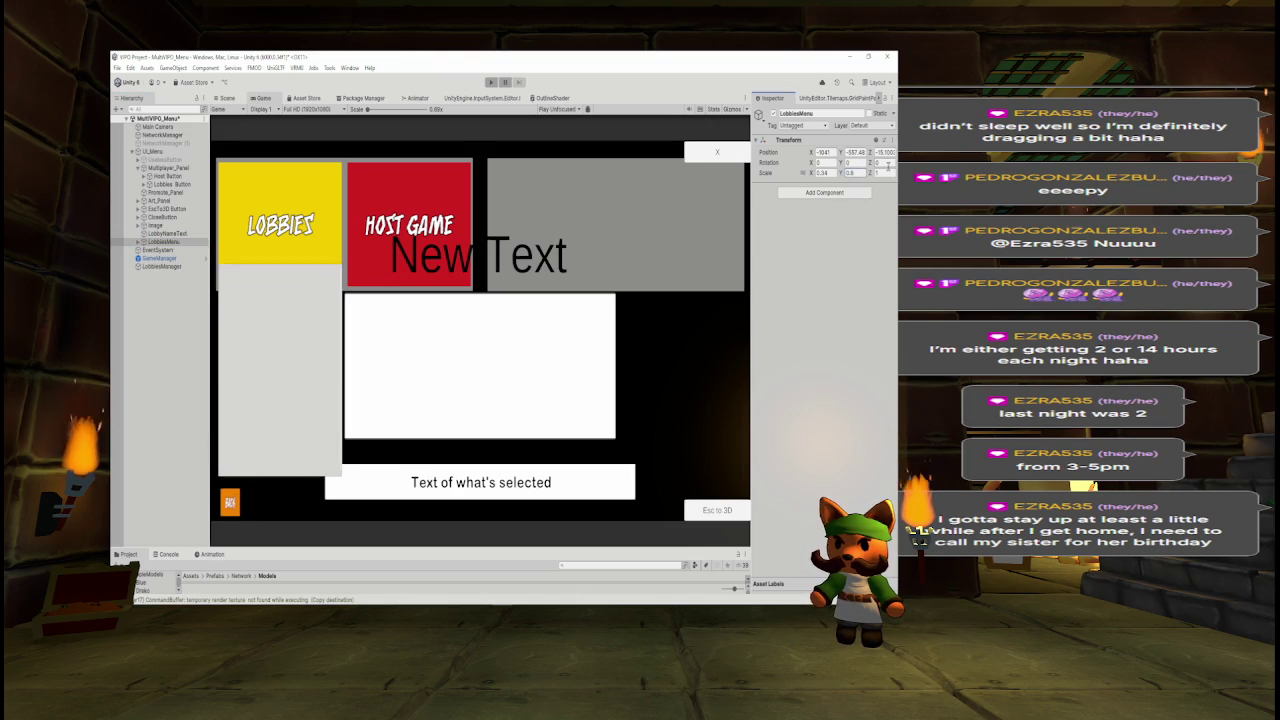
pyautogui.hotkey('ctrl', 'z')
pyautogui.hotkey('ctrl', 'z')
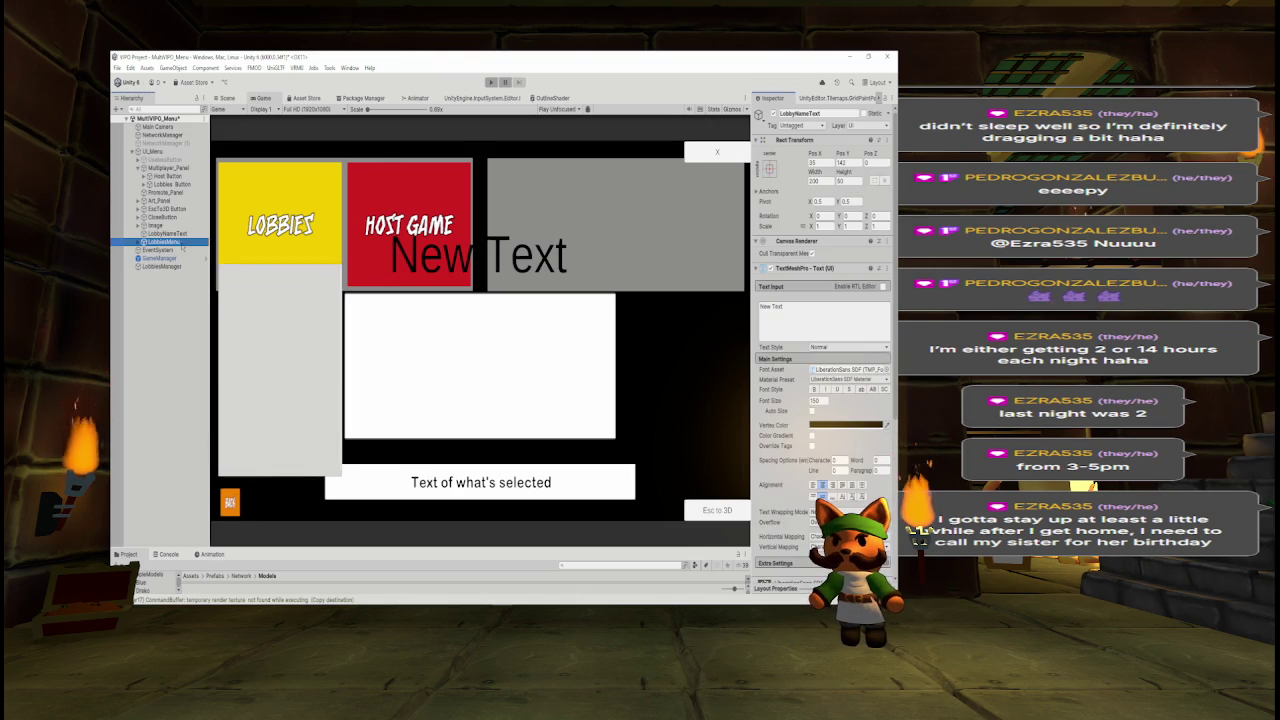
# Raise the grey panel slightly and shorten the Scroll View with the Rect tool to end above the Back button.
pyautogui.moveTo(841, 152); pyautogui.dragTo(857, 152)
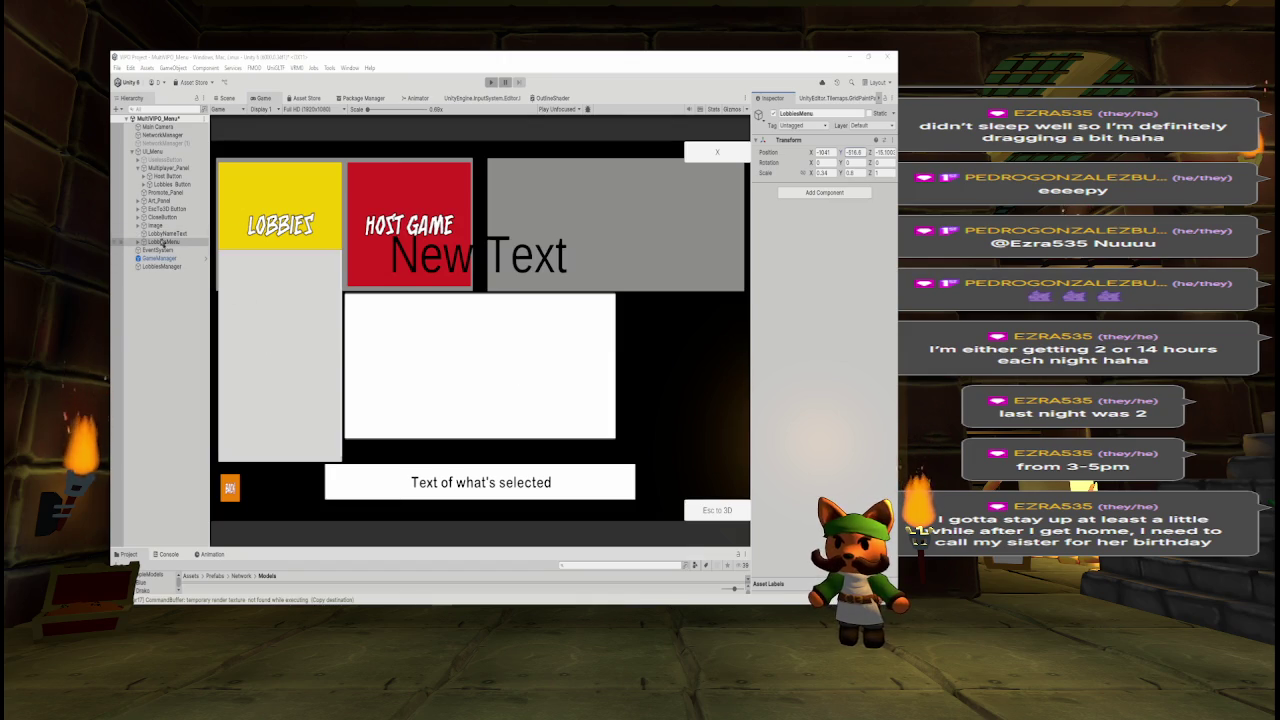
pyautogui.click(143, 242)
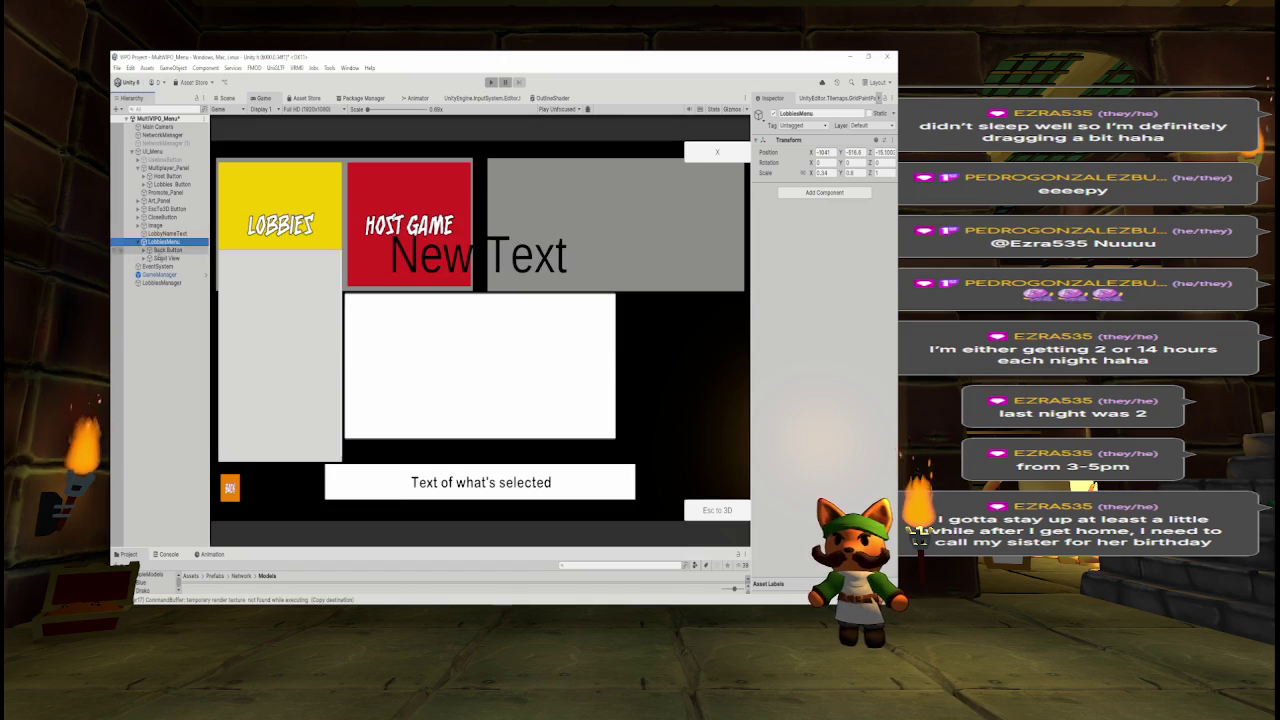
pyautogui.click(163, 258)
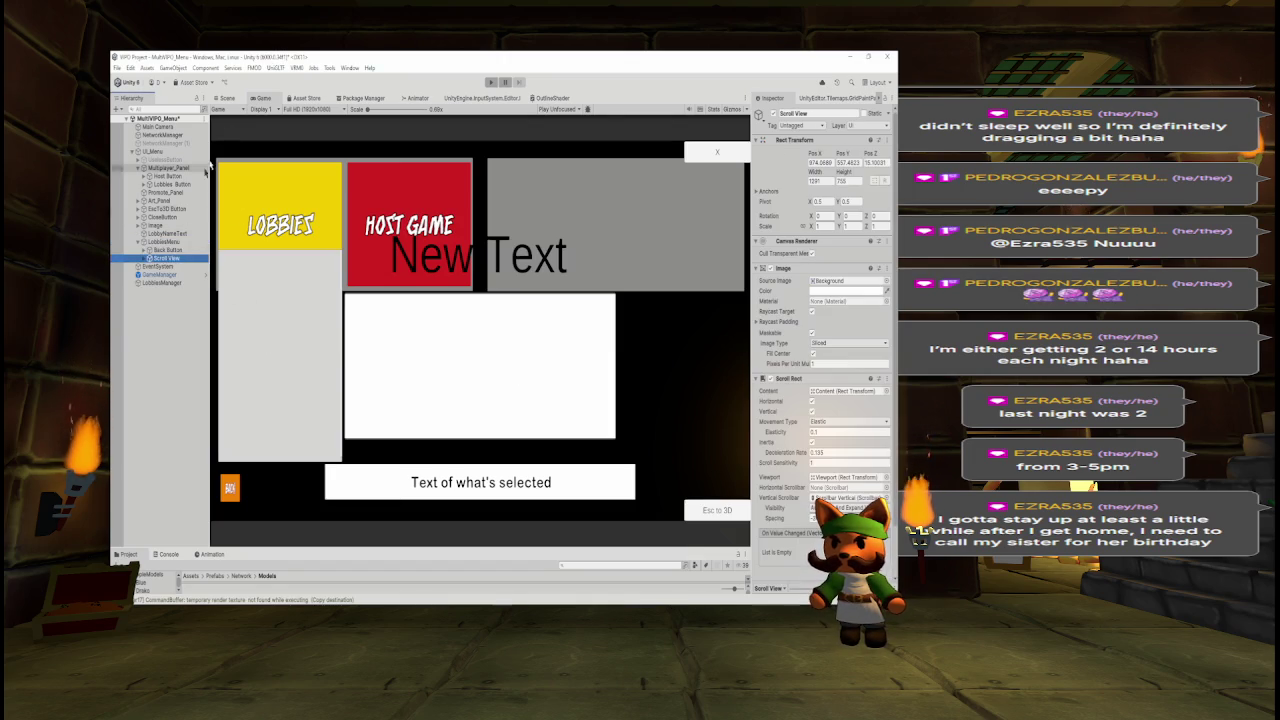
pyautogui.click(229, 100)
pyautogui.click(165, 258)
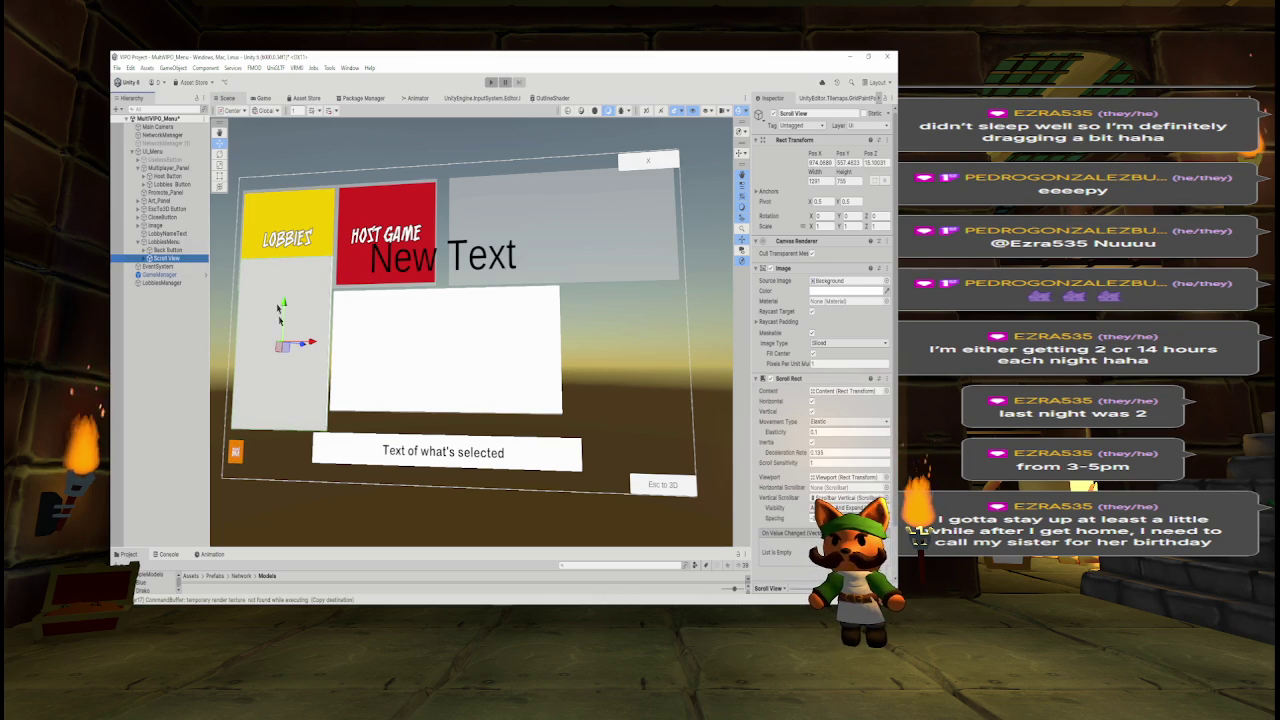
pyautogui.click(286, 420)
pyautogui.press('t')
pyautogui.moveTo(286, 431); pyautogui.dragTo(286, 409)
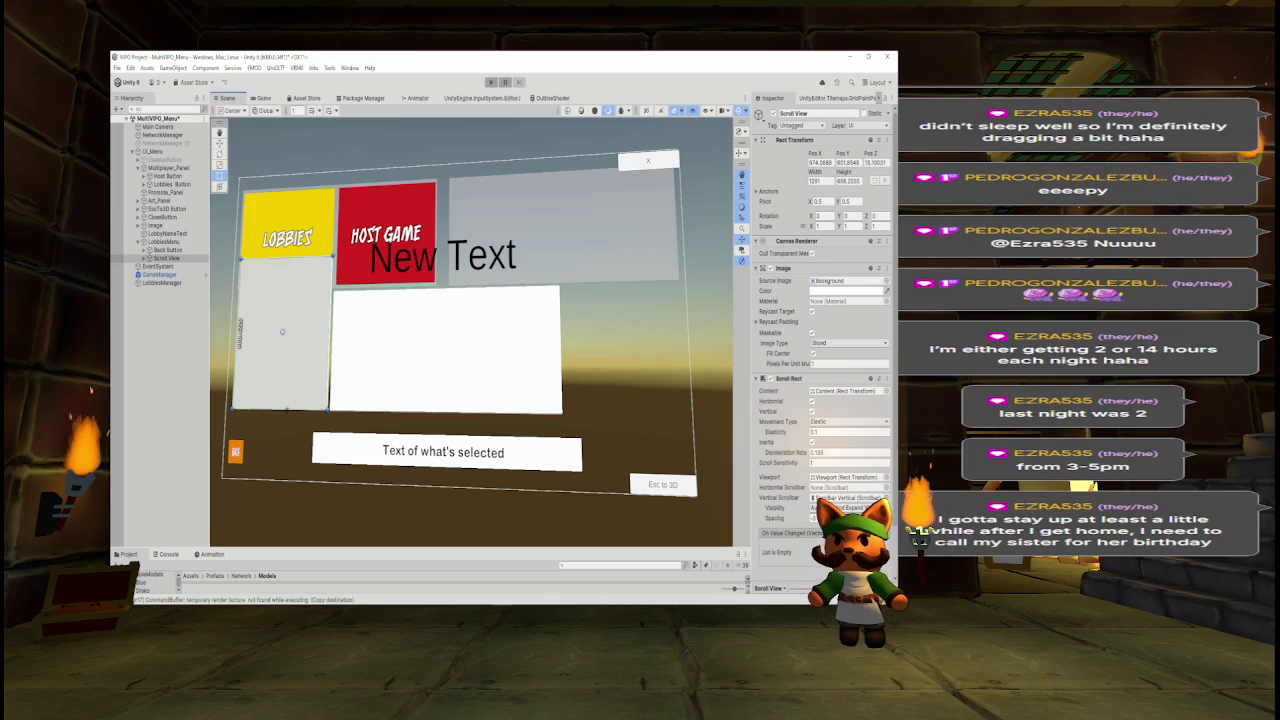
pyautogui.click(165, 250)
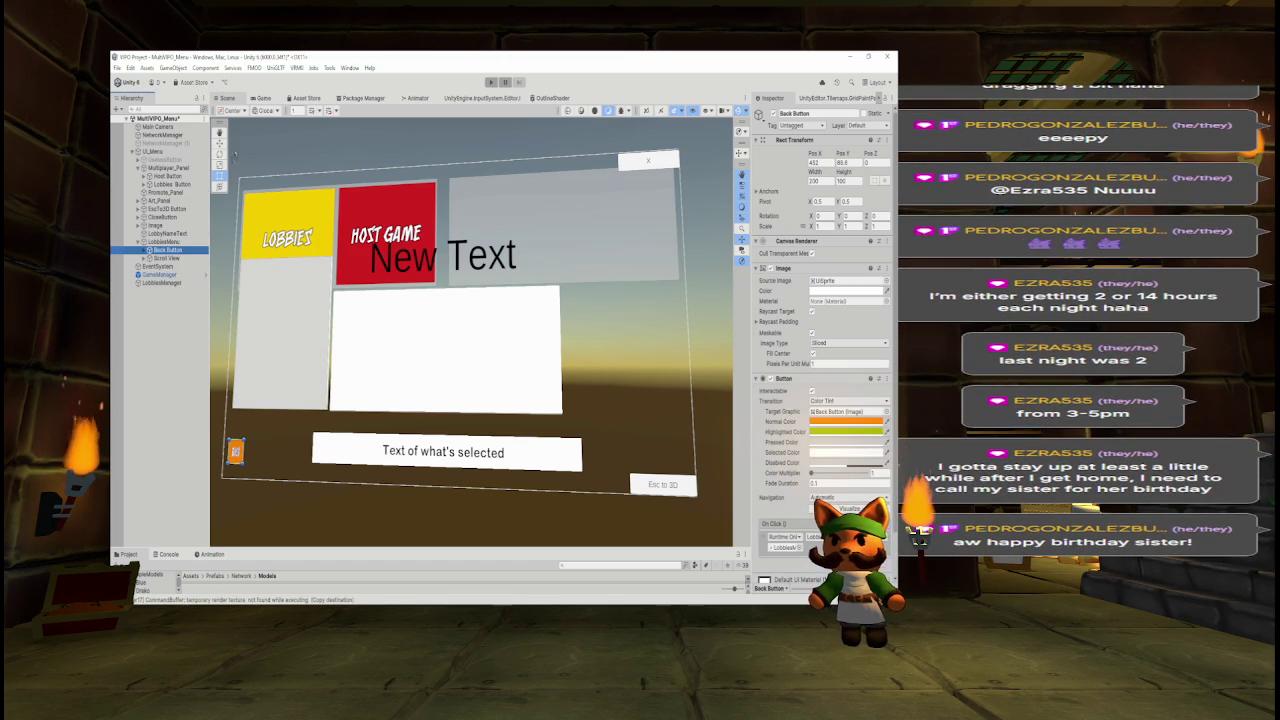
# Move the Back button up beneath the lobby list and adjust its width and height in Game view.
pyautogui.click(262, 98)
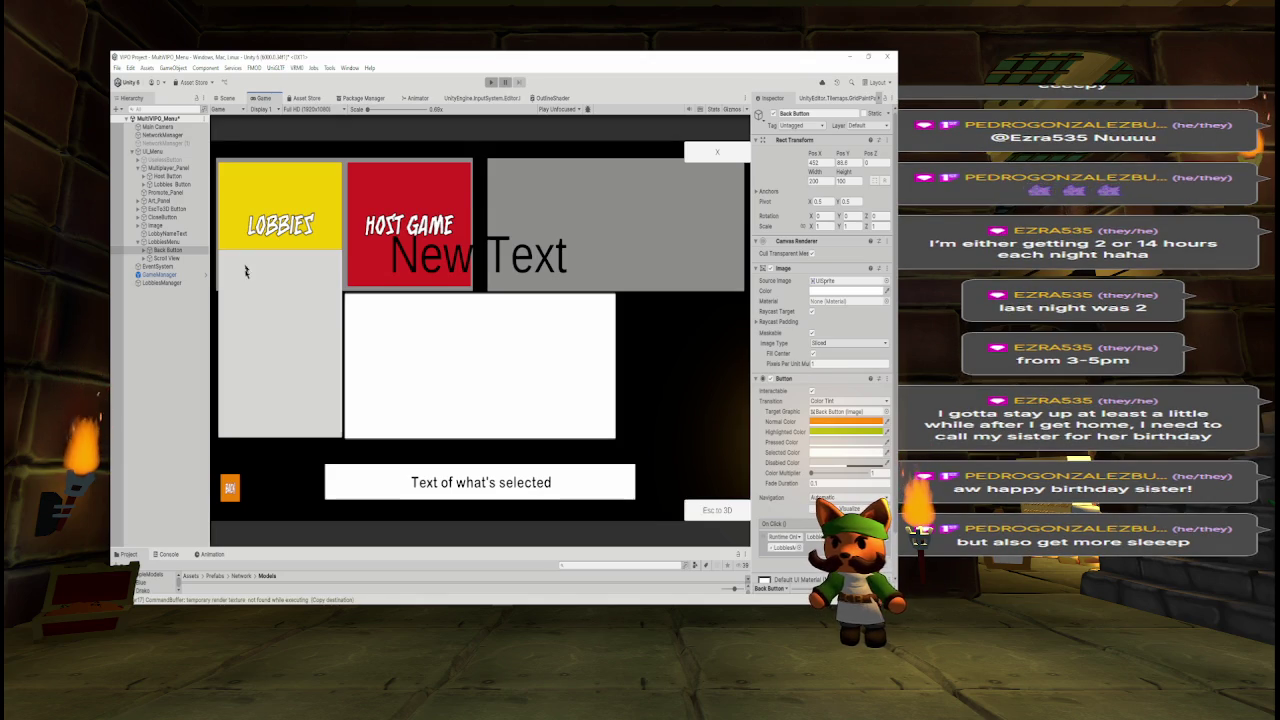
pyautogui.moveTo(839, 157); pyautogui.dragTo(892, 160)
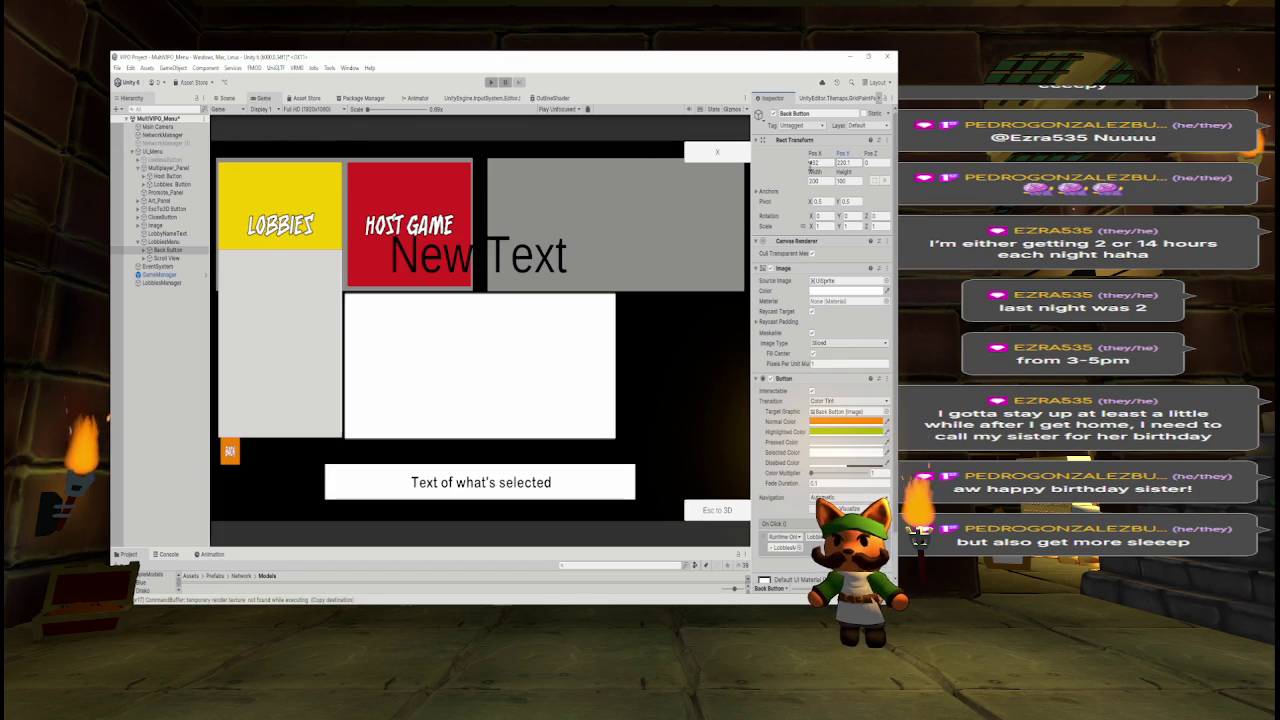
pyautogui.moveTo(810, 148); pyautogui.dragTo(788, 163)
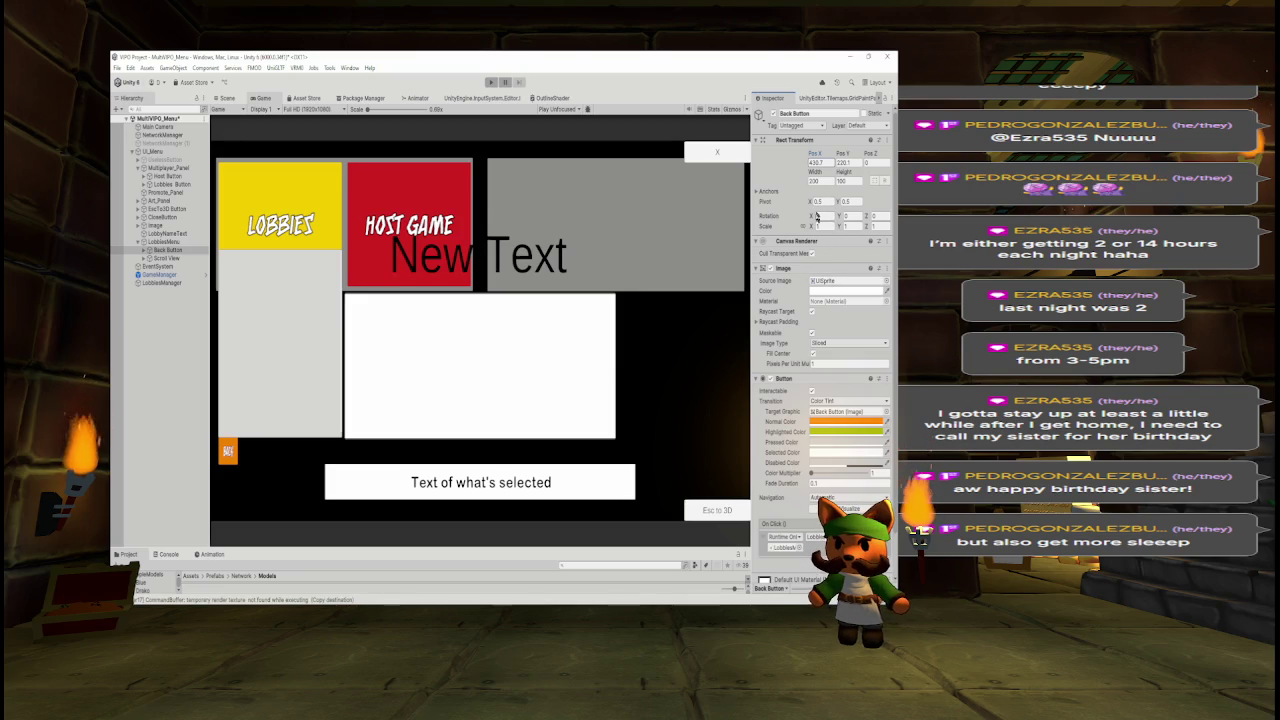
pyautogui.moveTo(816, 172); pyautogui.dragTo(830, 174)
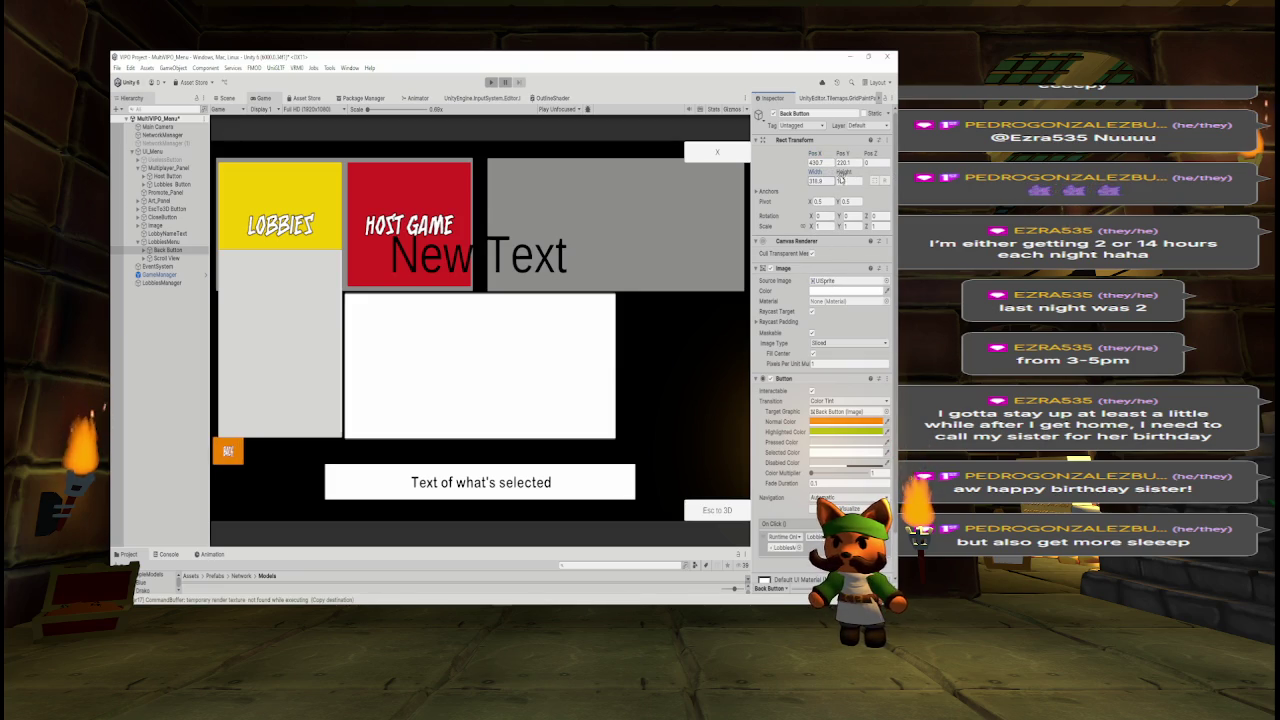
pyautogui.moveTo(843, 173)
pyautogui.mouseDown()
pyautogui.moveTo(861, 173)
pyautogui.moveTo(789, 183)
pyautogui.moveTo(822, 172)
pyautogui.moveTo(822, 157)
pyautogui.moveTo(877, 155)
pyautogui.moveTo(866, 153)
pyautogui.mouseUp()
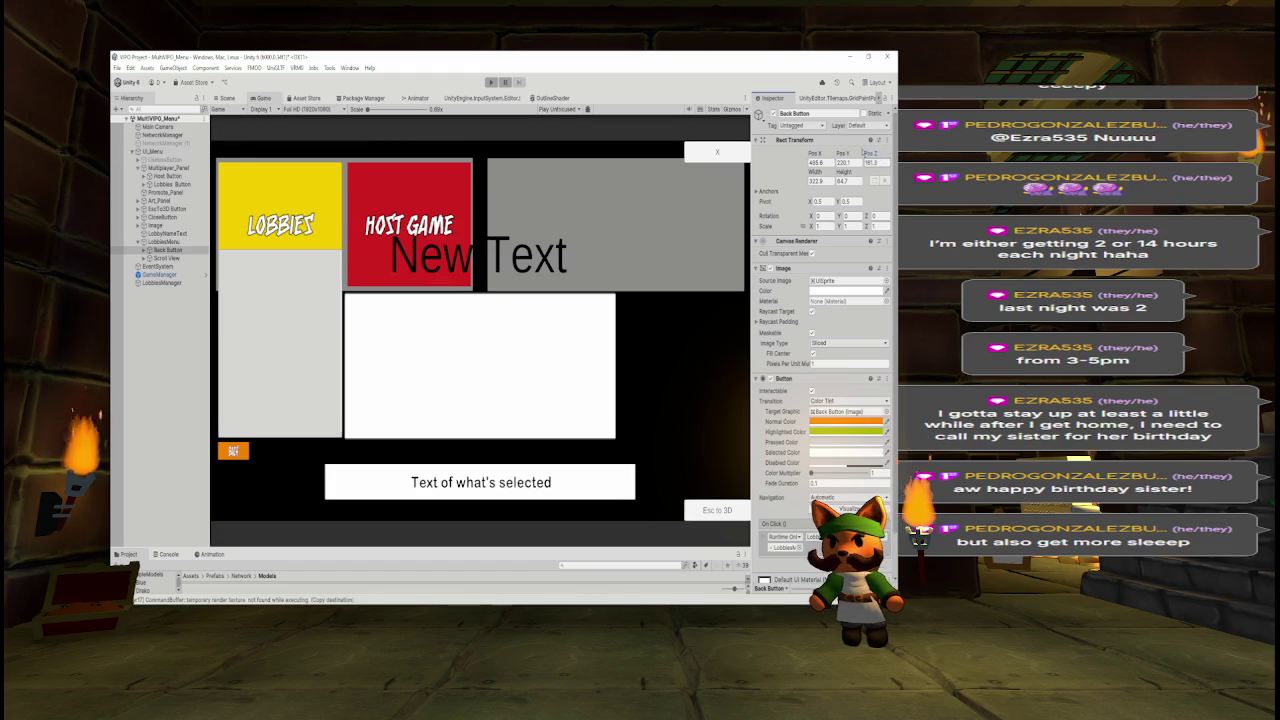
pyautogui.moveTo(846, 153); pyautogui.dragTo(860, 153)
pyautogui.moveTo(266, 180); pyautogui.dragTo(270, 179)
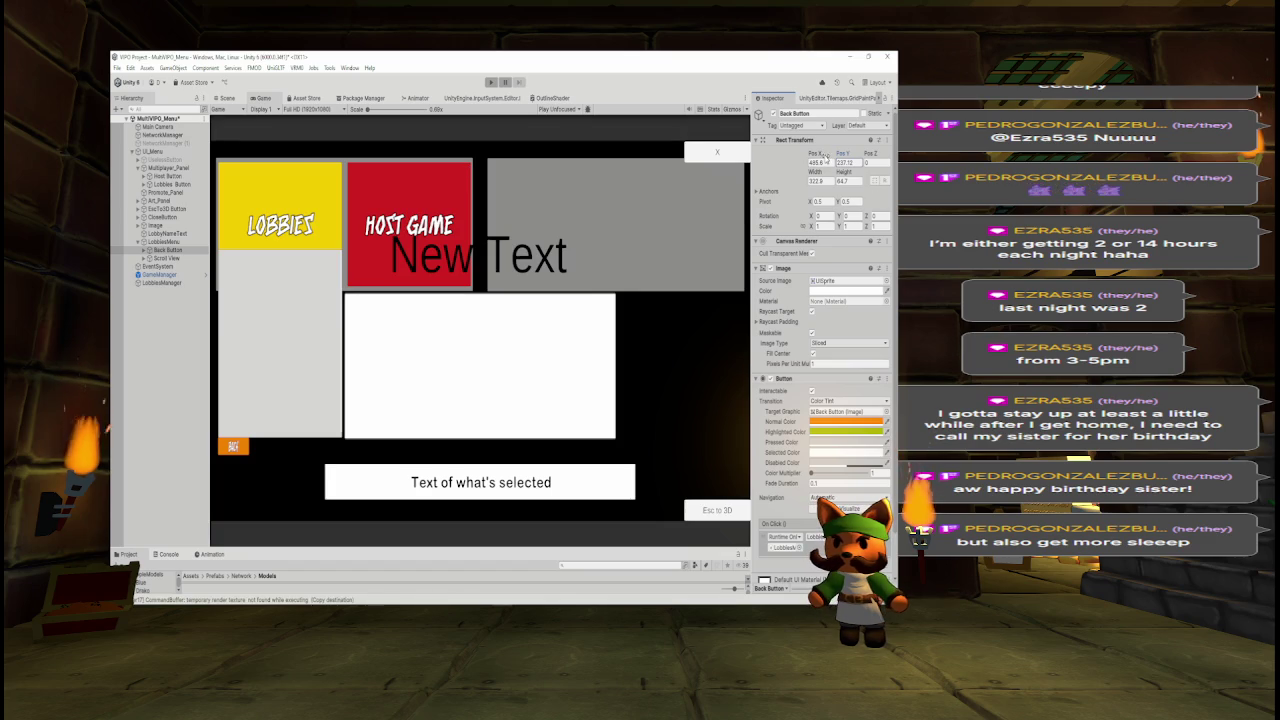
pyautogui.moveTo(820, 155); pyautogui.dragTo(826, 154)
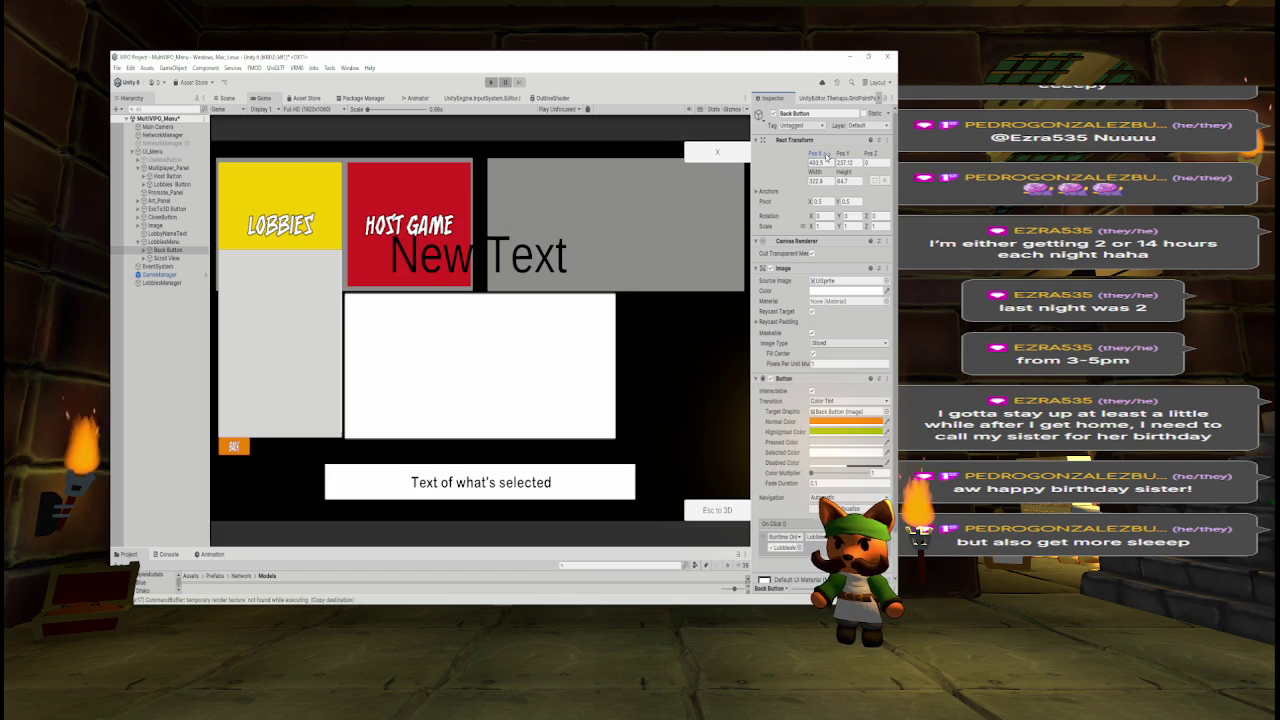
# Set the Back label's font size to 50, check Scene and Game views, then select LobbiesMenu.
pyautogui.click(160, 250)
pyautogui.click(143, 250)
pyautogui.click(168, 258)
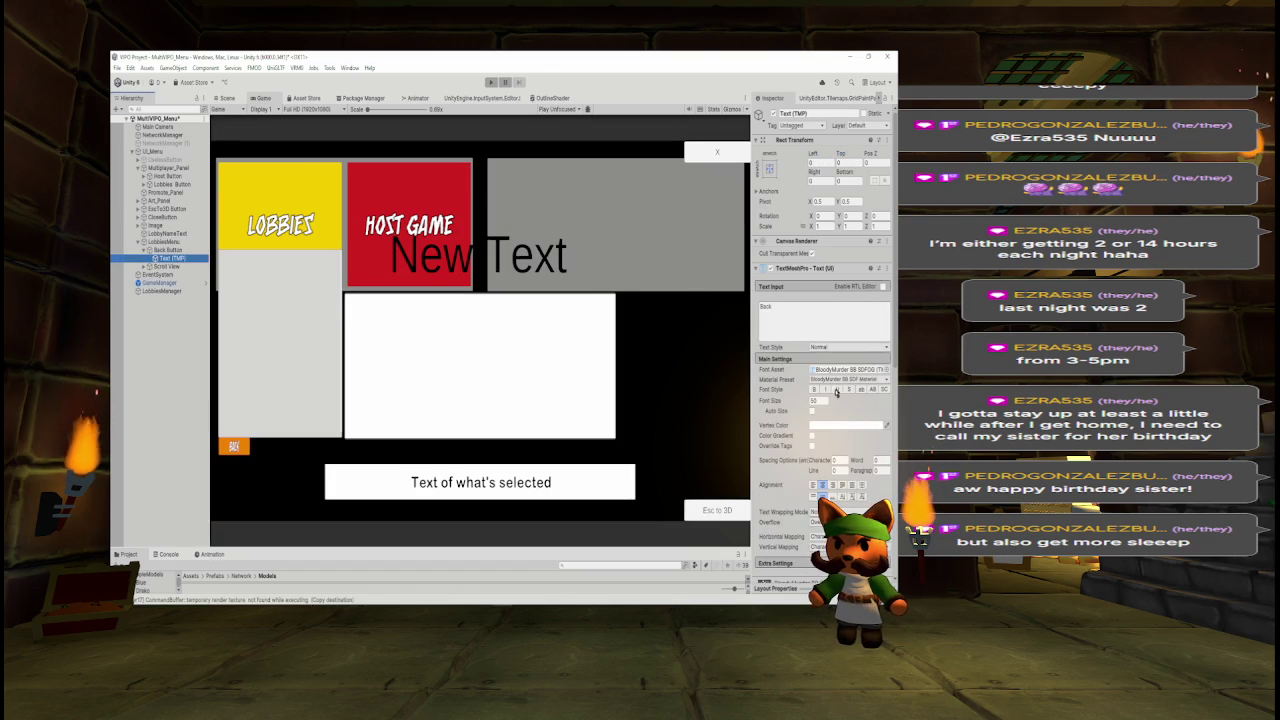
pyautogui.click(782, 398)
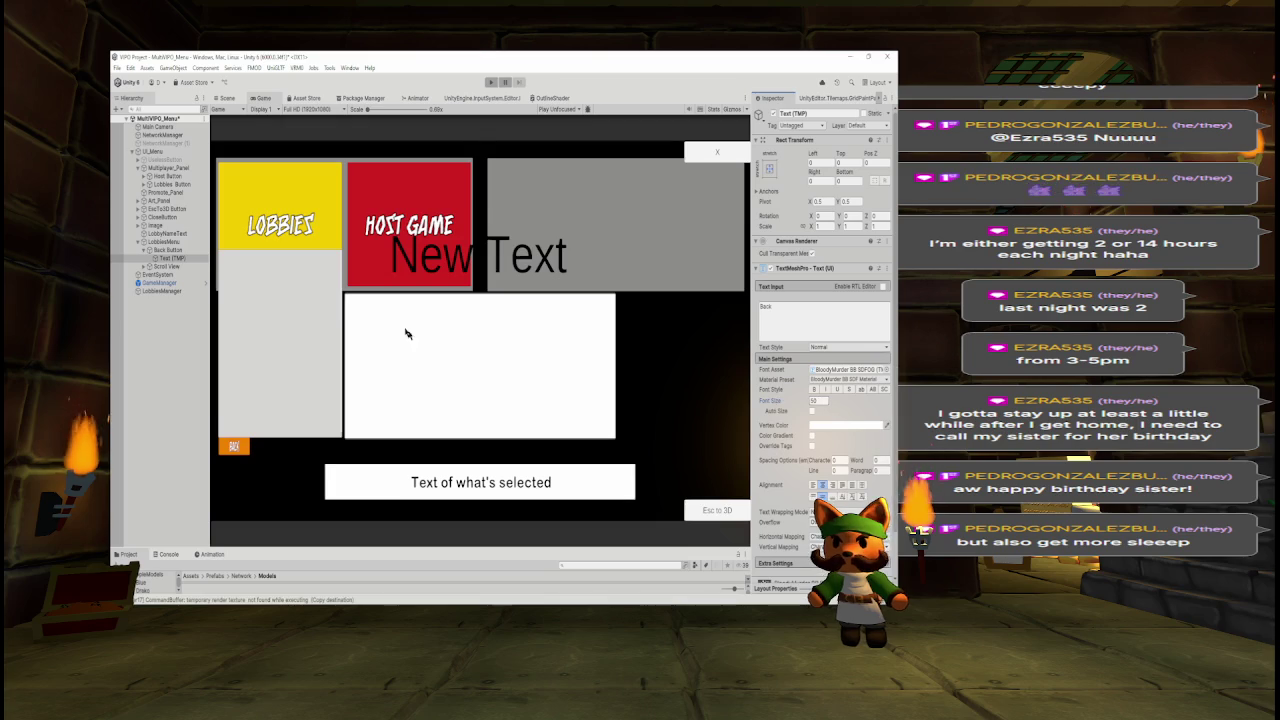
pyautogui.click(228, 98)
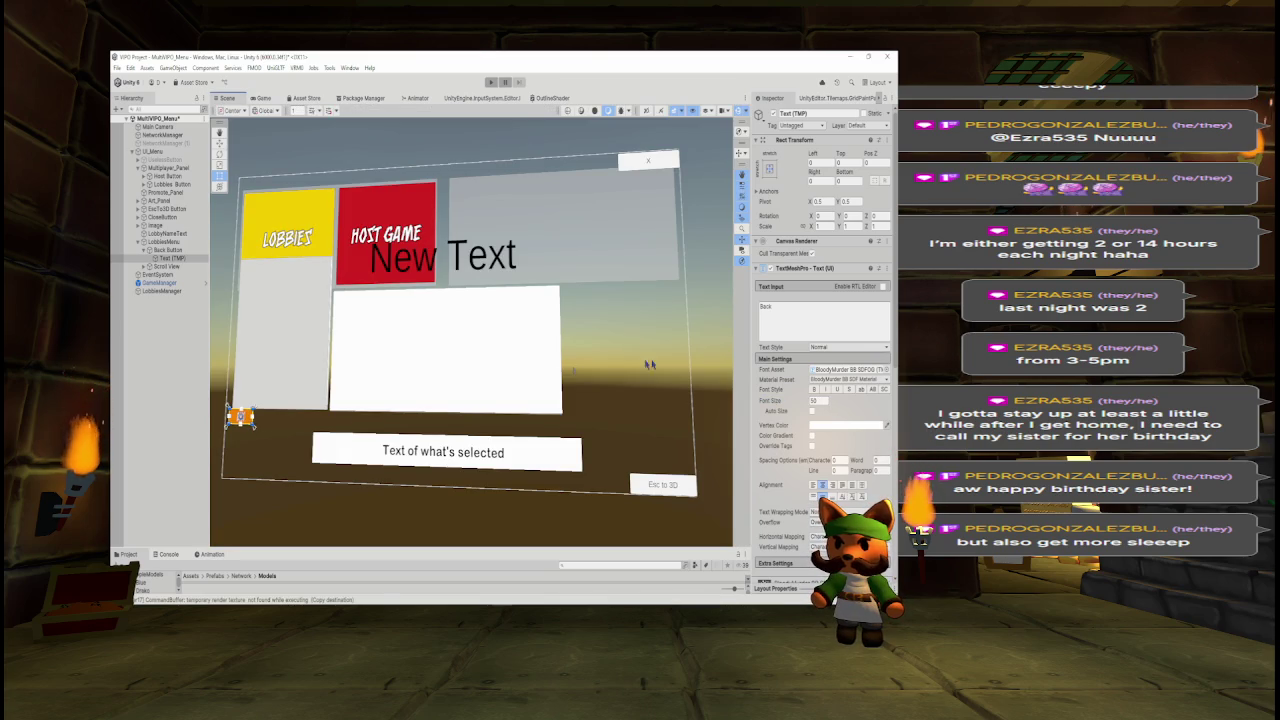
pyautogui.click(263, 98)
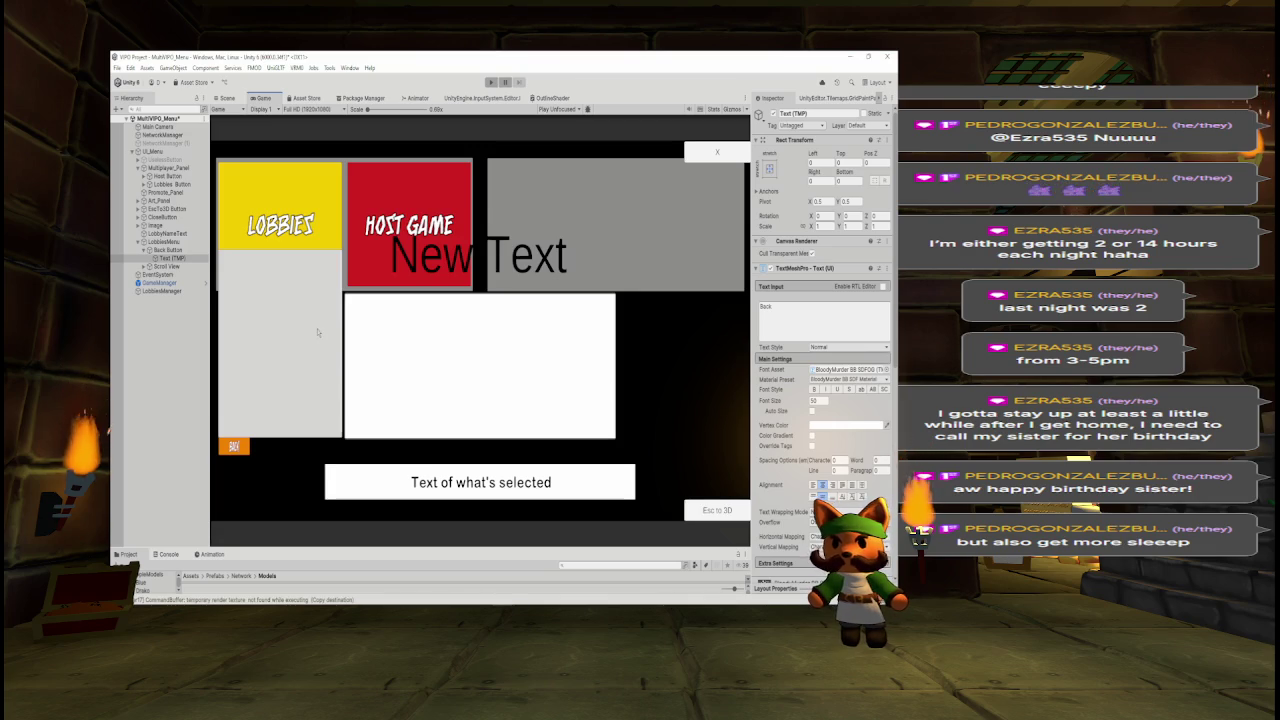
pyautogui.click(145, 250)
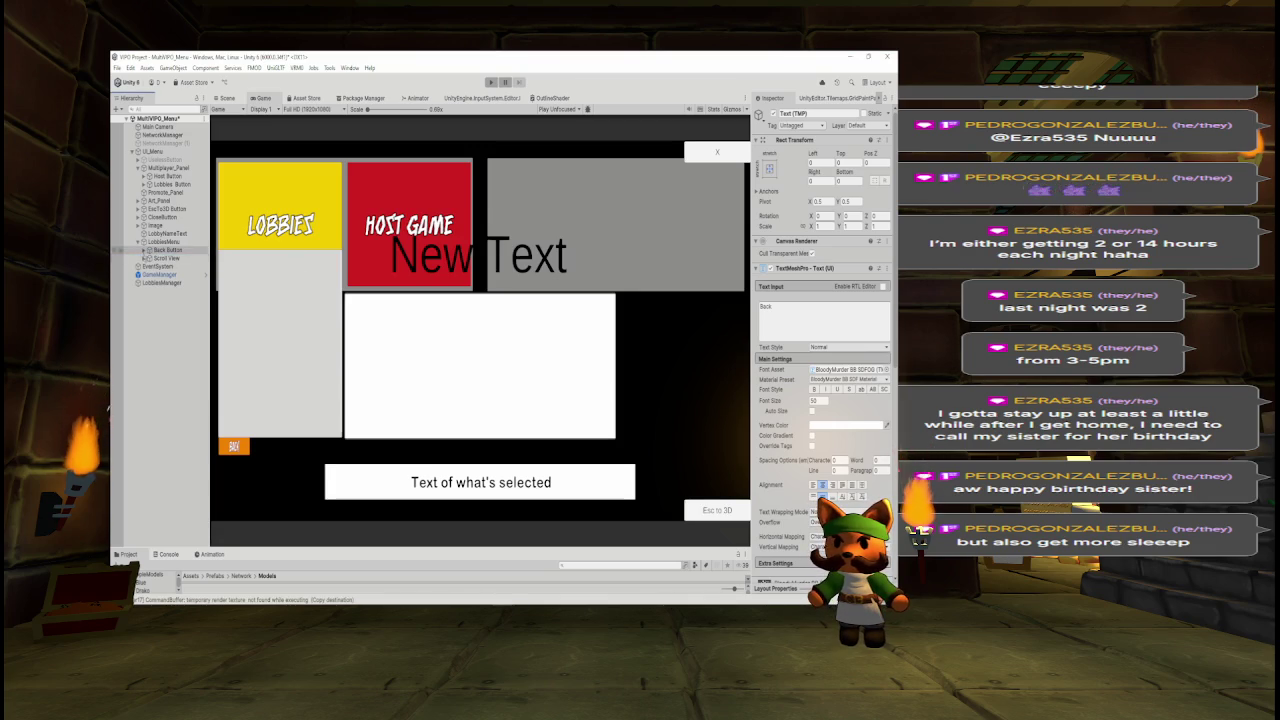
pyautogui.click(140, 241)
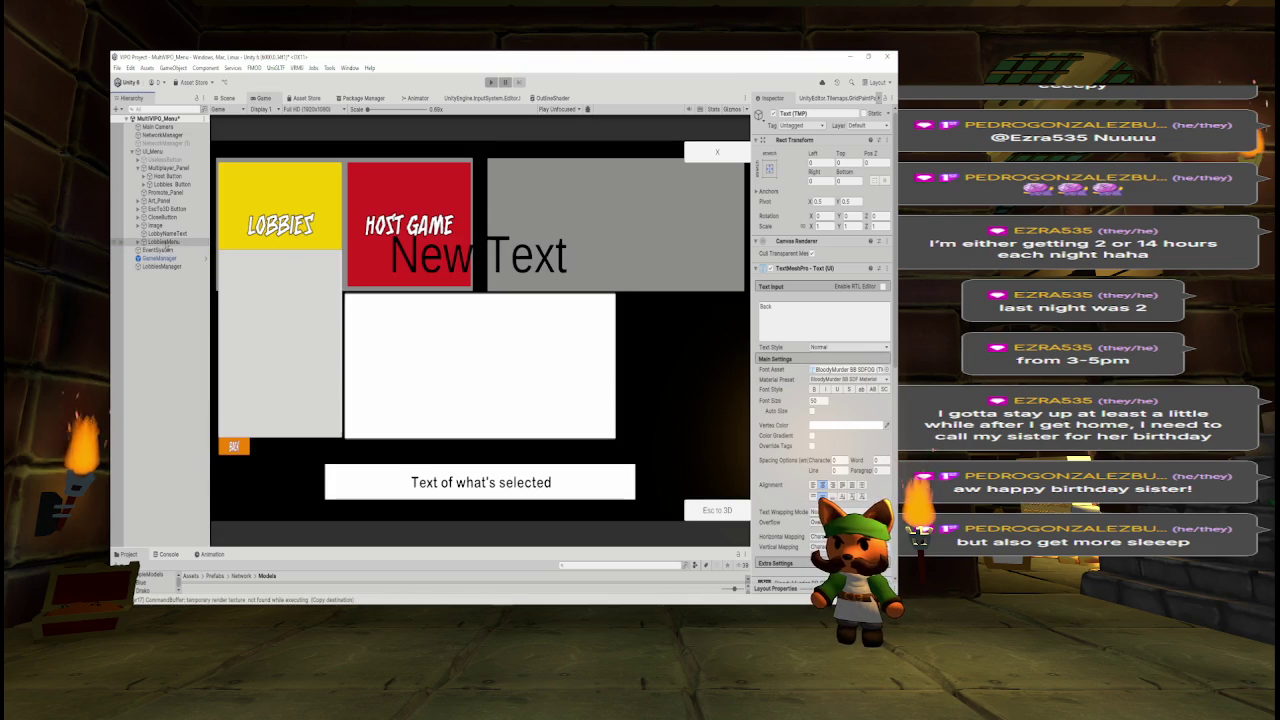
pyautogui.click(163, 243)
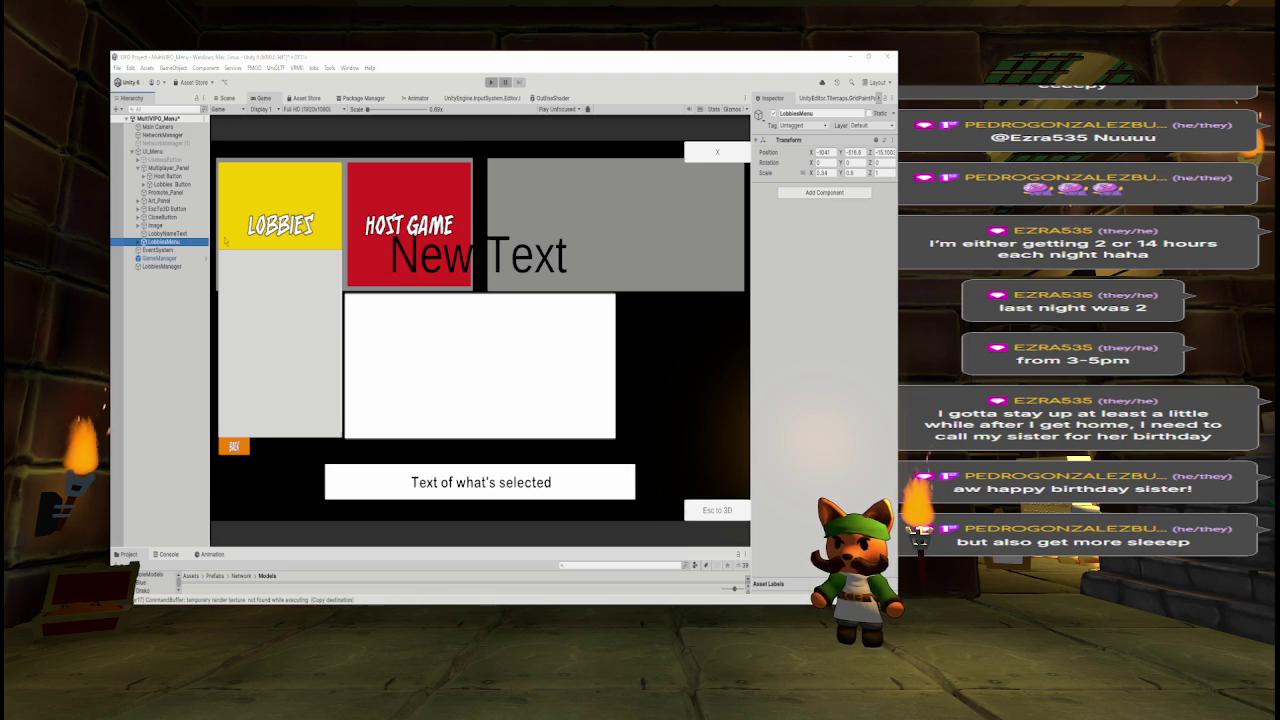
# Comment out the button-hiding lines 27-29 in GetListOfLobbies.
pyautogui.hotkey('alt', 'Tab')
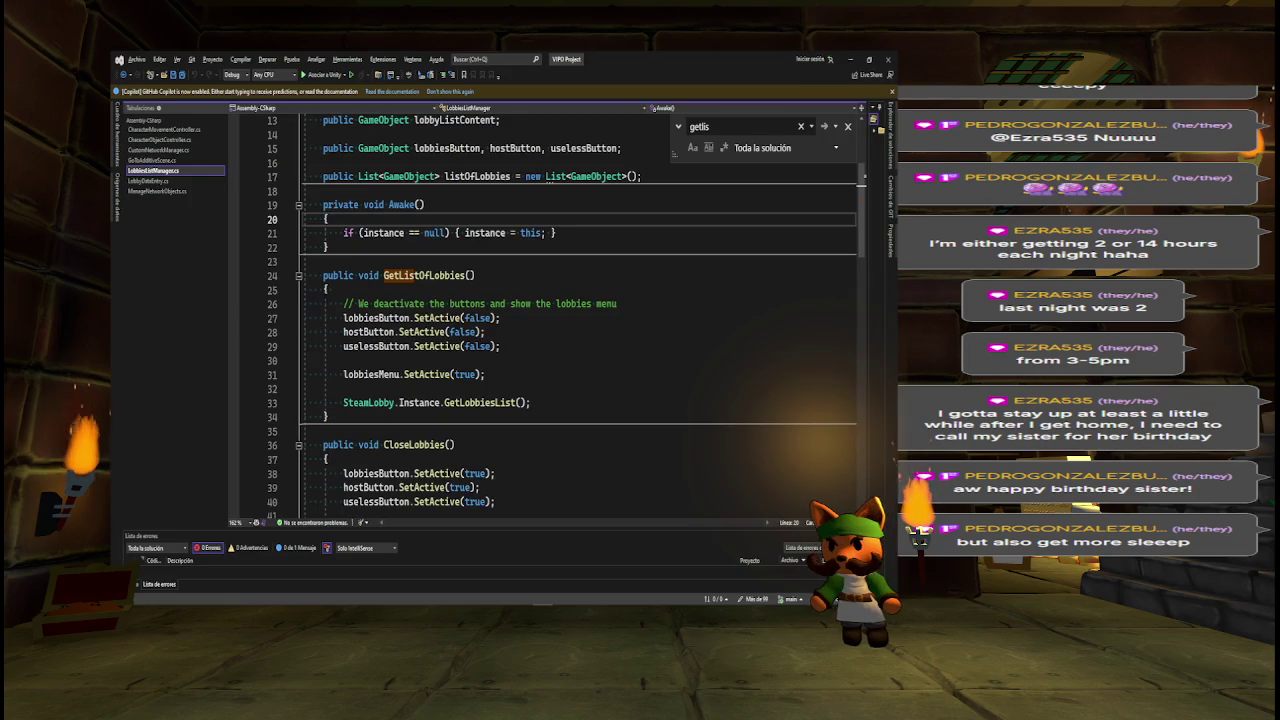
pyautogui.moveTo(343, 318); pyautogui.dragTo(501, 346)
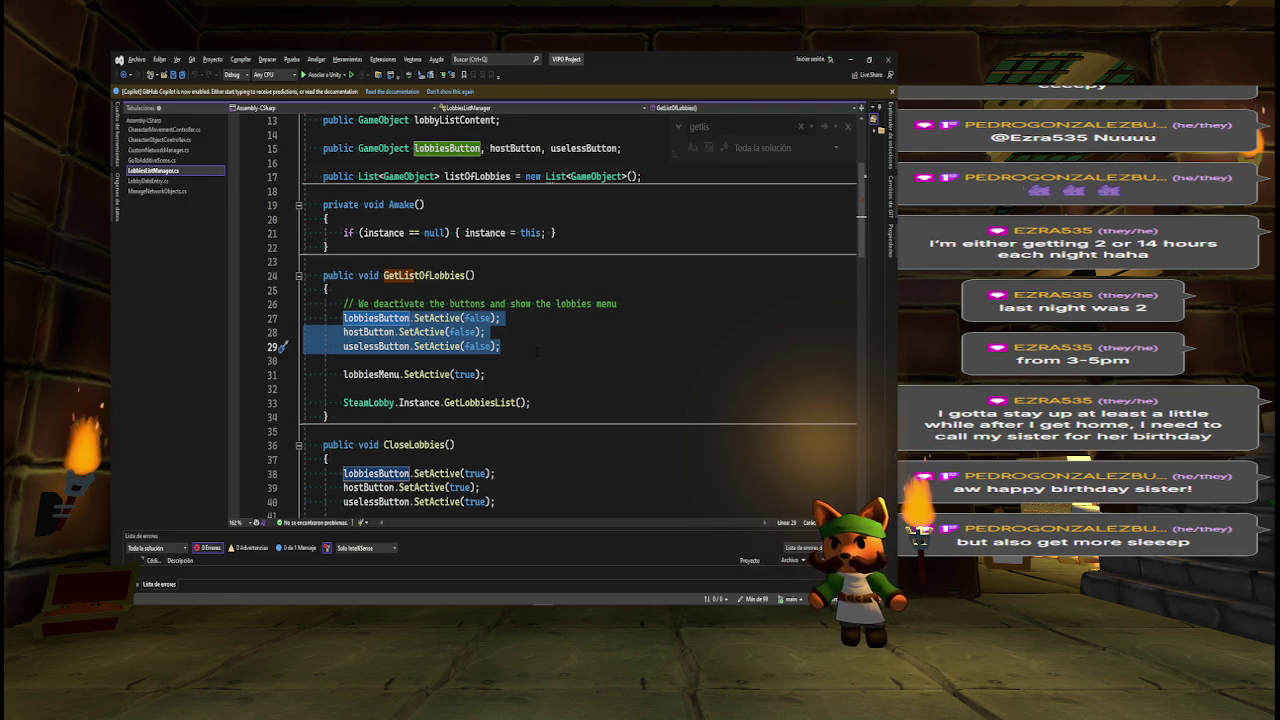
pyautogui.hotkey('ctrl', 'k')
pyautogui.hotkey('ctrl', 'c')
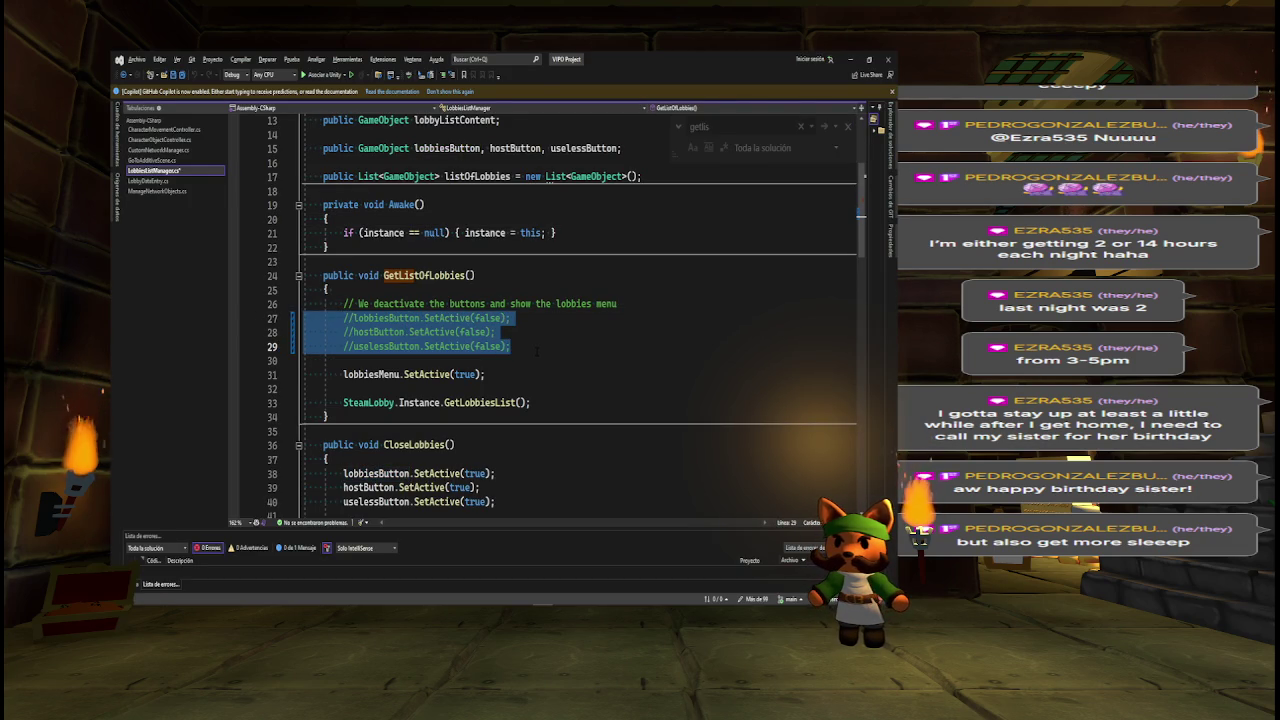
# Comment out the SetActive(true) lines 38-40 in CloseLobbies, save the script, and return to Unity.
pyautogui.scroll(-3, 759, 311)
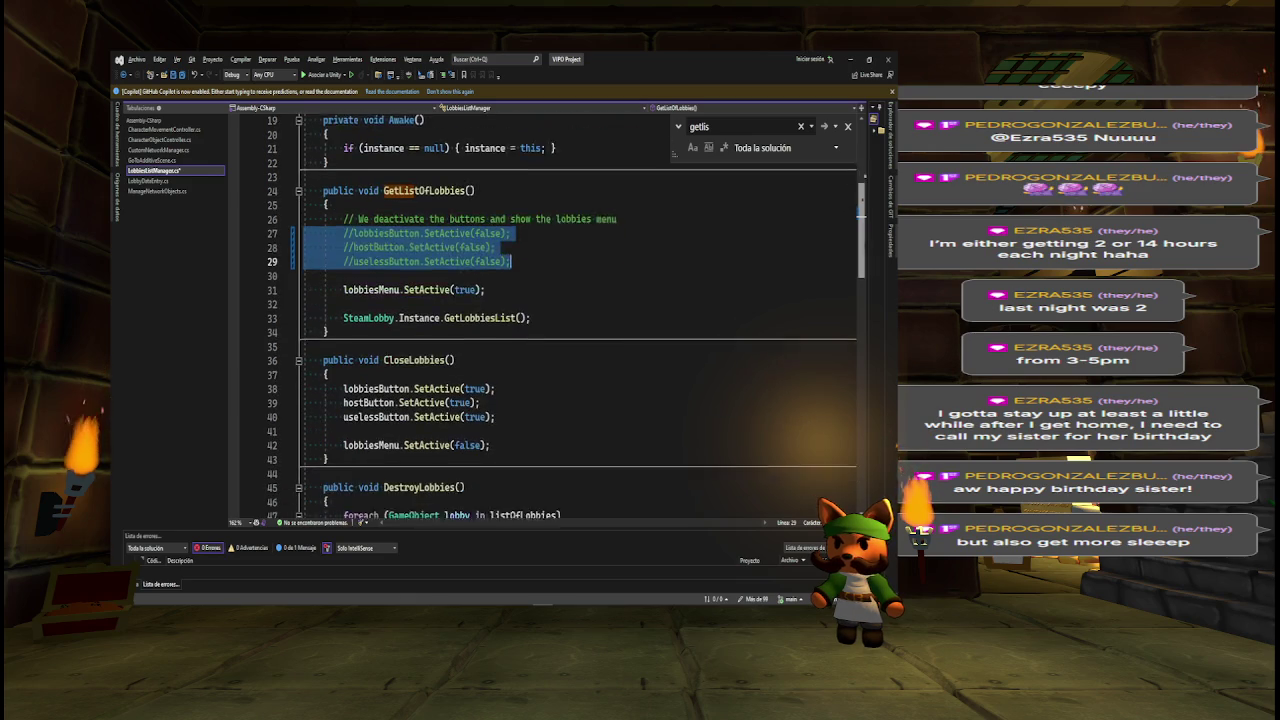
pyautogui.moveTo(343, 360)
pyautogui.mouseDown()
pyautogui.moveTo(520, 375)
pyautogui.moveTo(529, 390)
pyautogui.mouseUp()
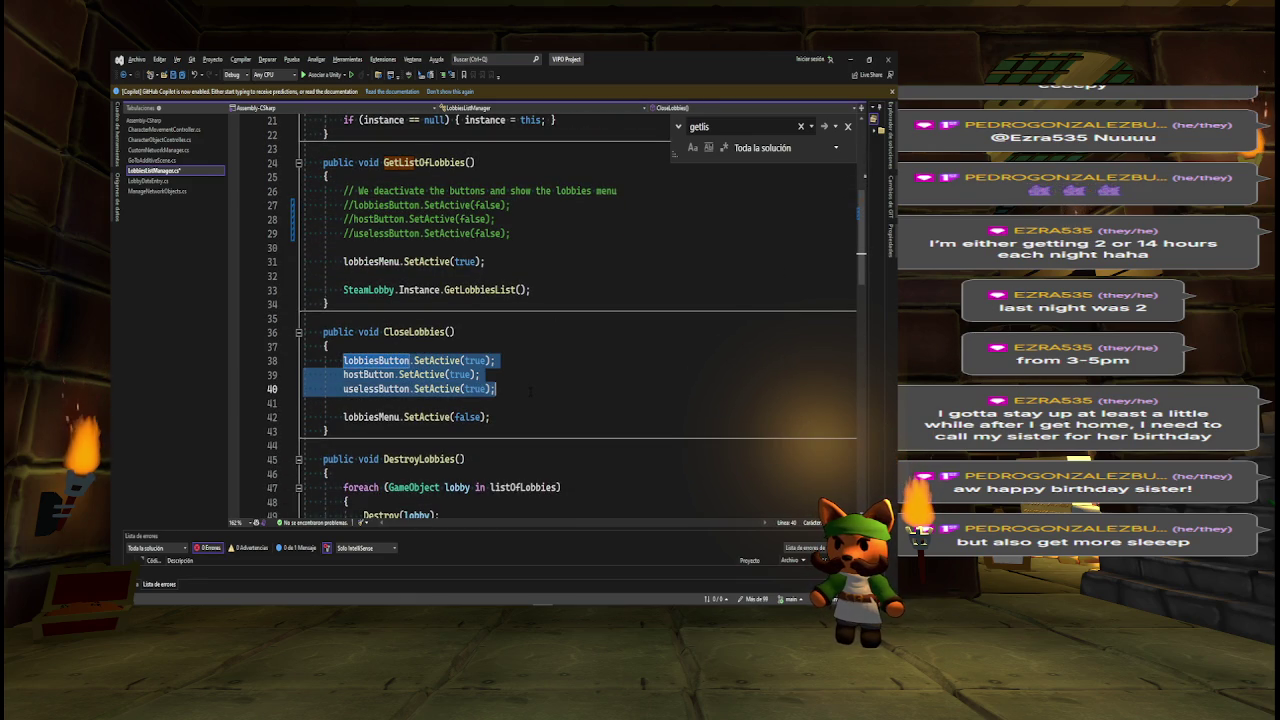
pyautogui.hotkey('ctrl', 'k')
pyautogui.hotkey('ctrl', 'c')
pyautogui.hotkey('ctrl', 's')
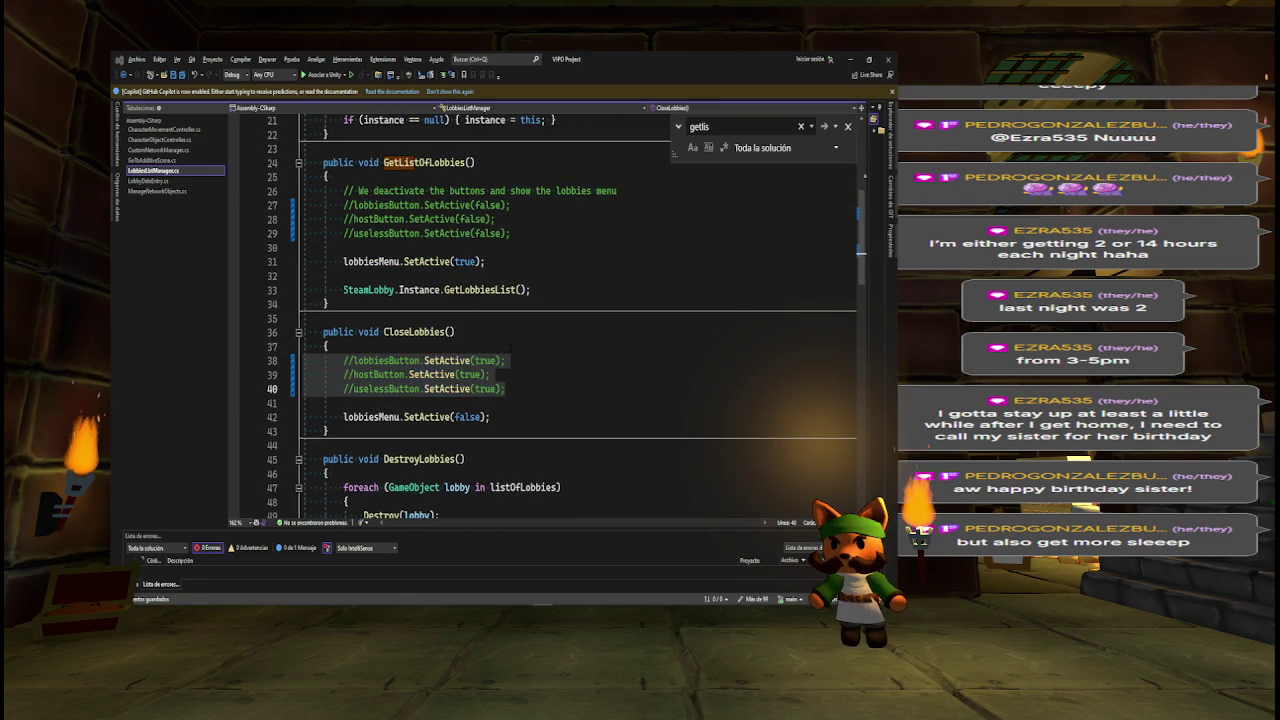
pyautogui.click(849, 59)
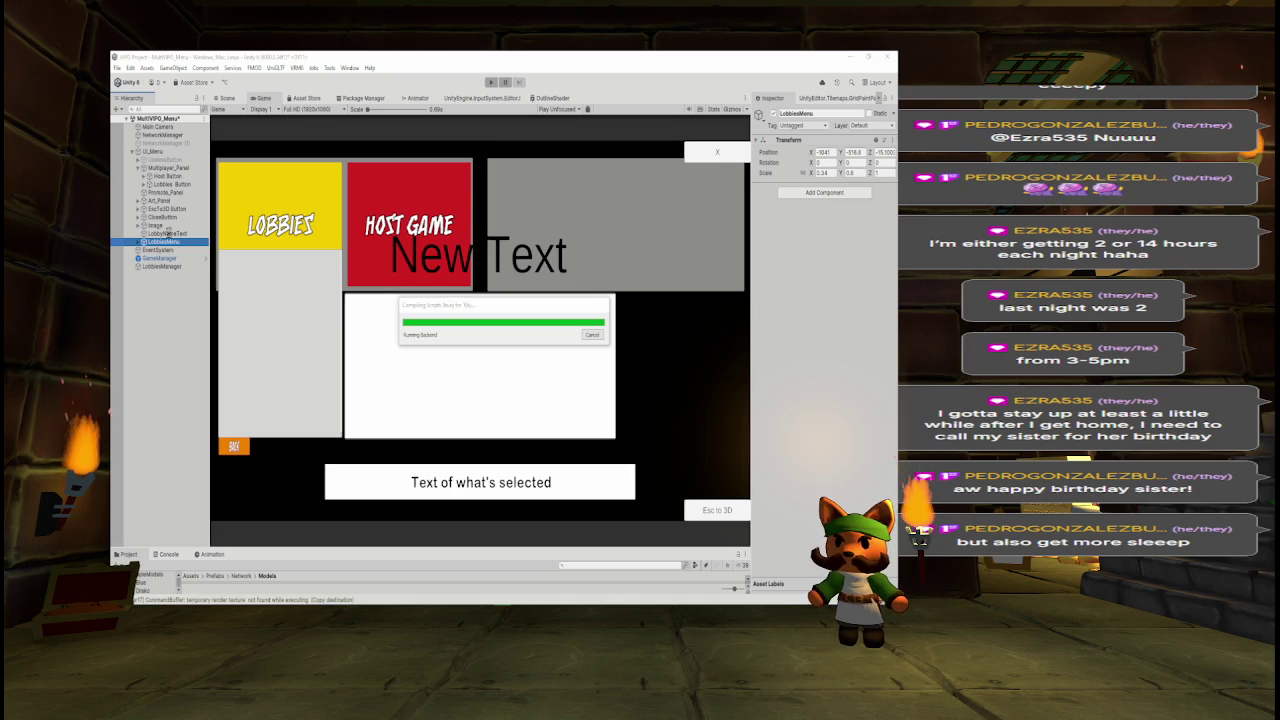
# Deactivate LobbyNameText and LobbiesMenu, select LobbiesManager, and enter Play mode.
pyautogui.click(168, 233)
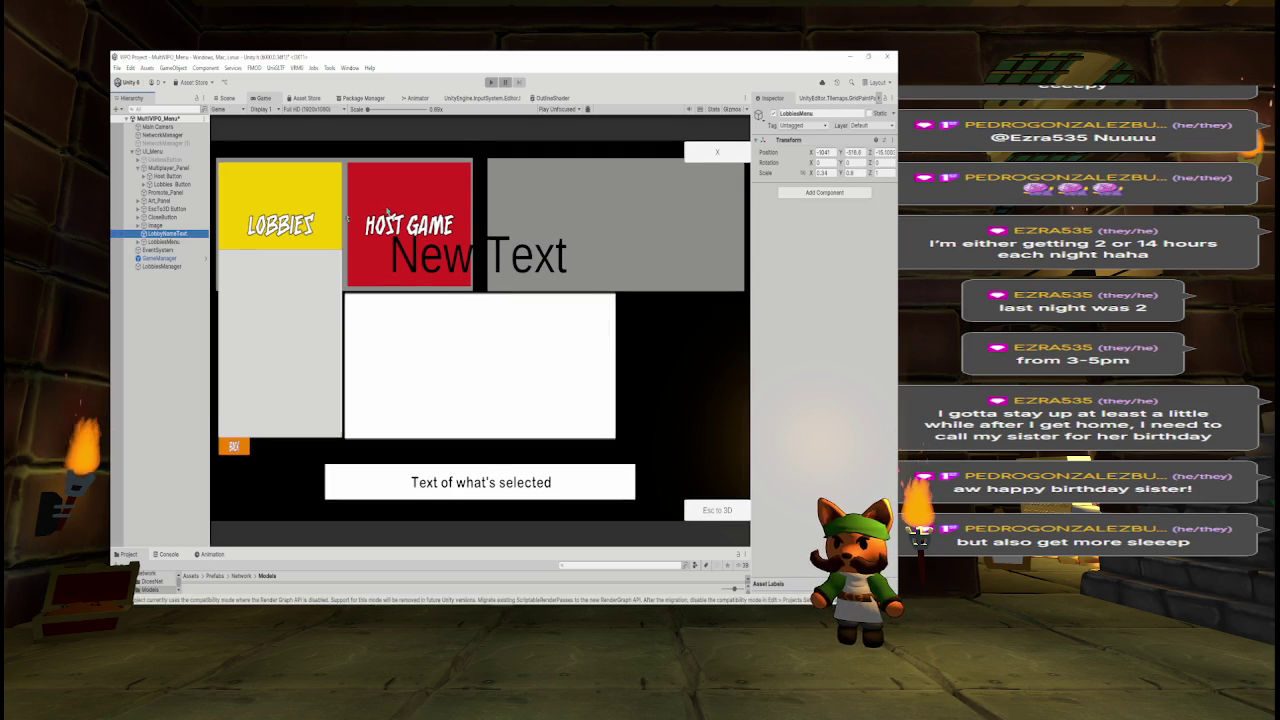
pyautogui.click(405, 262)
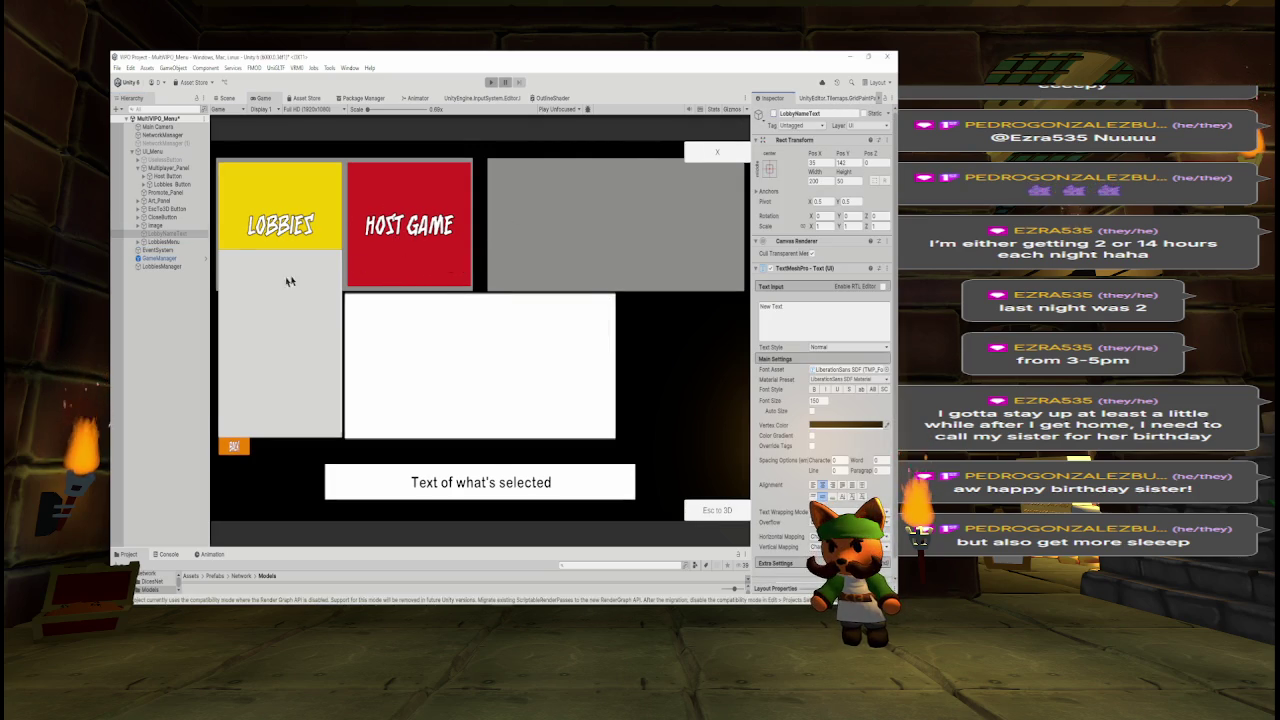
pyautogui.click(160, 242)
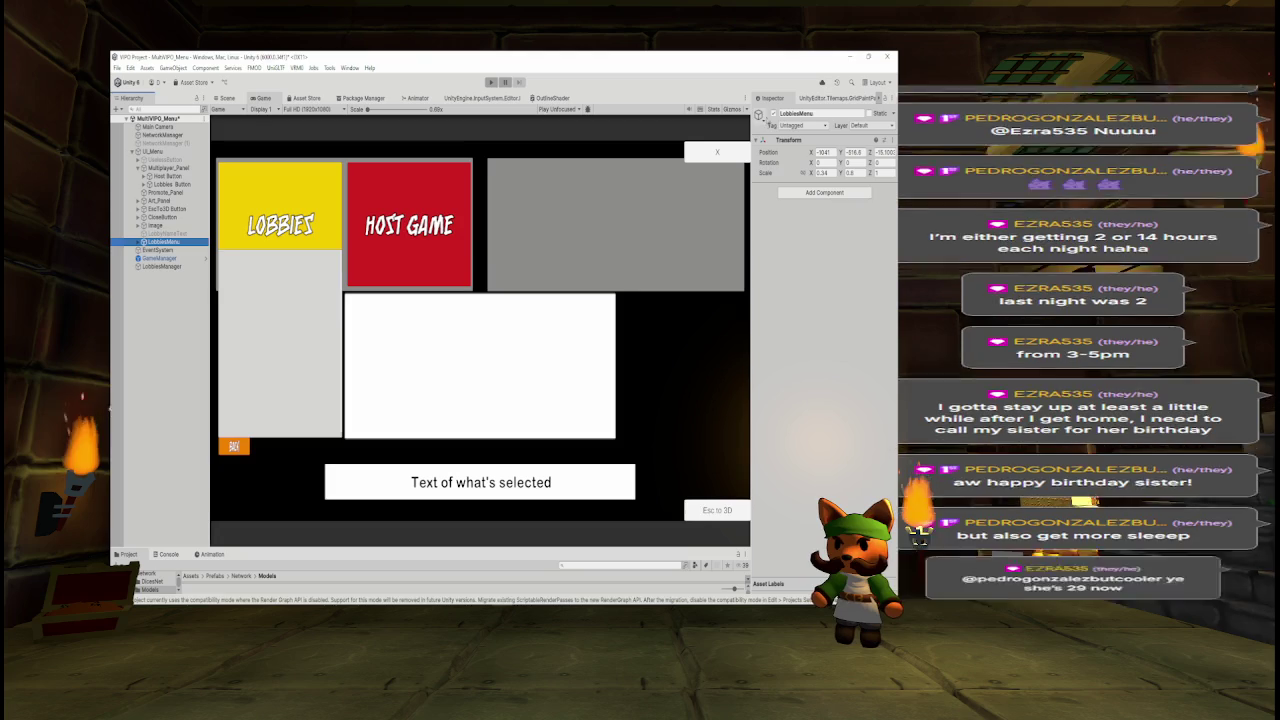
pyautogui.click(772, 113)
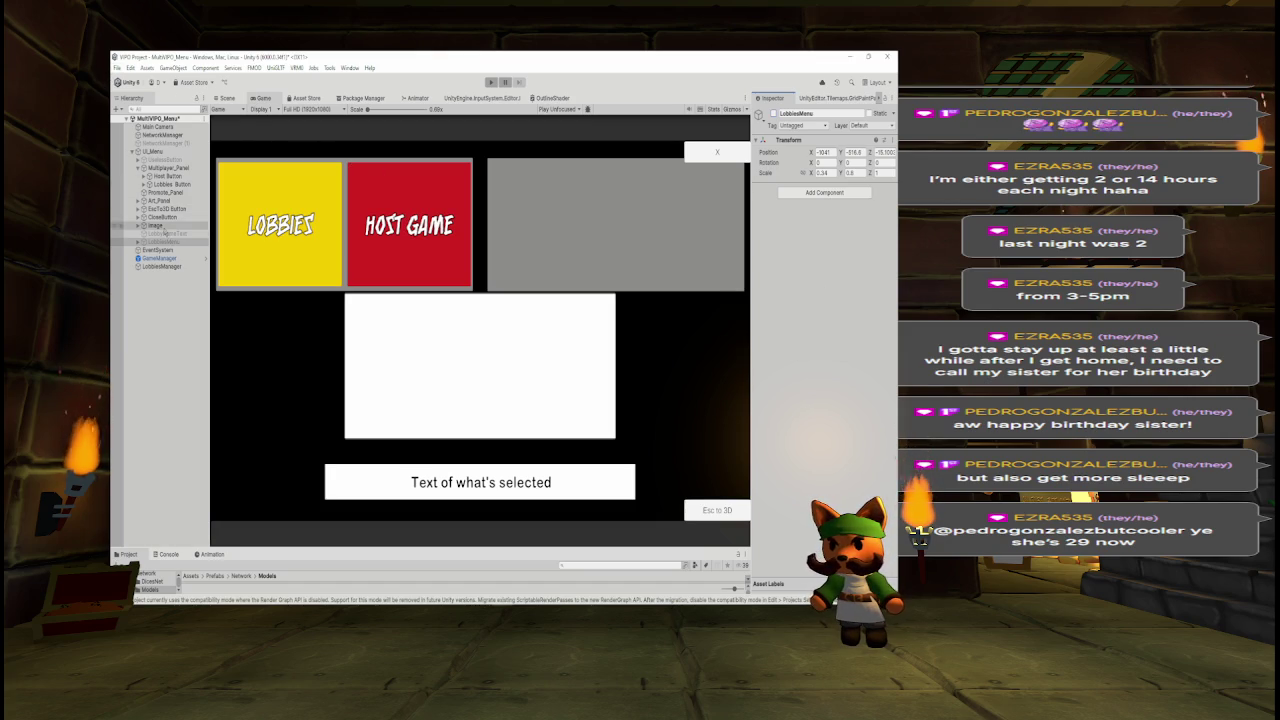
pyautogui.click(165, 267)
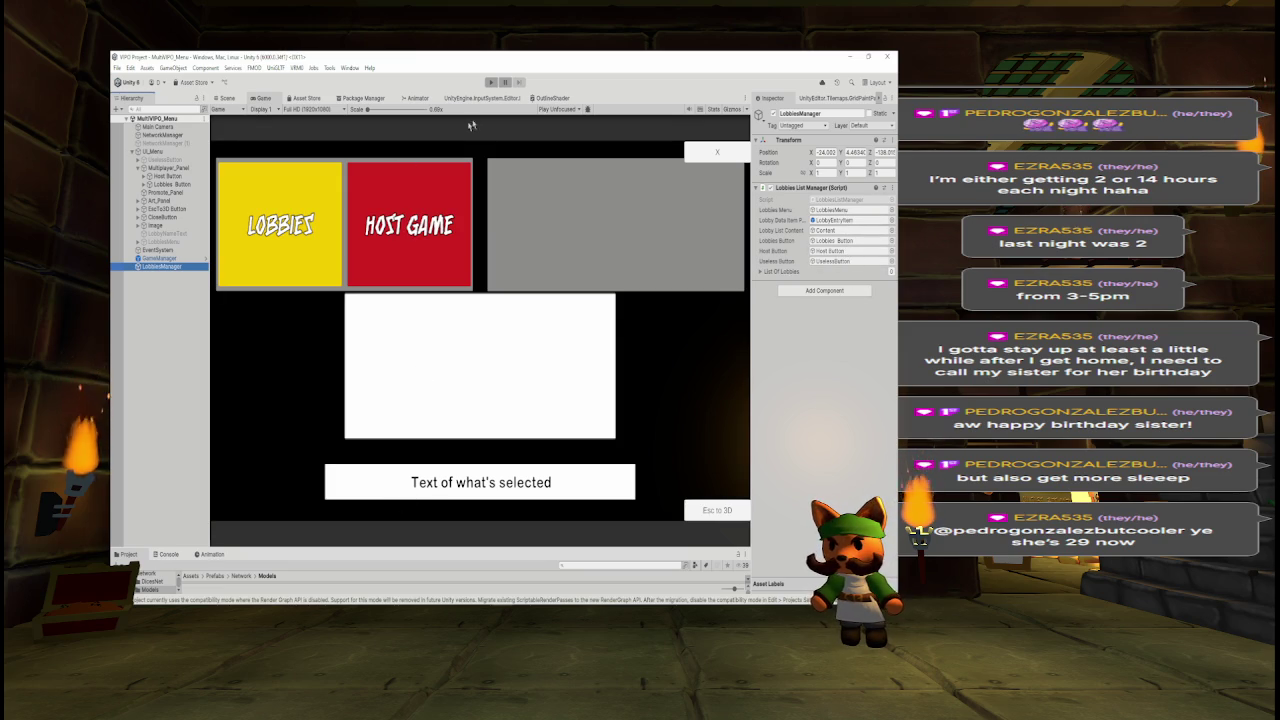
pyautogui.click(491, 83)
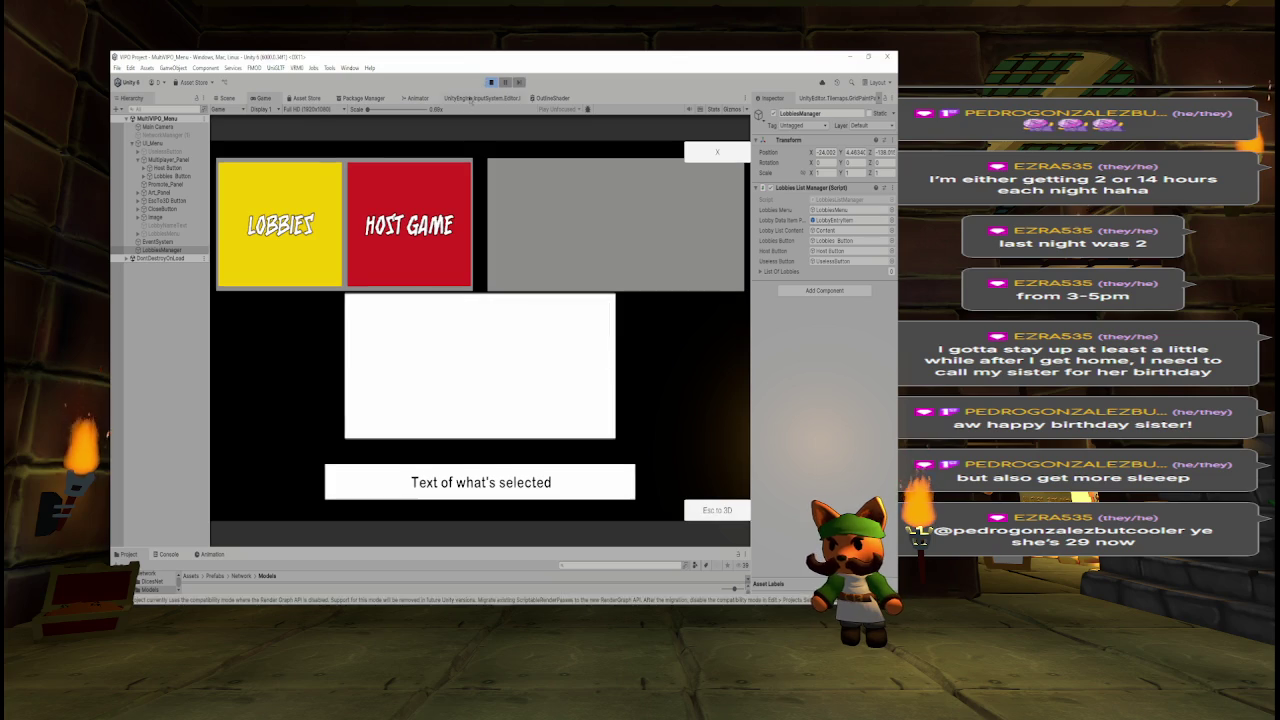
# Open the in-game lobby list, enlarge the Game view, and refresh the available lobbies.
pyautogui.click(278, 178)
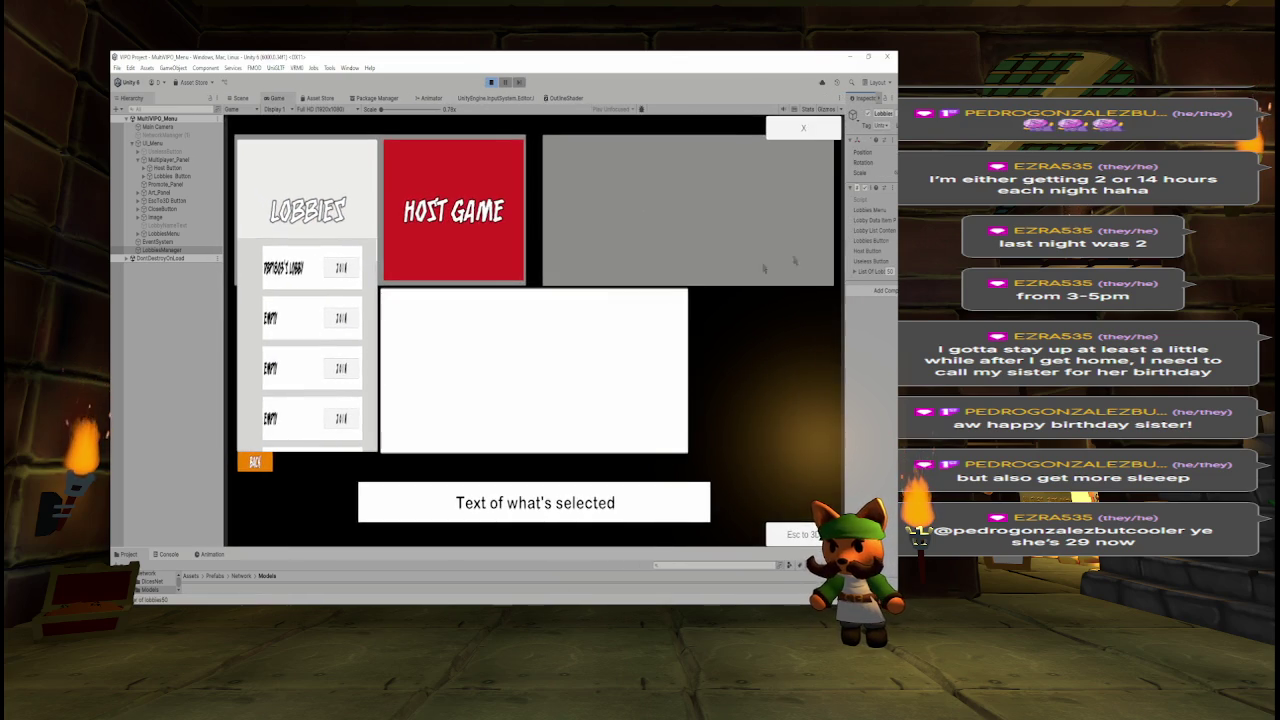
pyautogui.moveTo(224, 330); pyautogui.dragTo(192, 330)
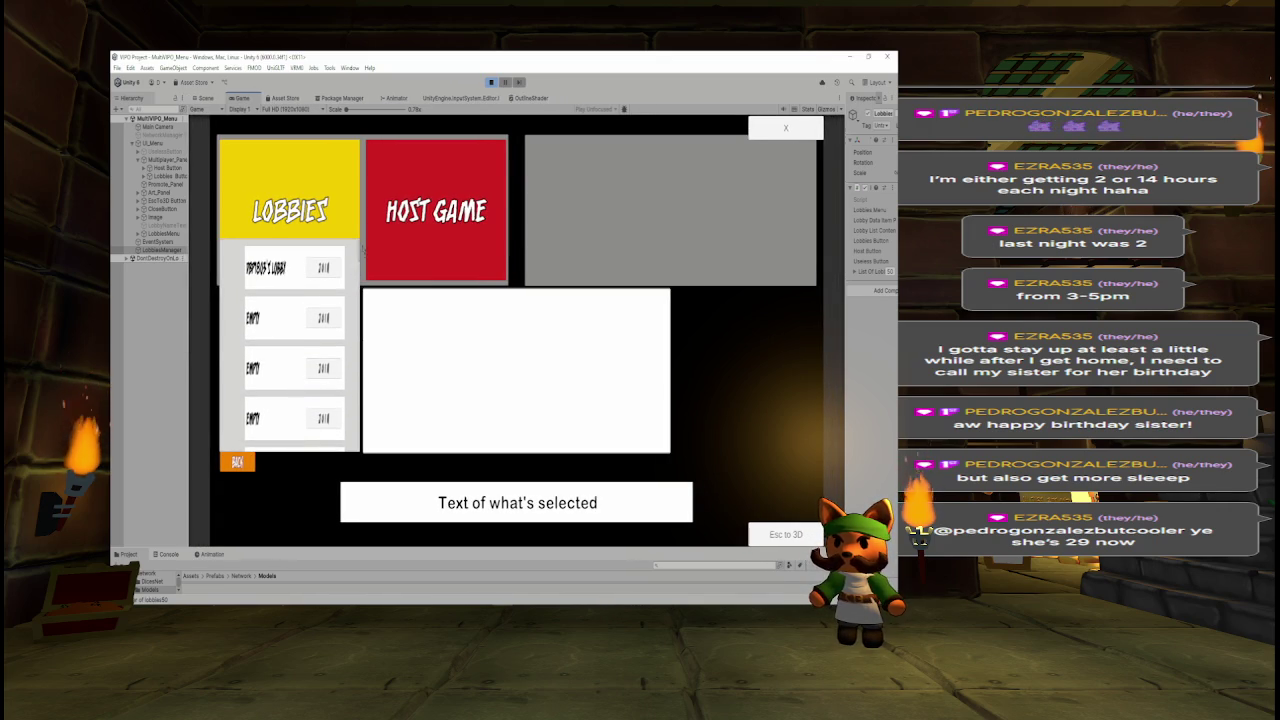
pyautogui.click(237, 461)
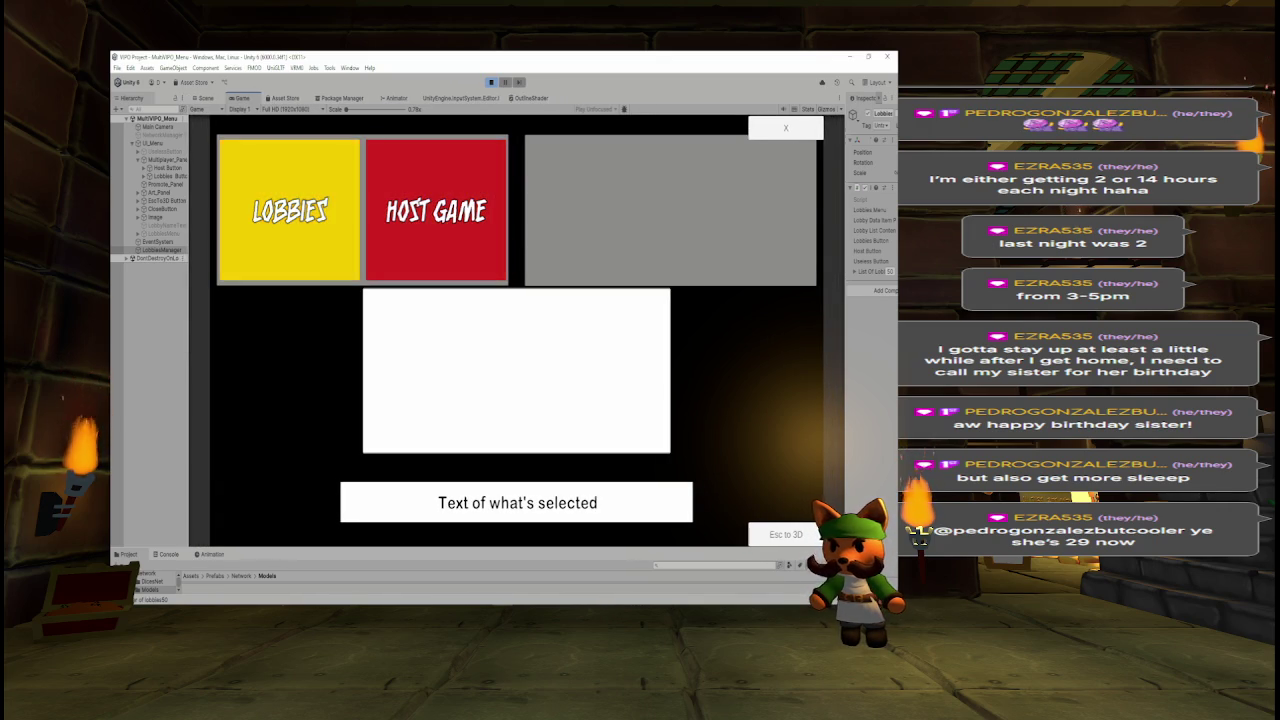
pyautogui.click(303, 272)
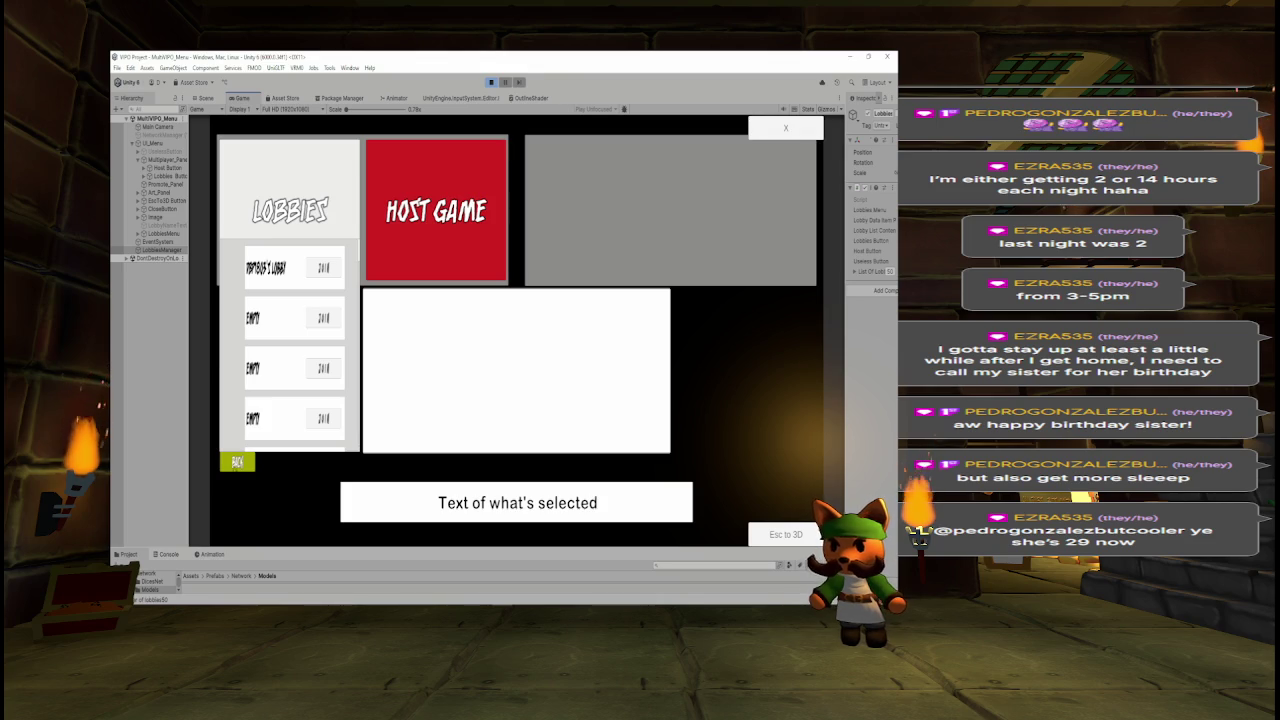
pyautogui.click(237, 461)
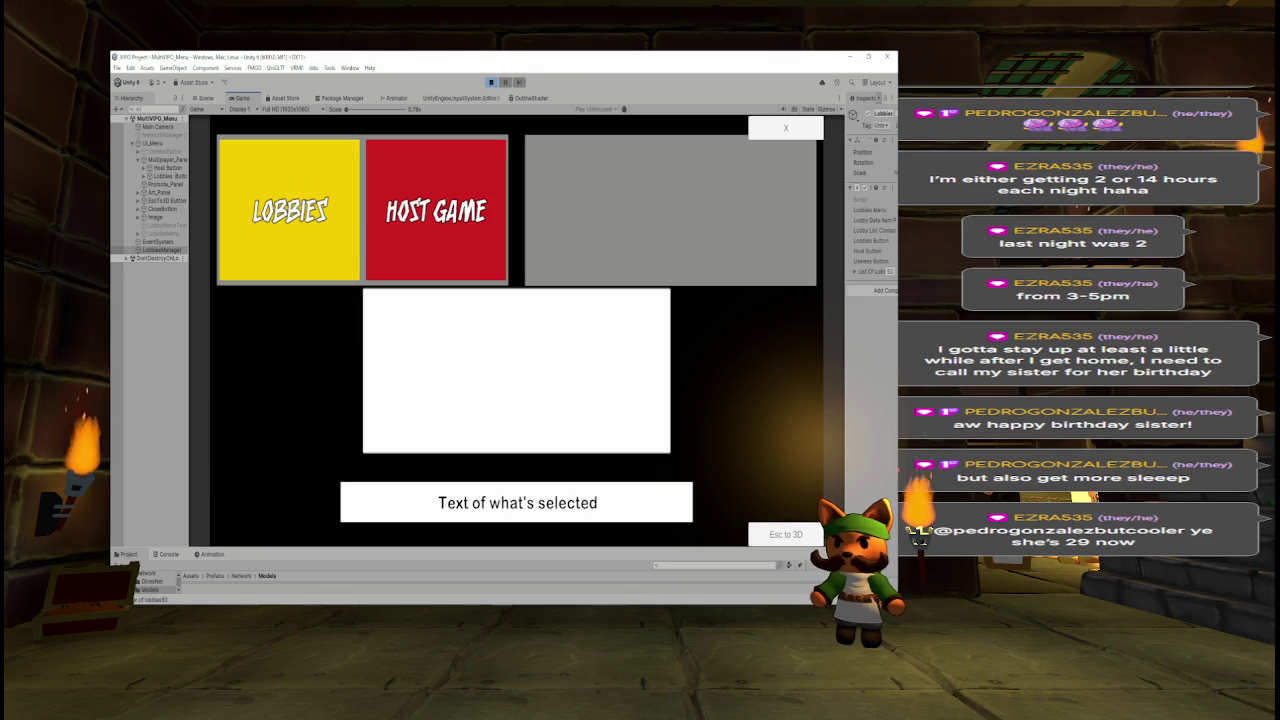
pyautogui.click(250, 252)
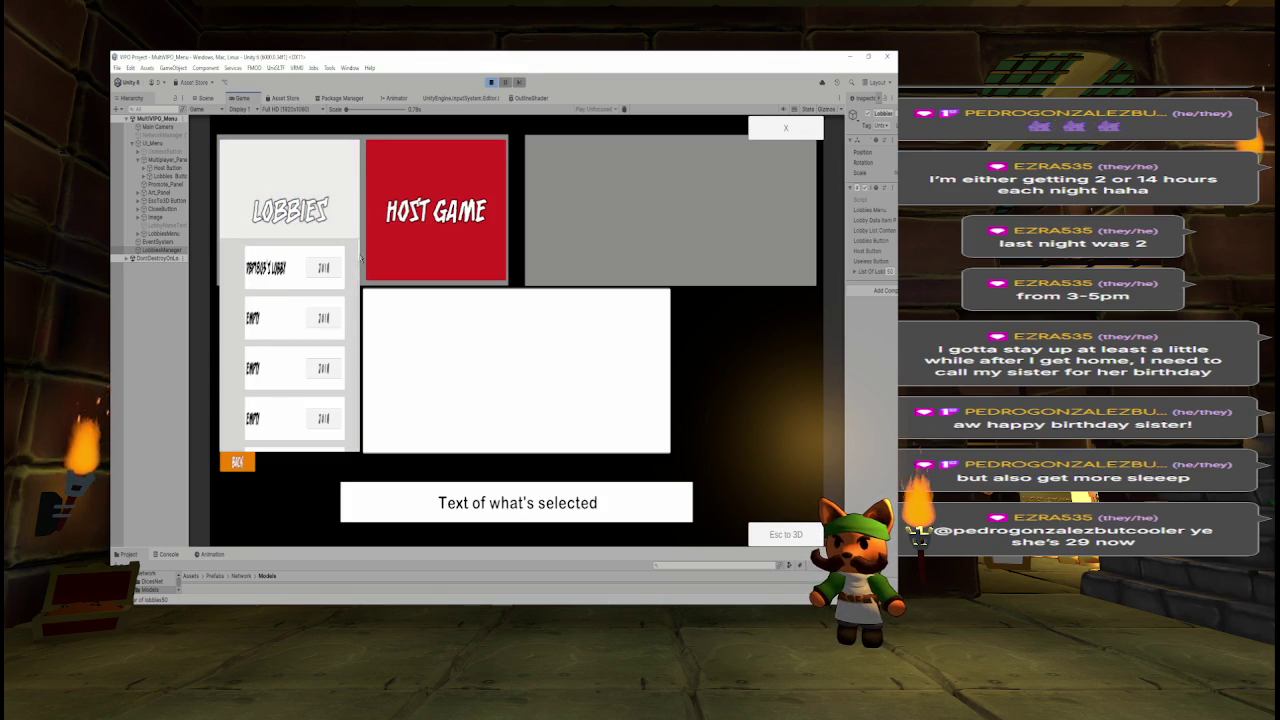
pyautogui.click(350, 206)
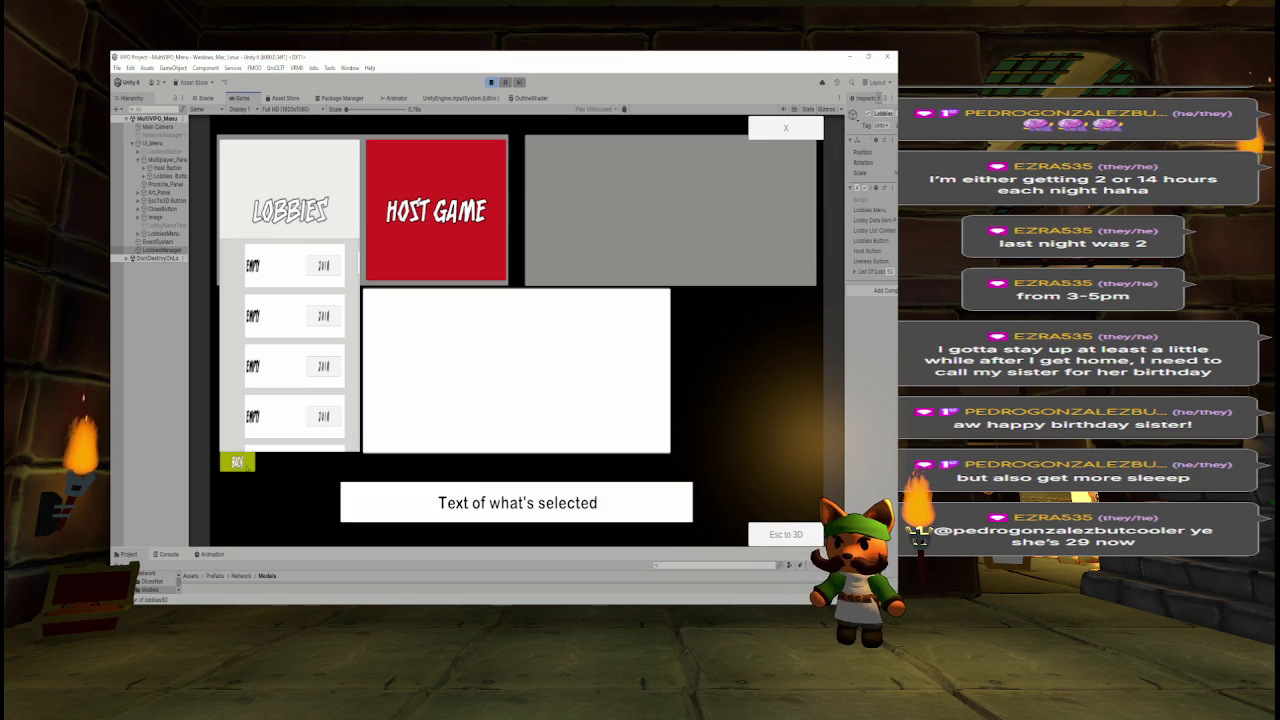
# Scroll through the lobby list, go back to the menu, and host a new game.
pyautogui.click(252, 461)
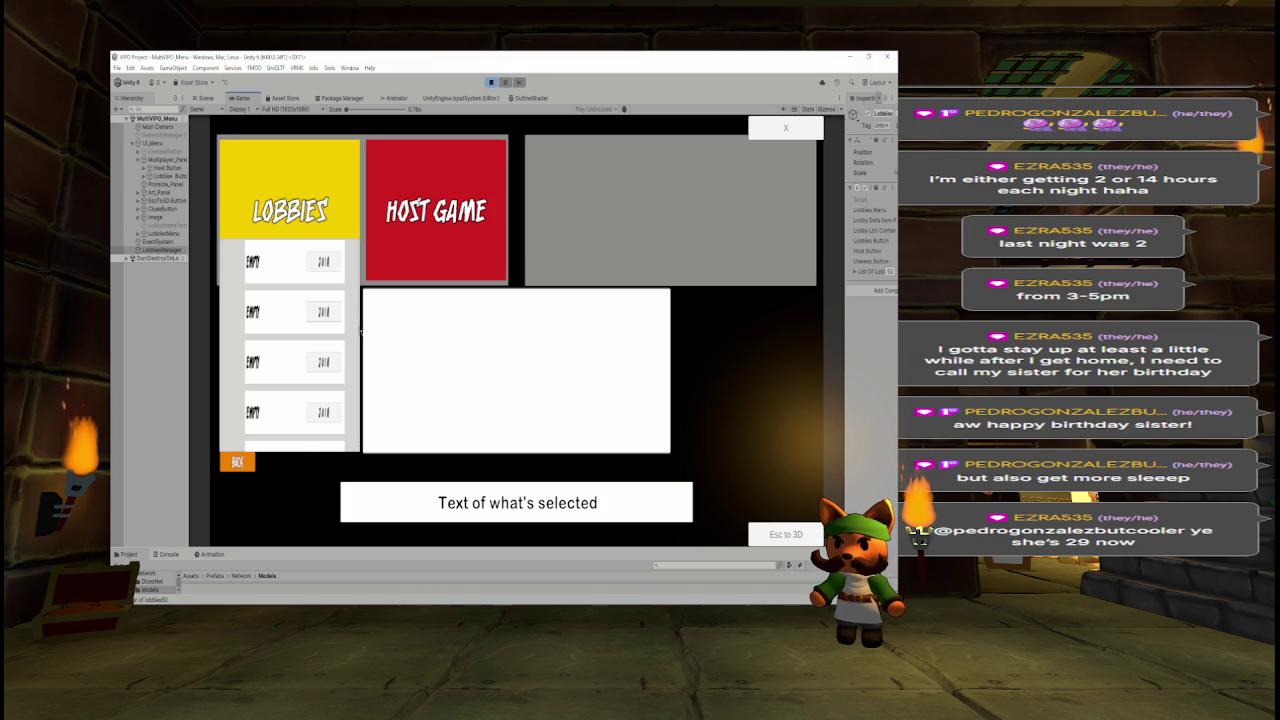
pyautogui.scroll(-2, 355, 442)
pyautogui.scroll(-5, 355, 440)
pyautogui.scroll(-5, 359, 257)
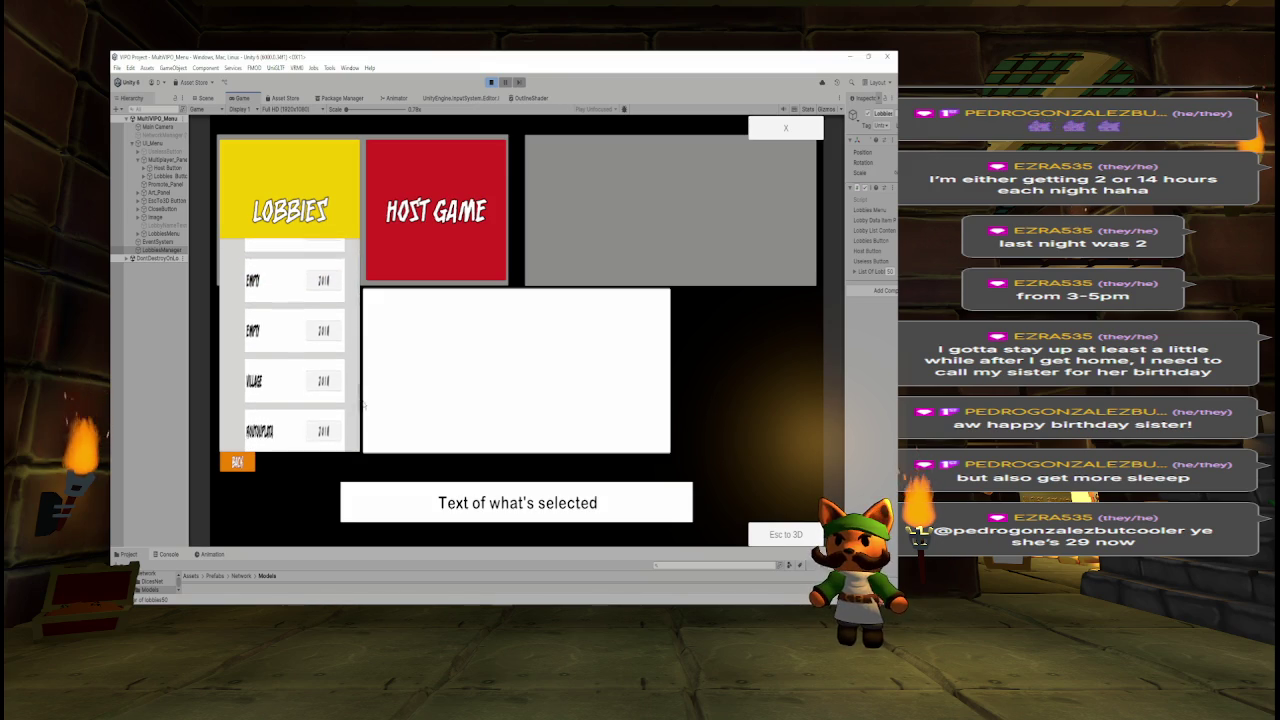
pyautogui.click(238, 462)
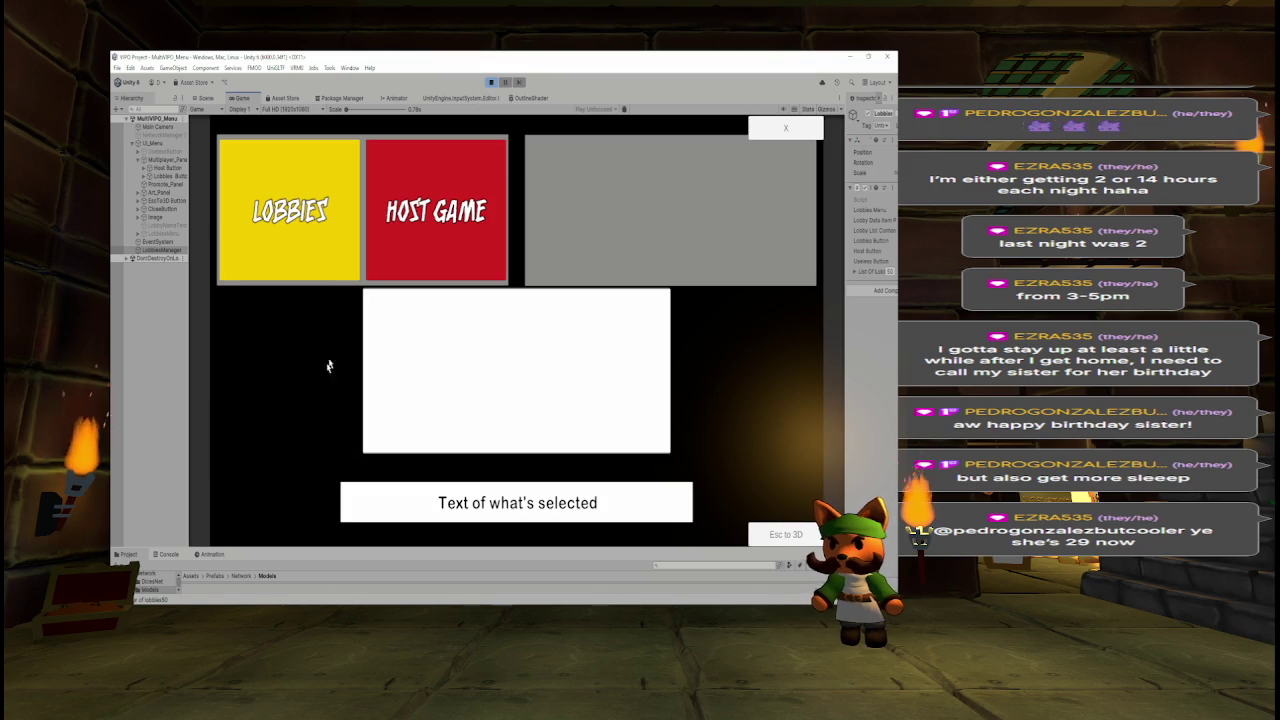
pyautogui.click(452, 138)
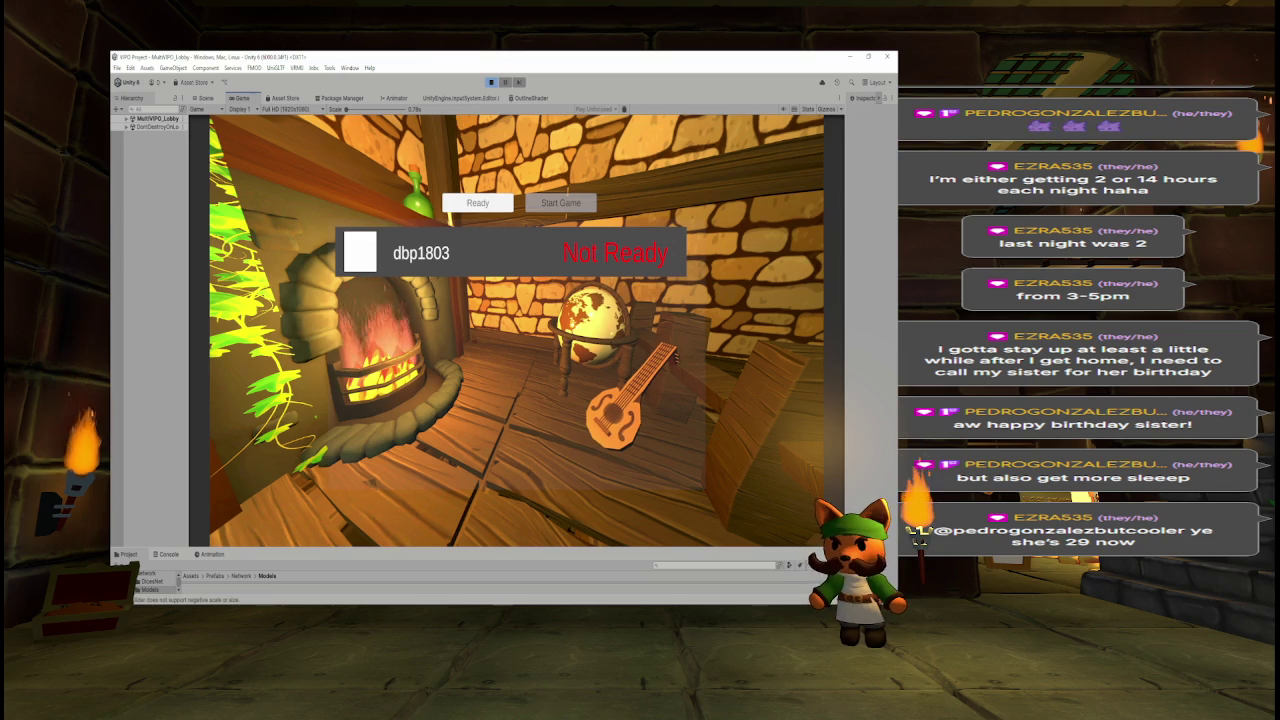
# Mark the lobby player as Ready, then start the game.
pyautogui.click(468, 203)
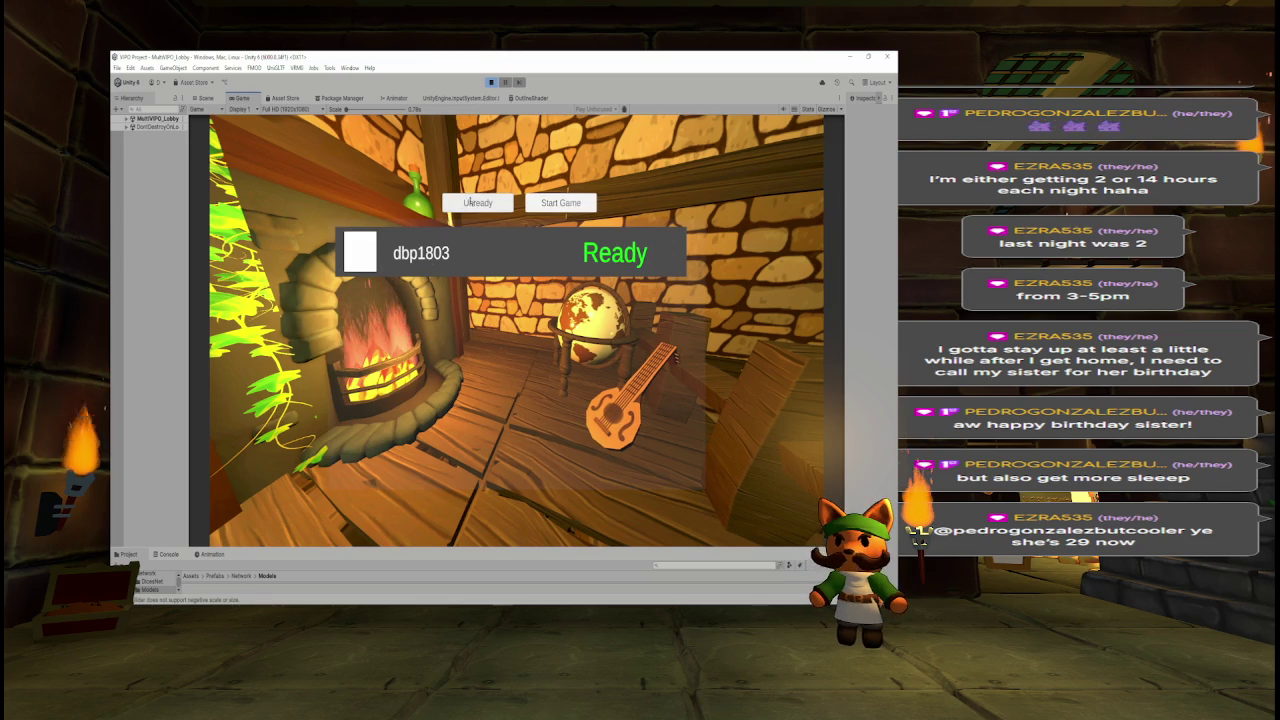
pyautogui.click(540, 203)
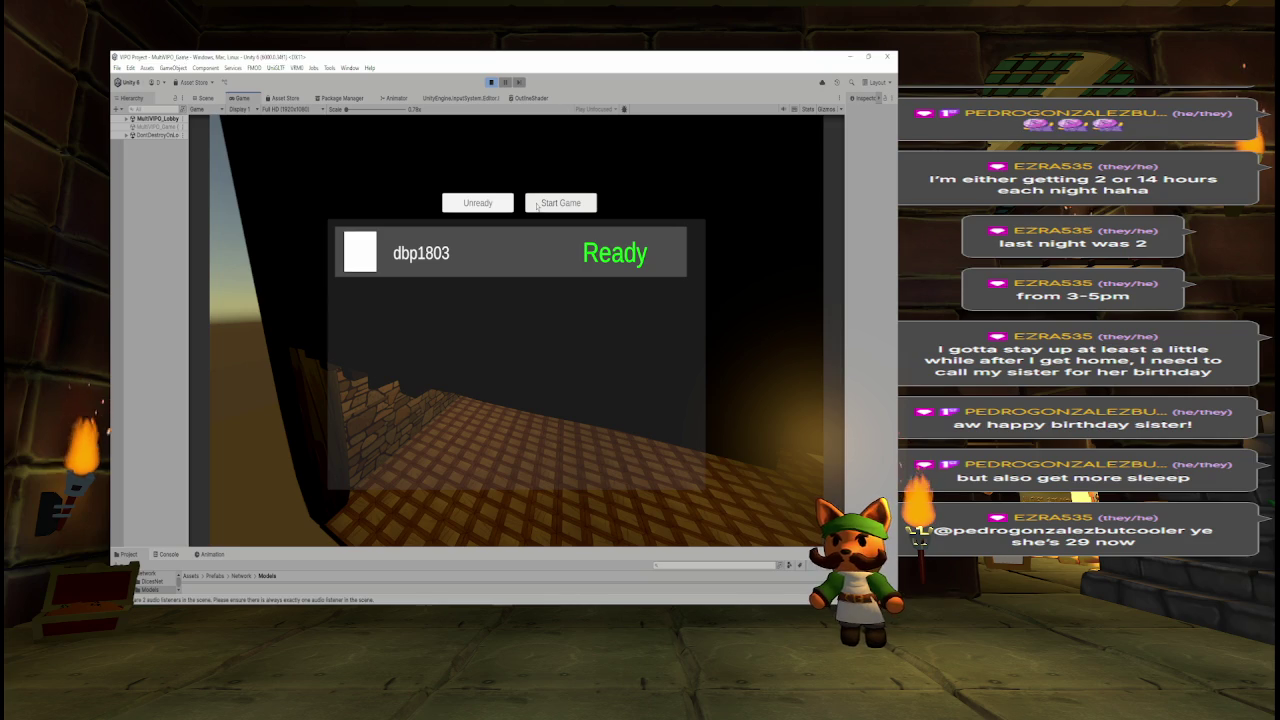
# Walk the character across the island into the water, then onto the egg pillar to return.
pyautogui.press('w')
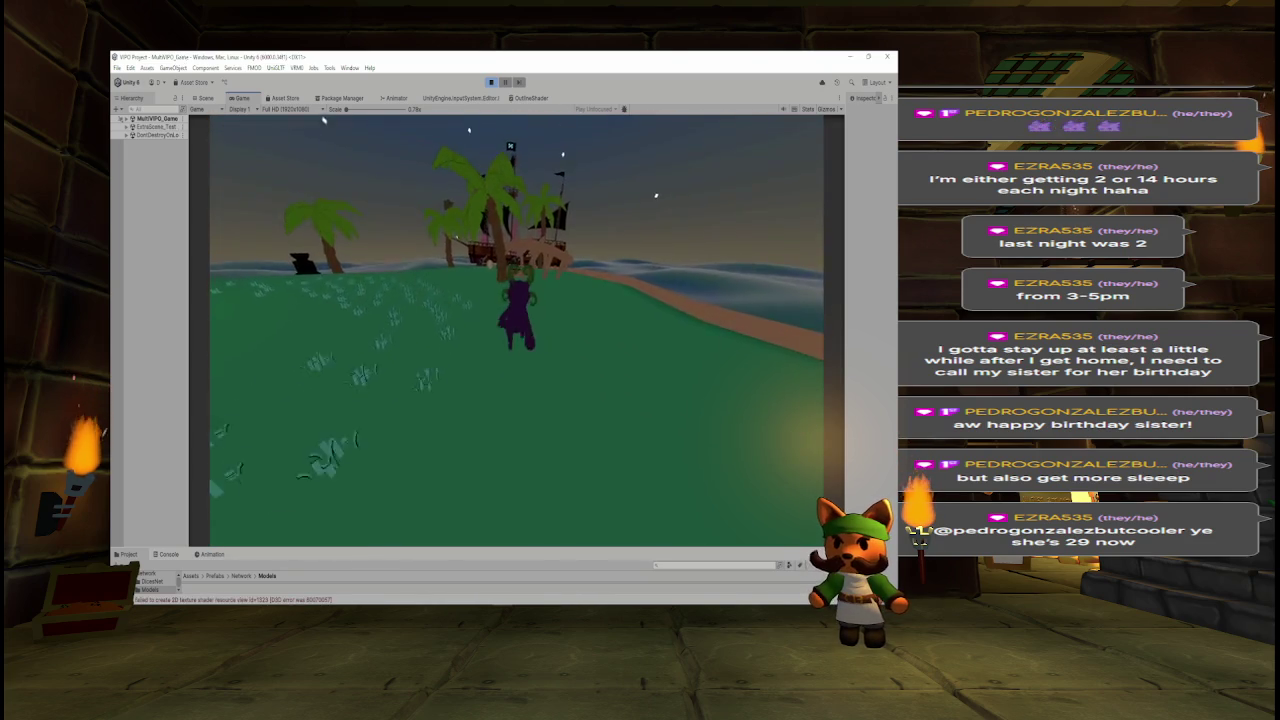
pyautogui.press('w')
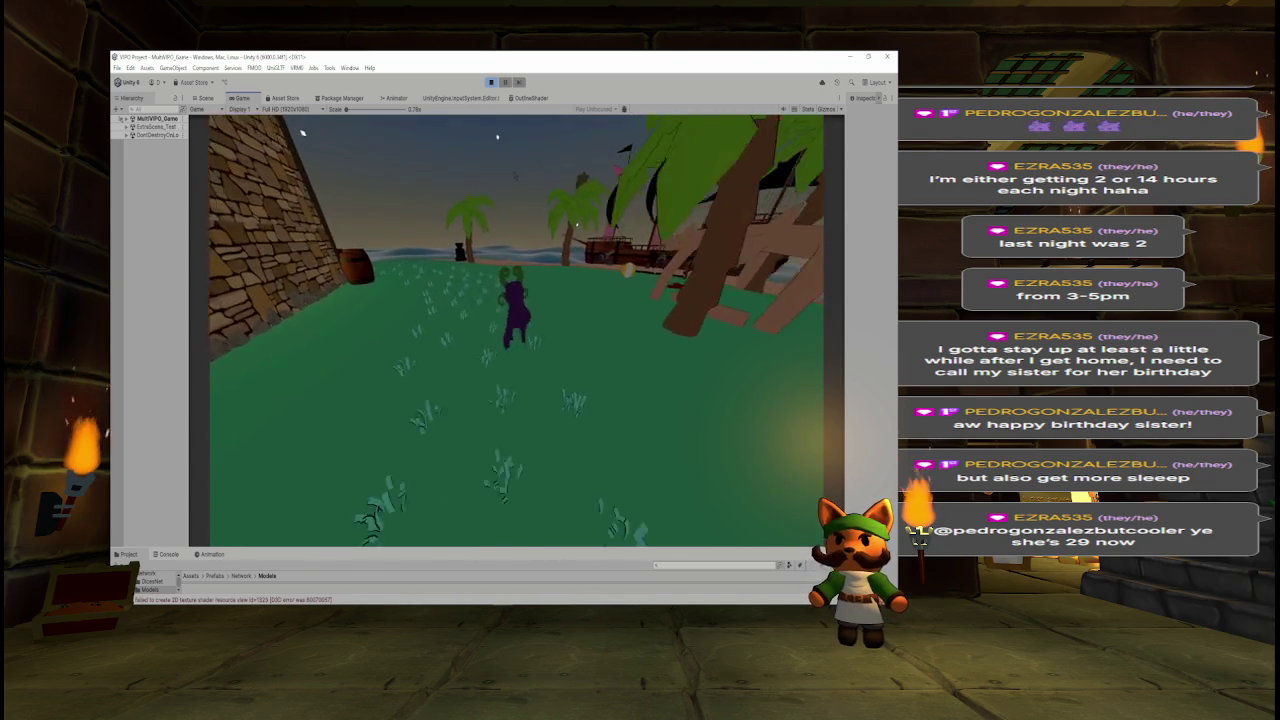
pyautogui.press('w')
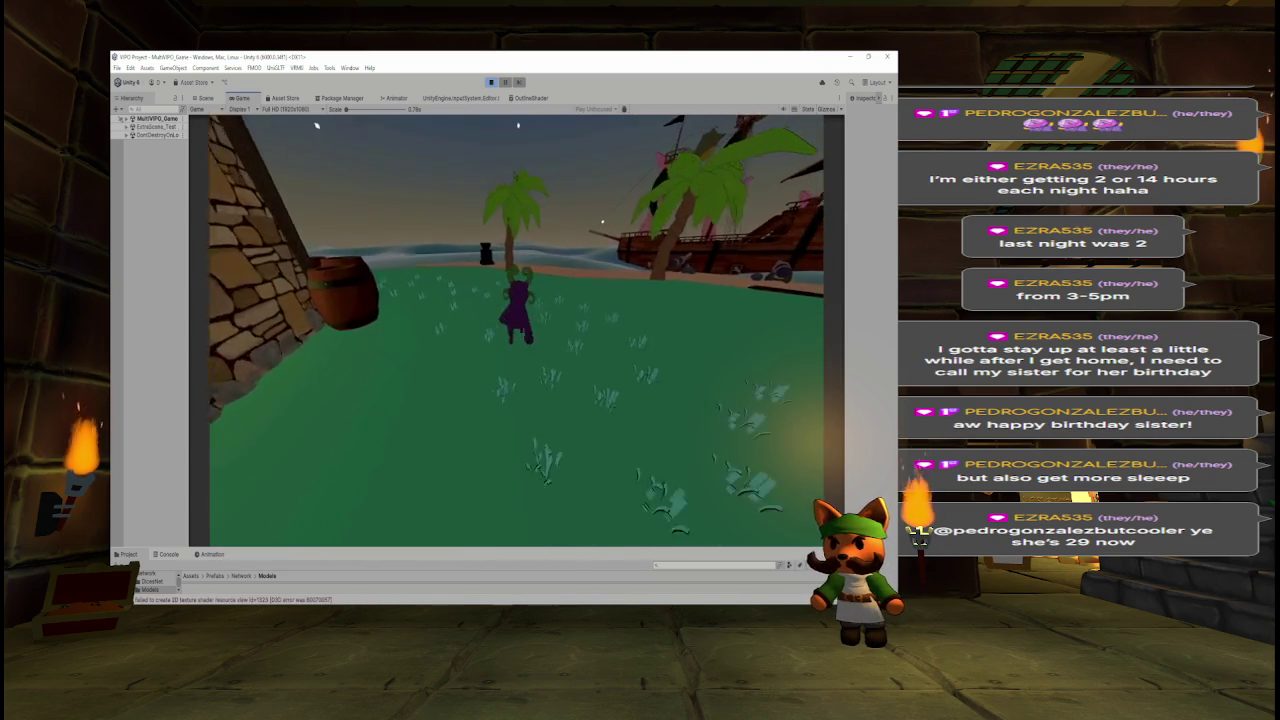
pyautogui.press('w')
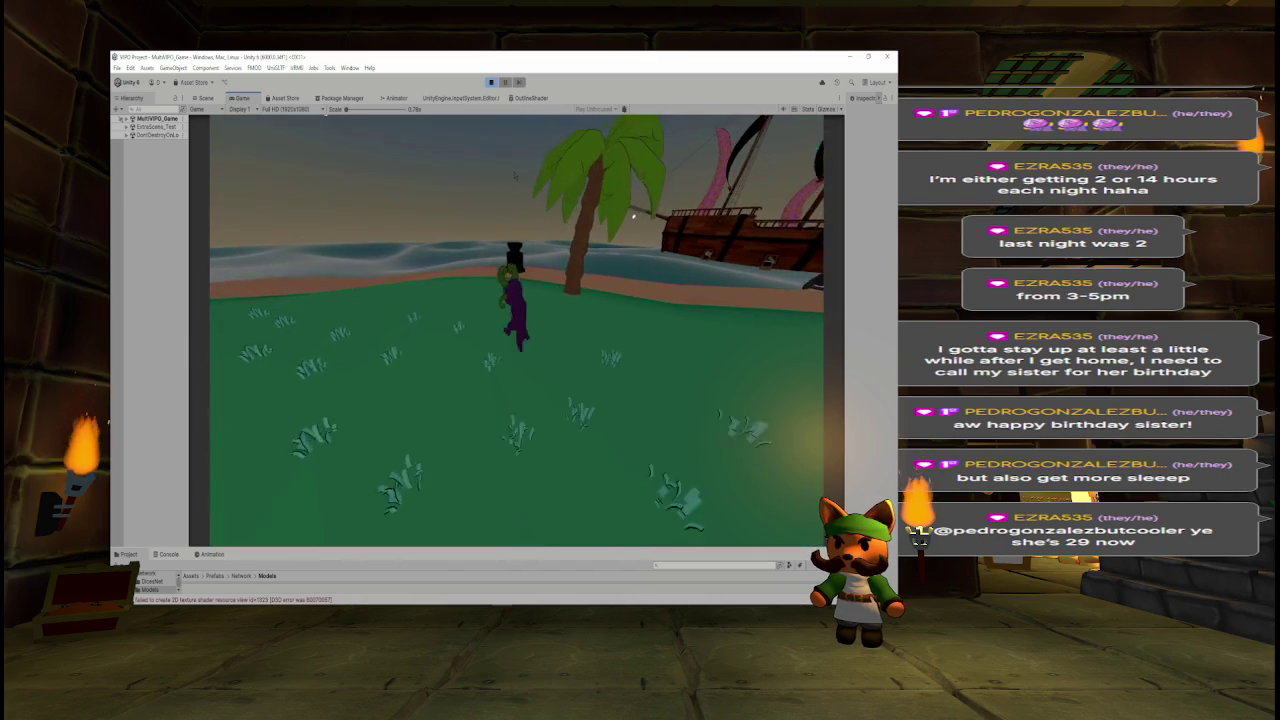
pyautogui.press('w')
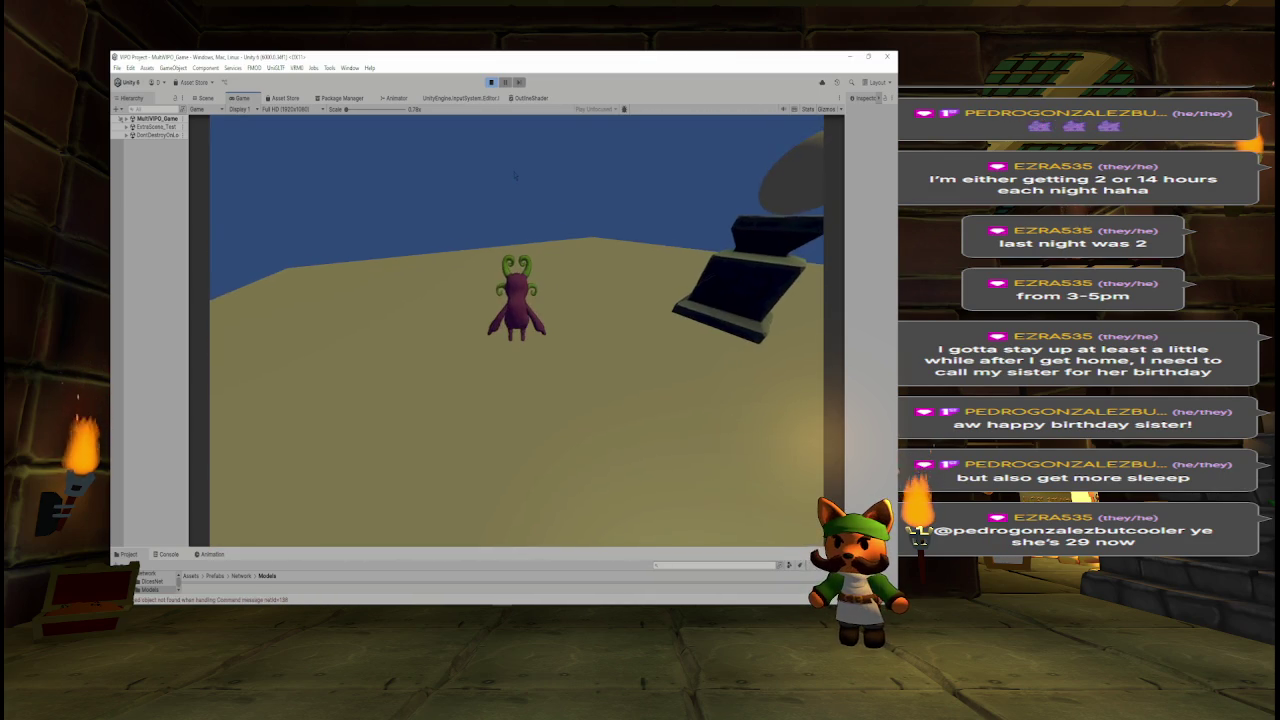
pyautogui.press('w')
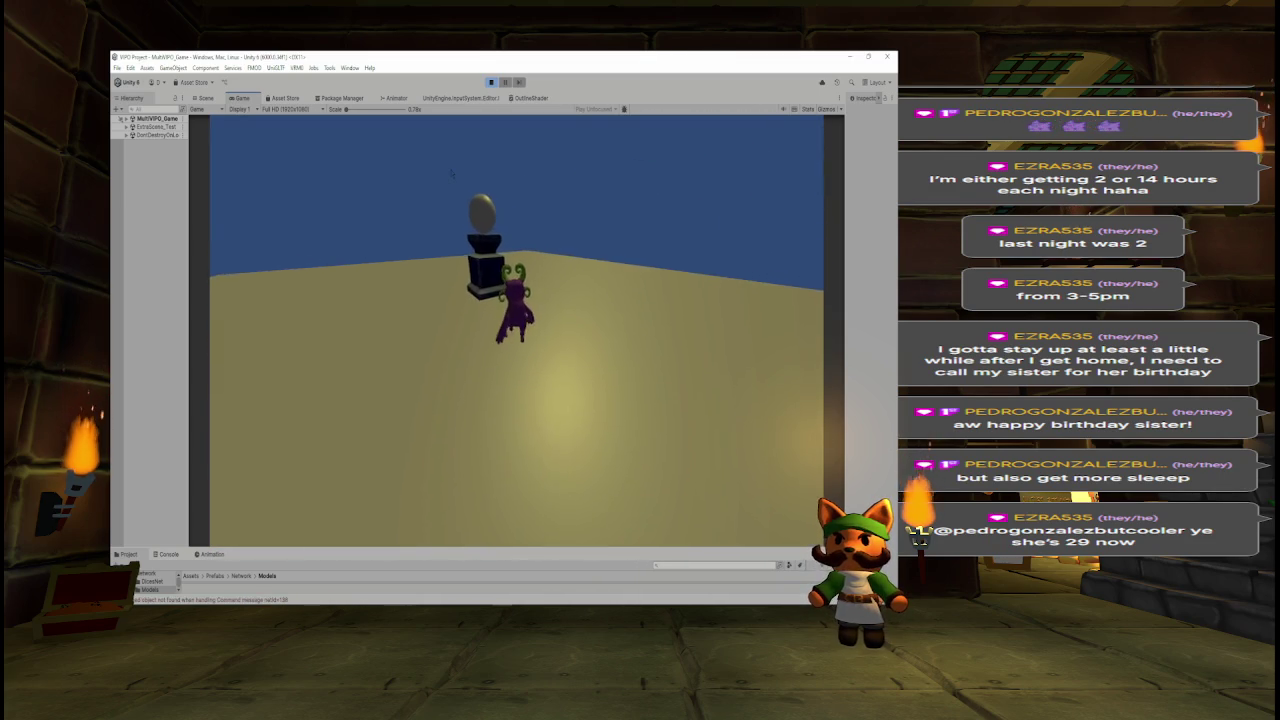
pyautogui.press('w')
pyautogui.press('w')
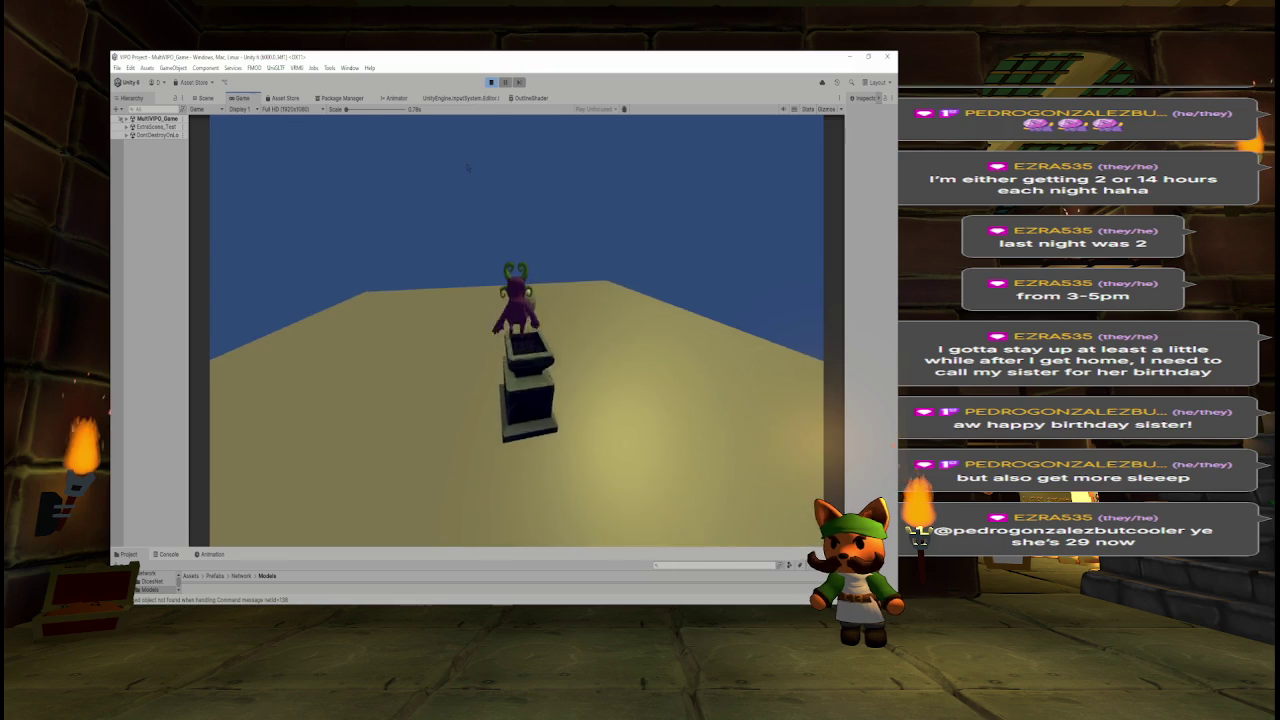
# Walk the character back toward the building, clear the selection, and stop Play mode with Ctrl+P.
pyautogui.press('w')
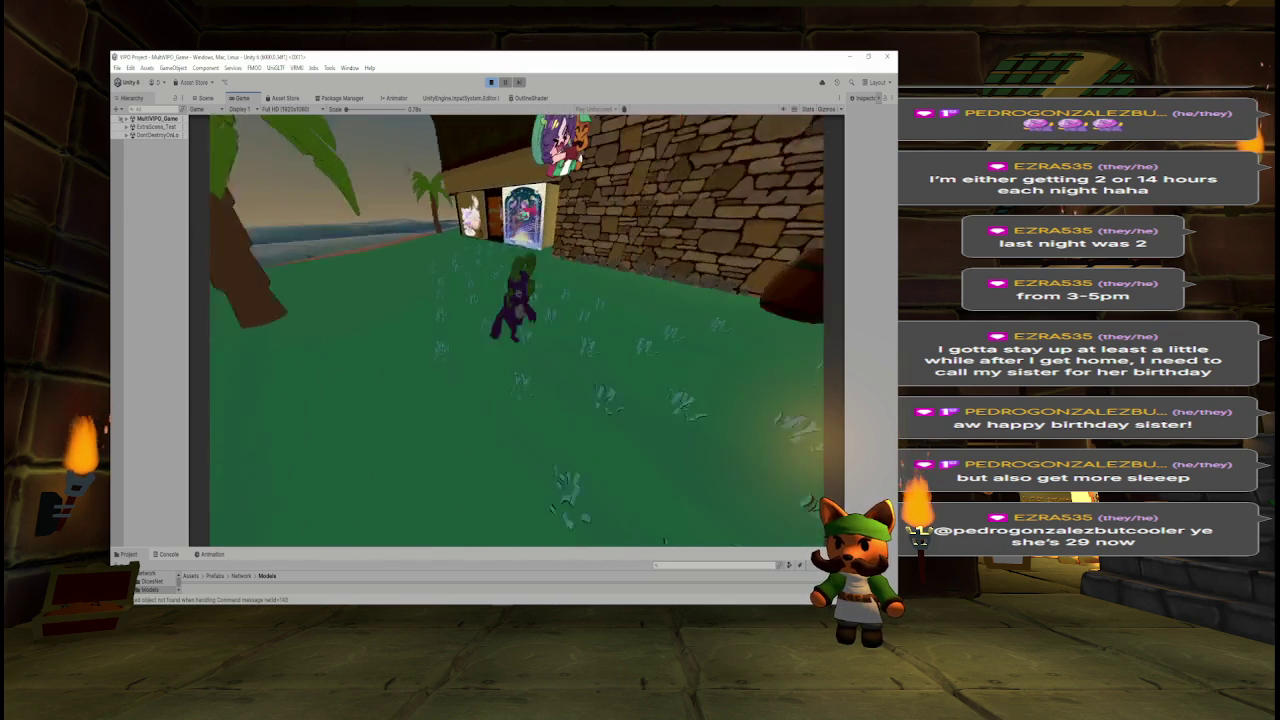
pyautogui.press('w')
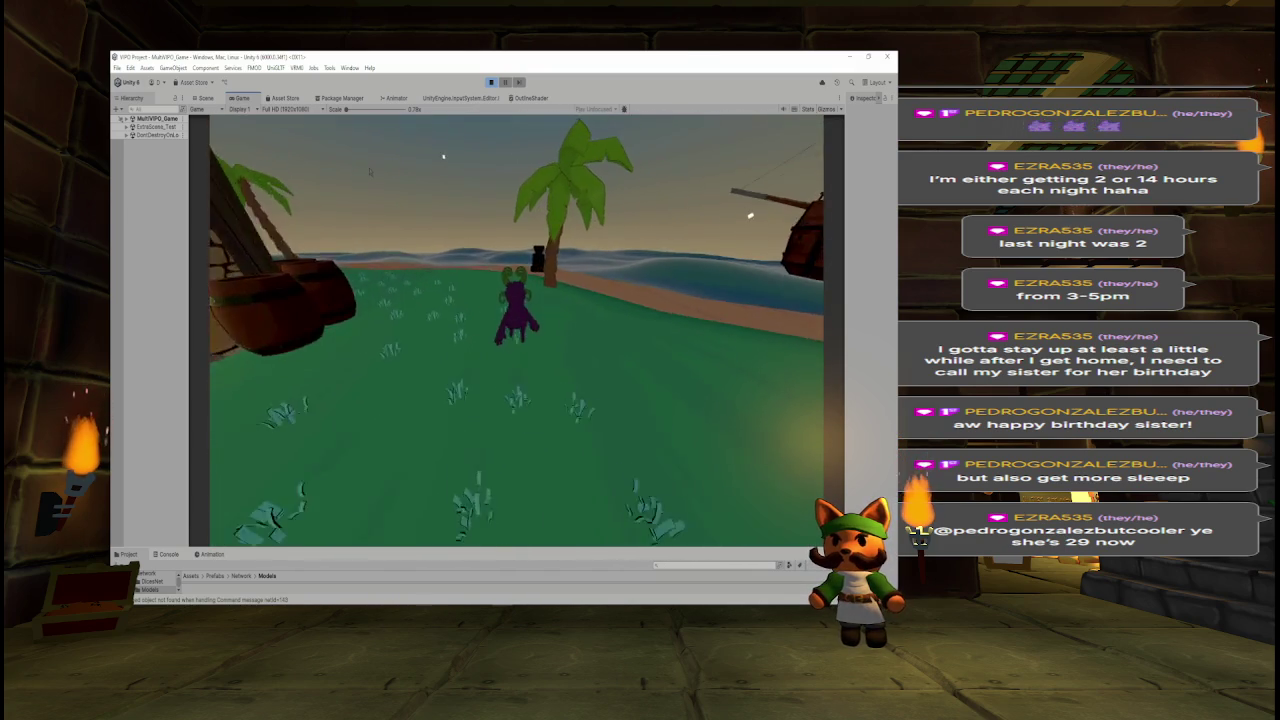
pyautogui.press('w')
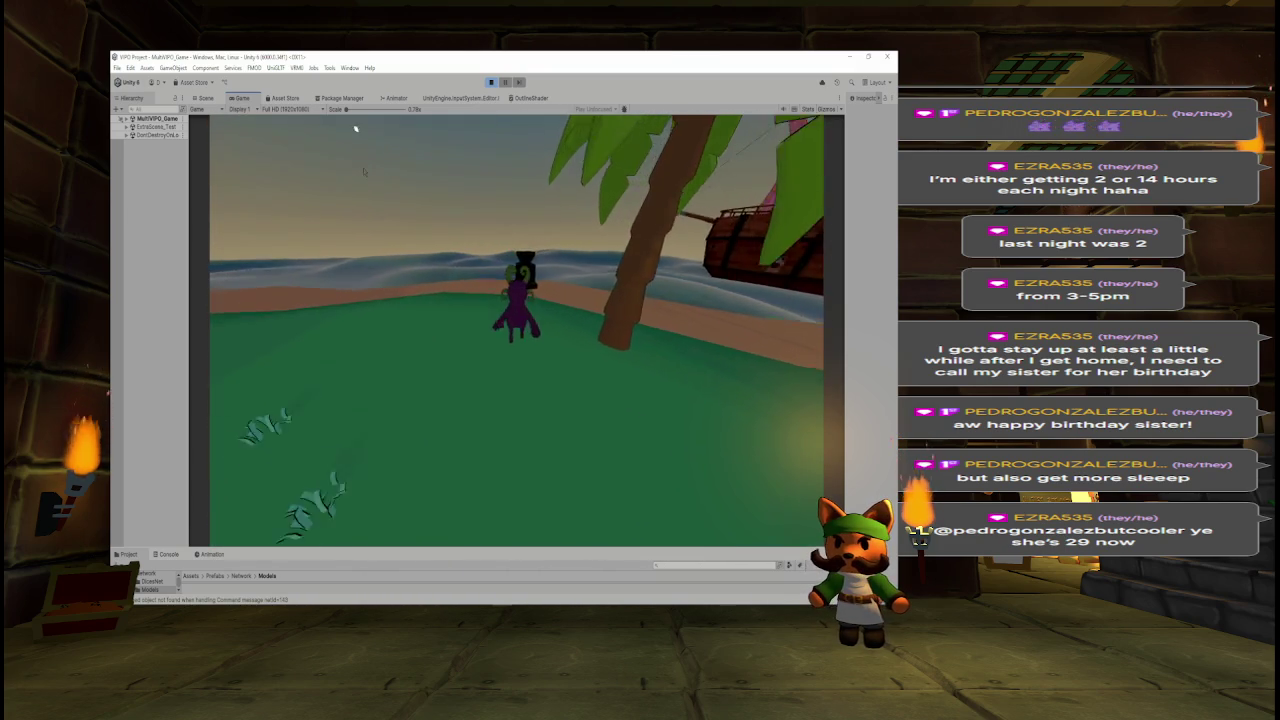
pyautogui.press('s')
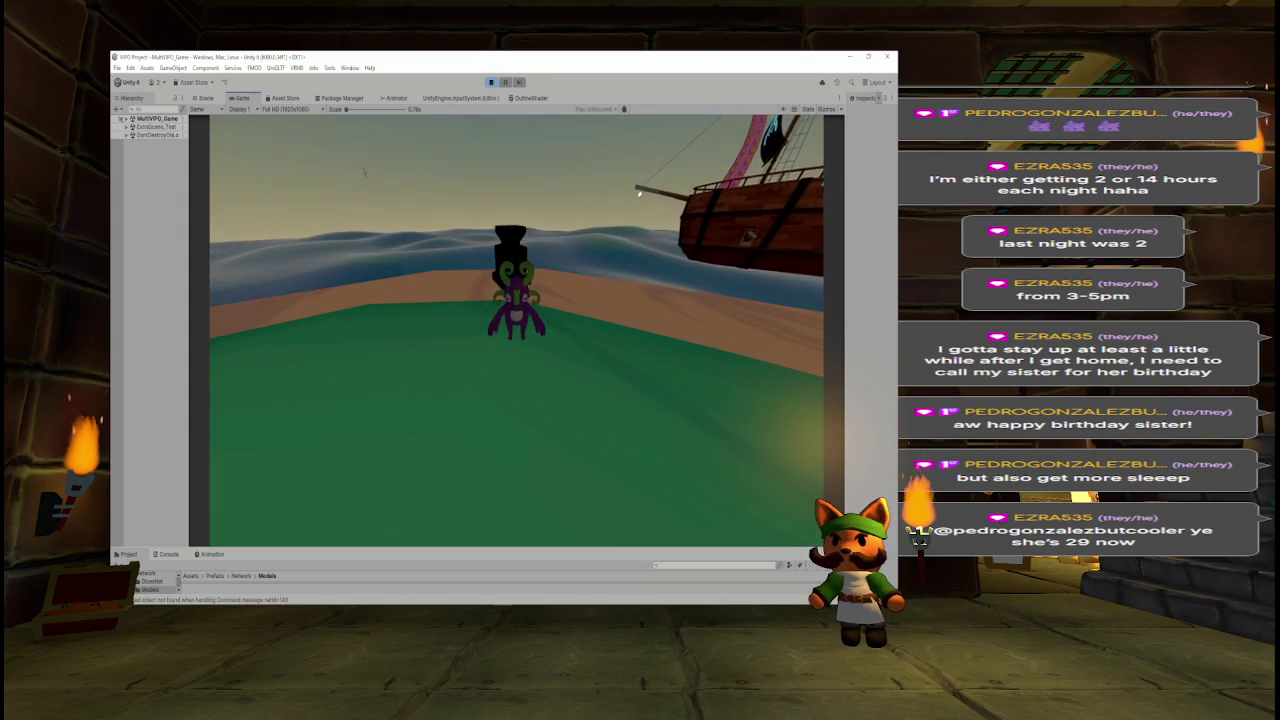
pyautogui.press('w')
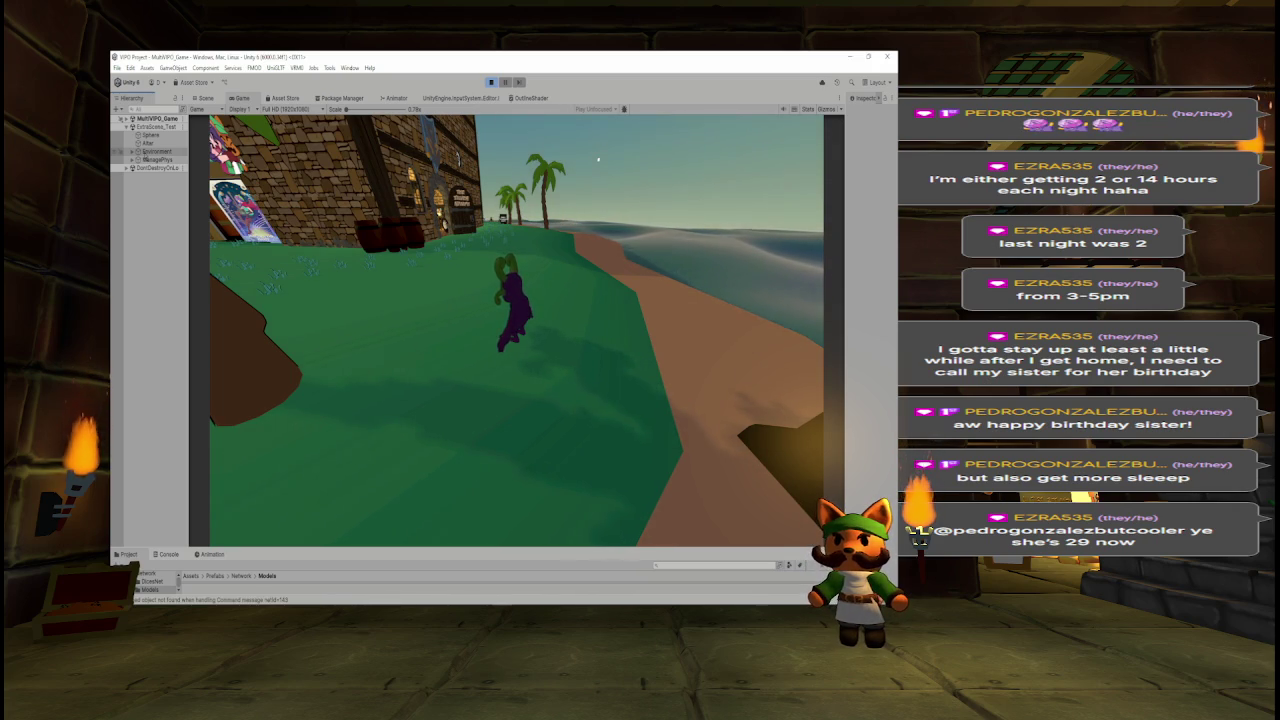
pyautogui.click(125, 314)
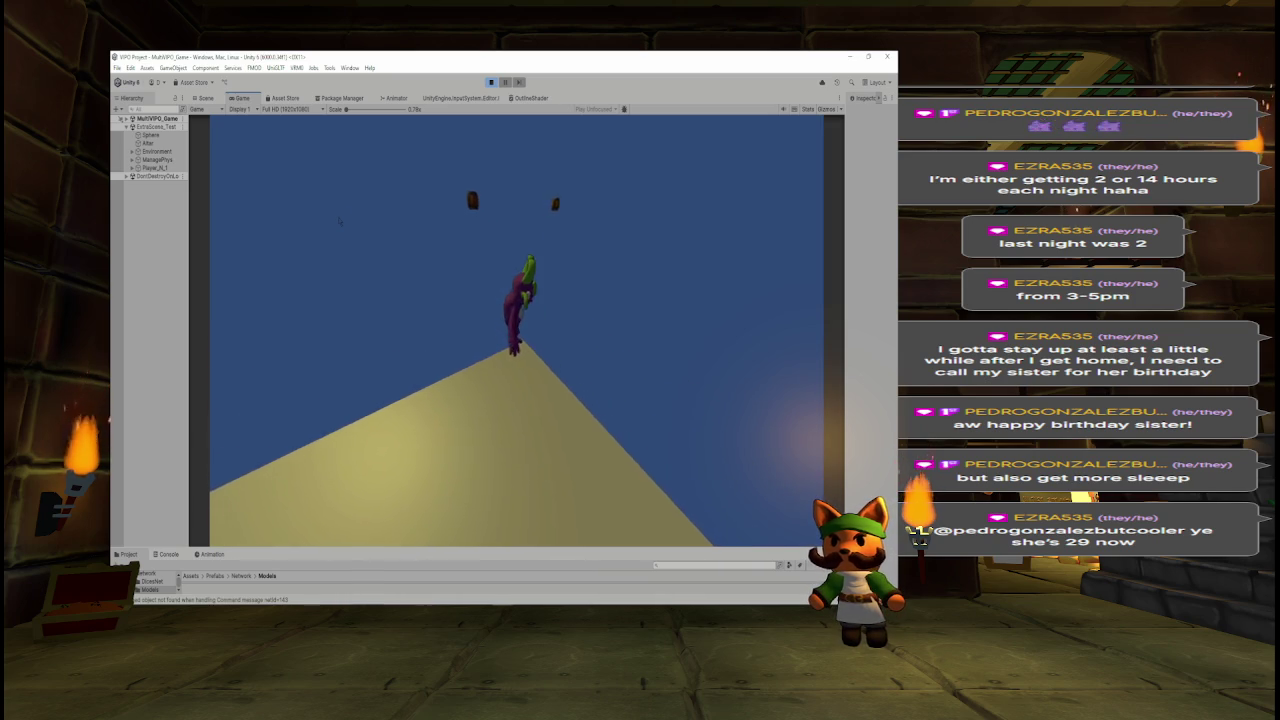
pyautogui.hotkey('ctrl', 'p')
pyautogui.write('multi')
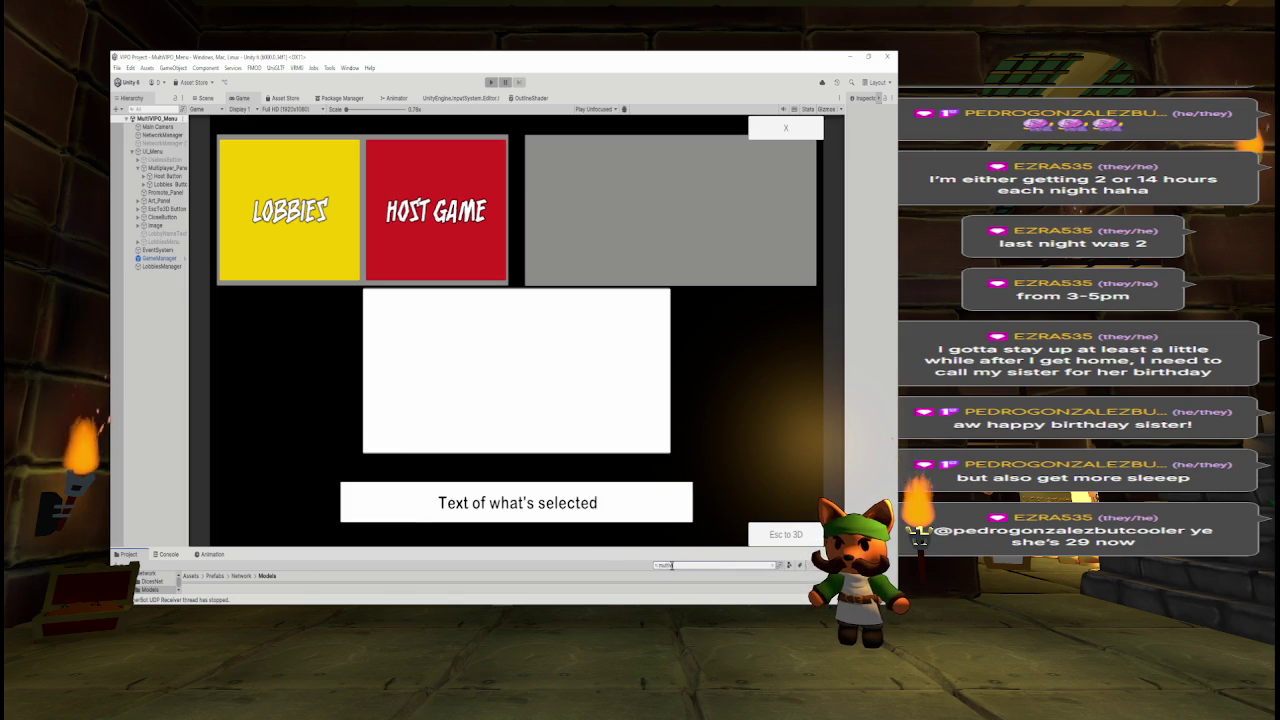
# Enlarge the Project panel and frame the Cerveza object in the Scene view.
pyautogui.moveTo(695, 548); pyautogui.dragTo(695, 487)
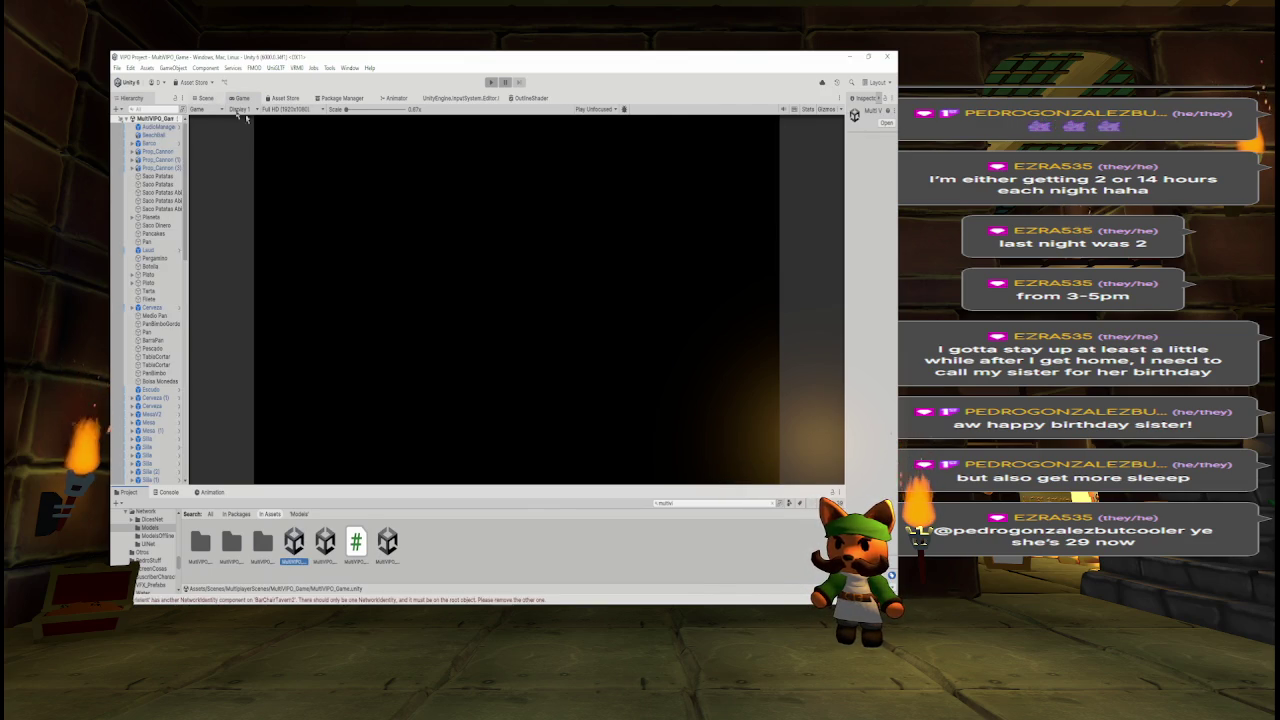
pyautogui.click(205, 98)
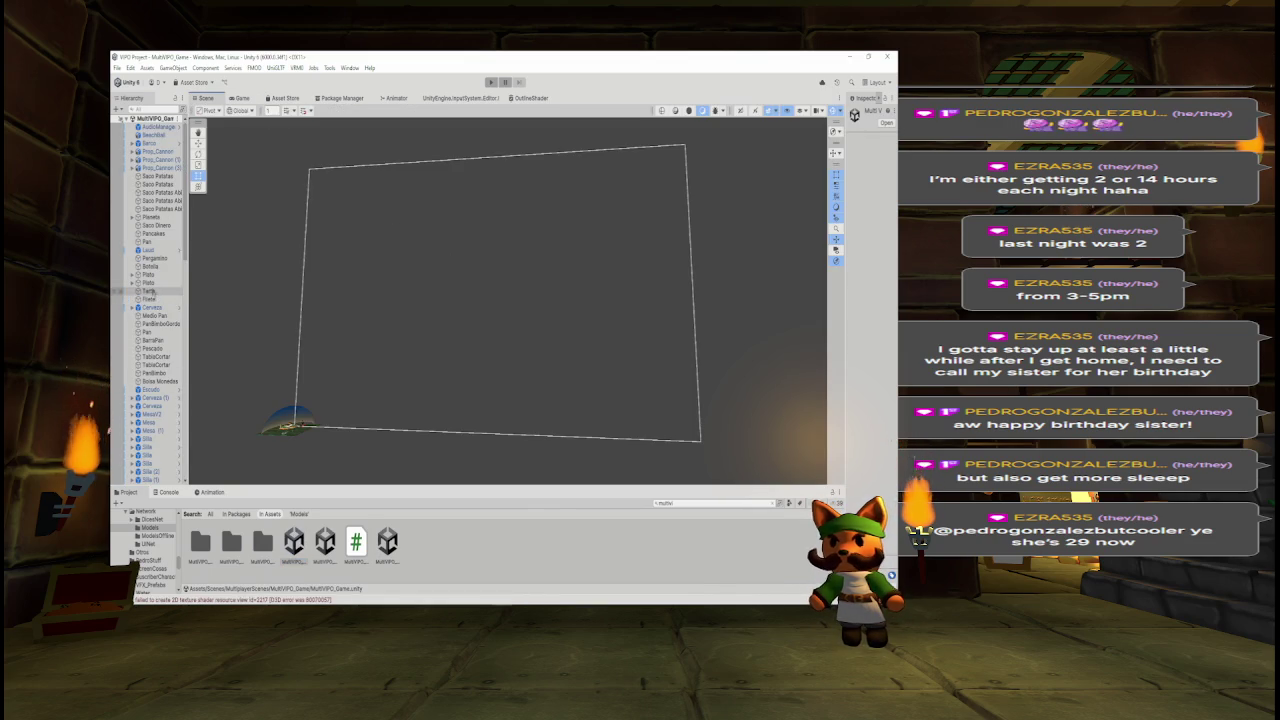
pyautogui.click(150, 307)
pyautogui.press('f')
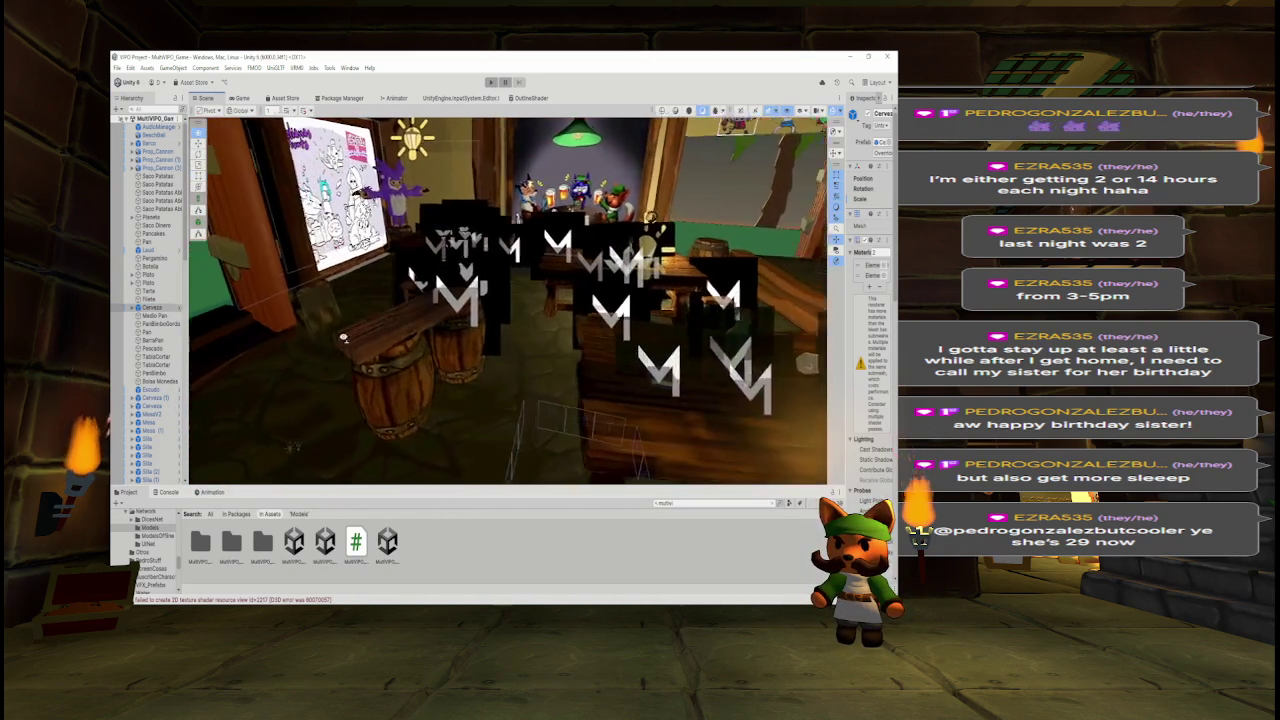
# Widen the Hierarchy and select the BarrelTavern2 barrel, focusing the scene on it.
pyautogui.click(405, 375)
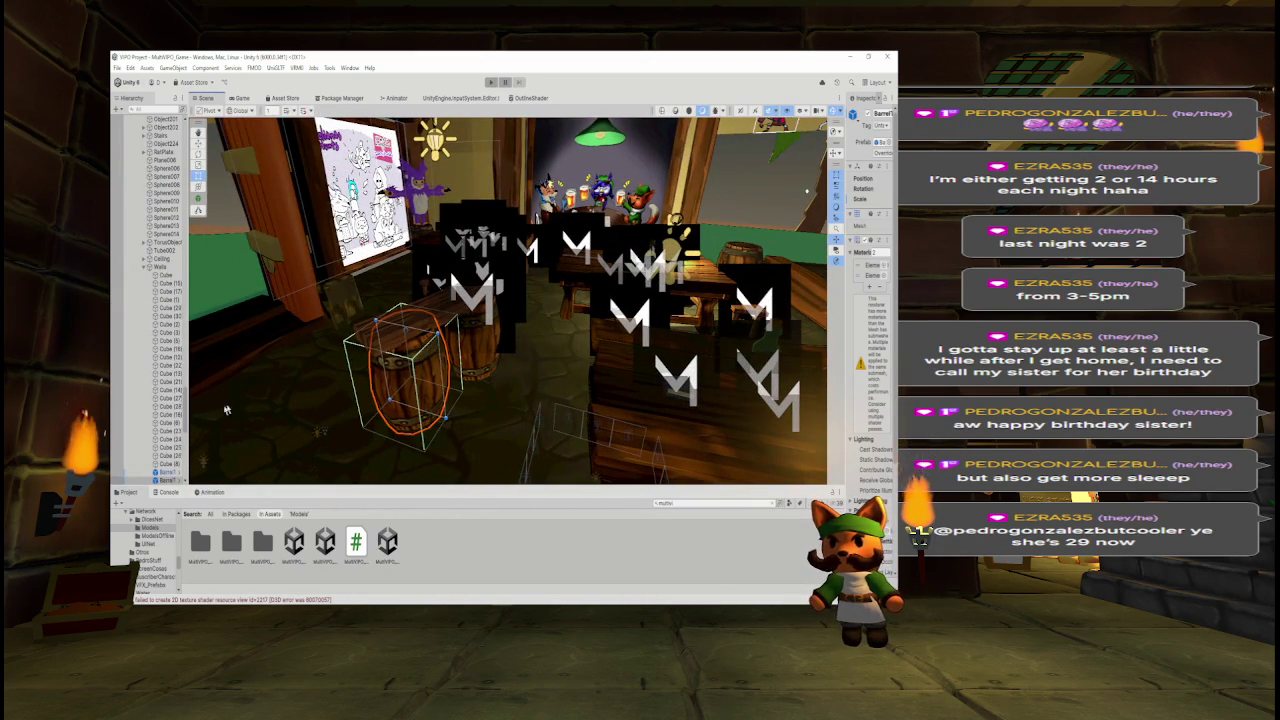
pyautogui.moveTo(186, 425); pyautogui.dragTo(272, 418)
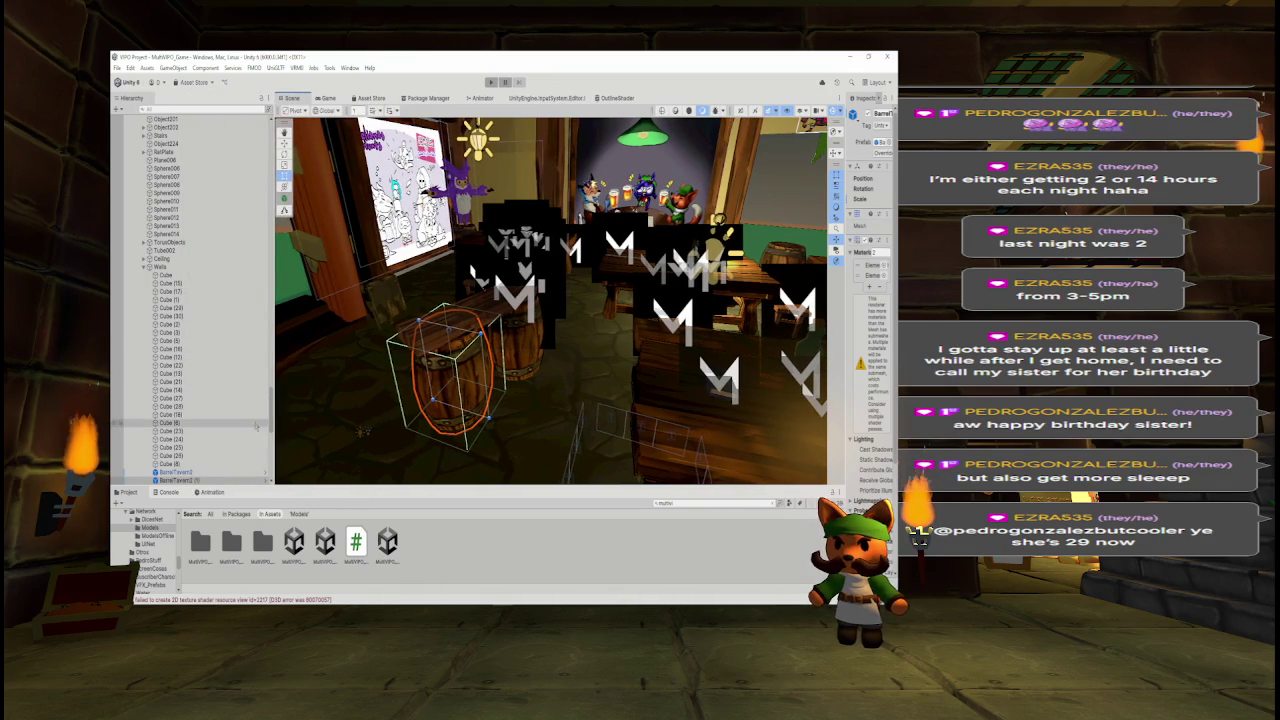
pyautogui.scroll(-5, 215, 400)
pyautogui.click(215, 383)
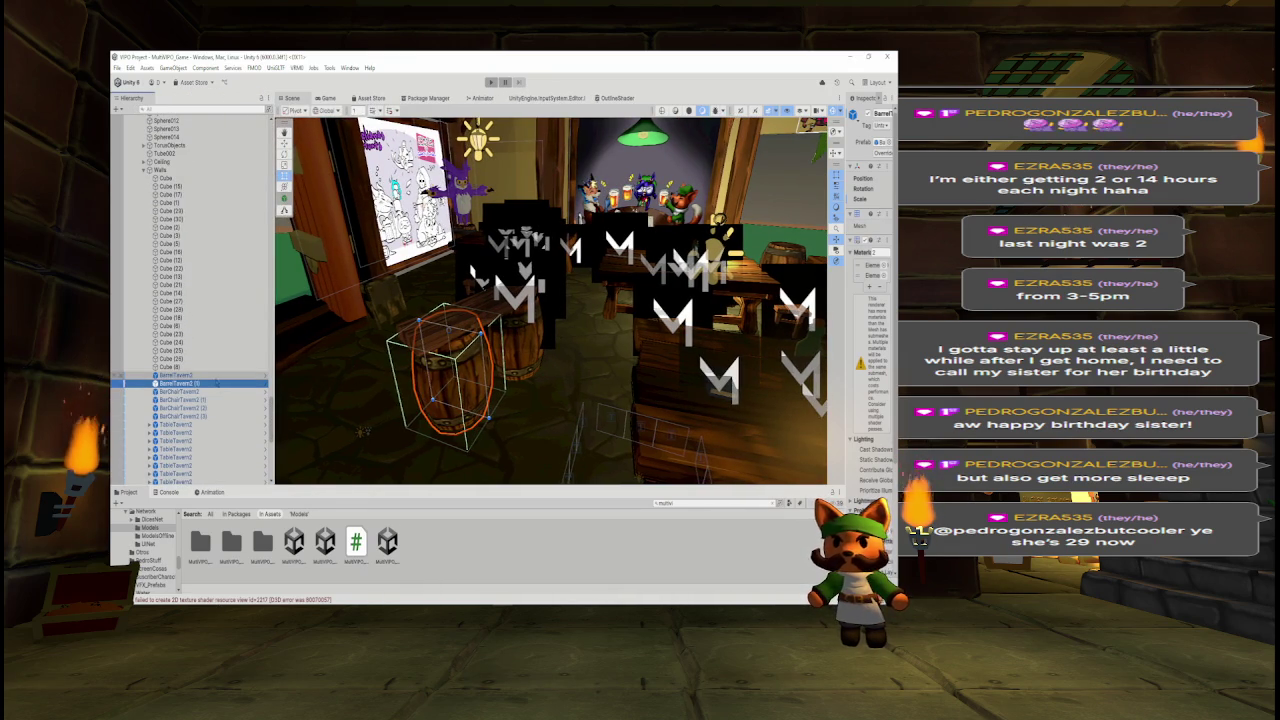
pyautogui.press('Up')
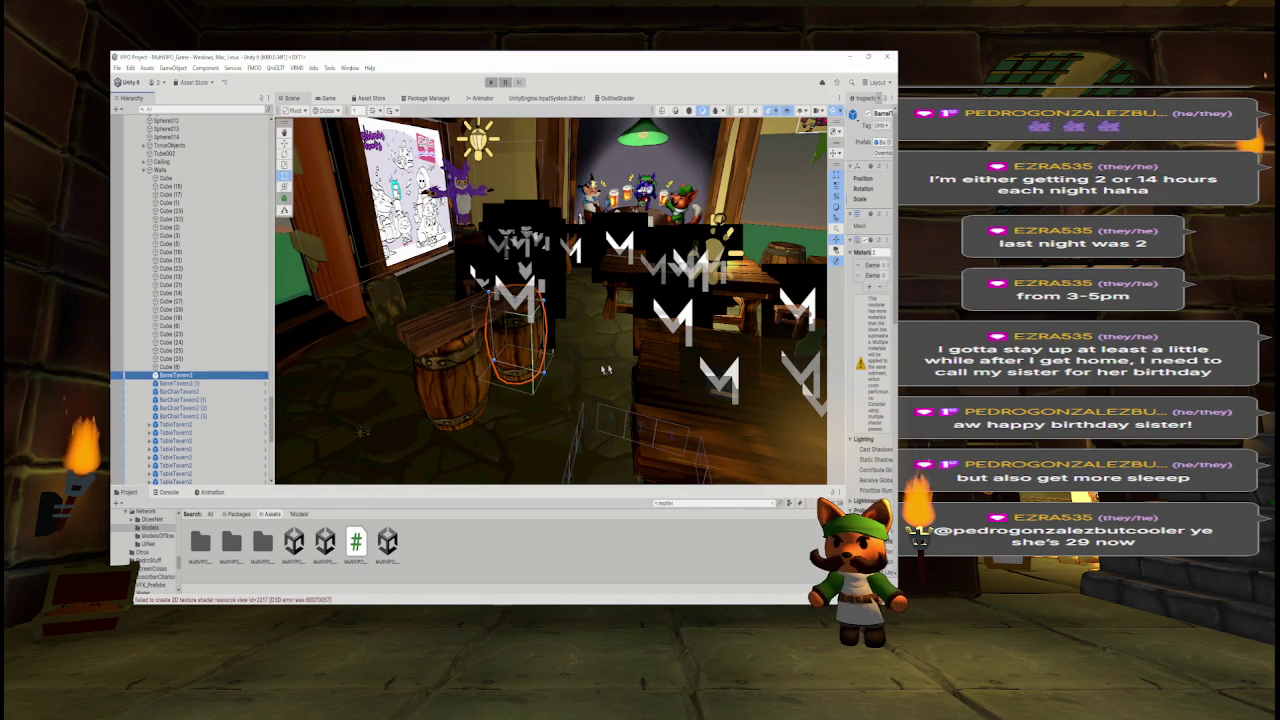
pyautogui.moveTo(270, 395); pyautogui.dragTo(281, 326)
pyautogui.scroll(15, 120, 343)
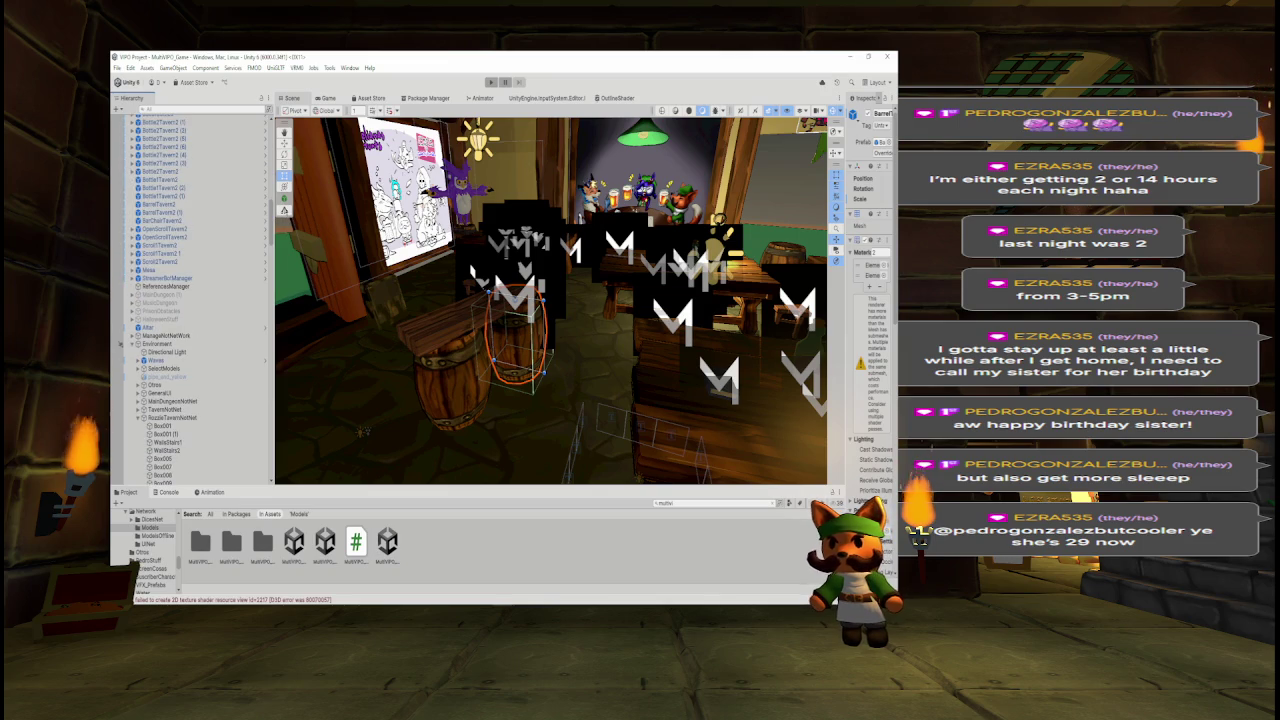
pyautogui.scroll(-15, 120, 343)
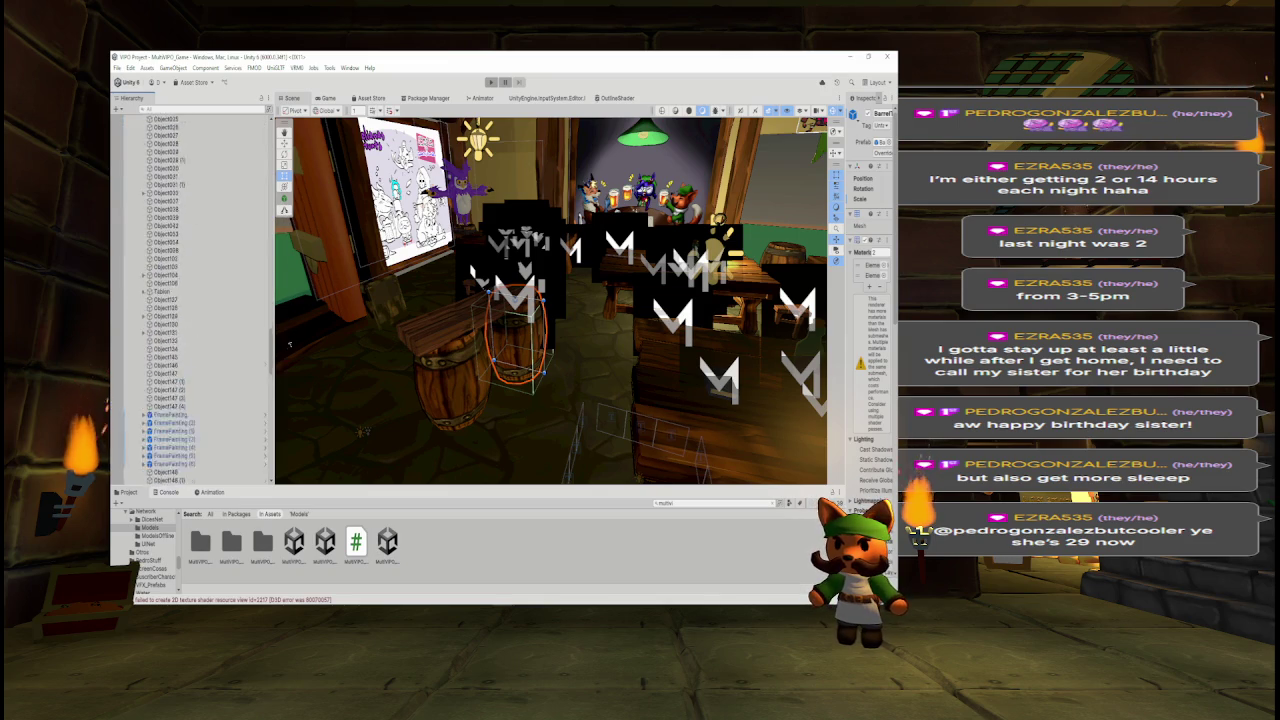
pyautogui.scroll(-10, 120, 343)
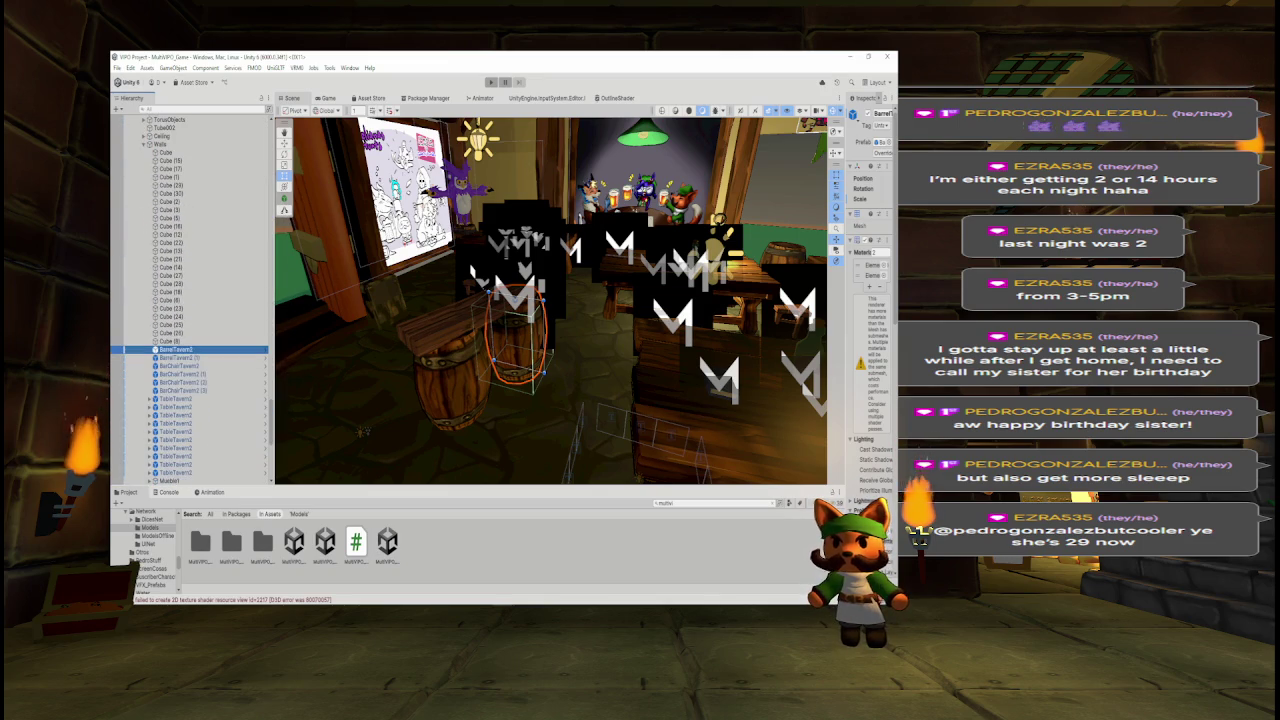
pyautogui.doubleClick(175, 349)
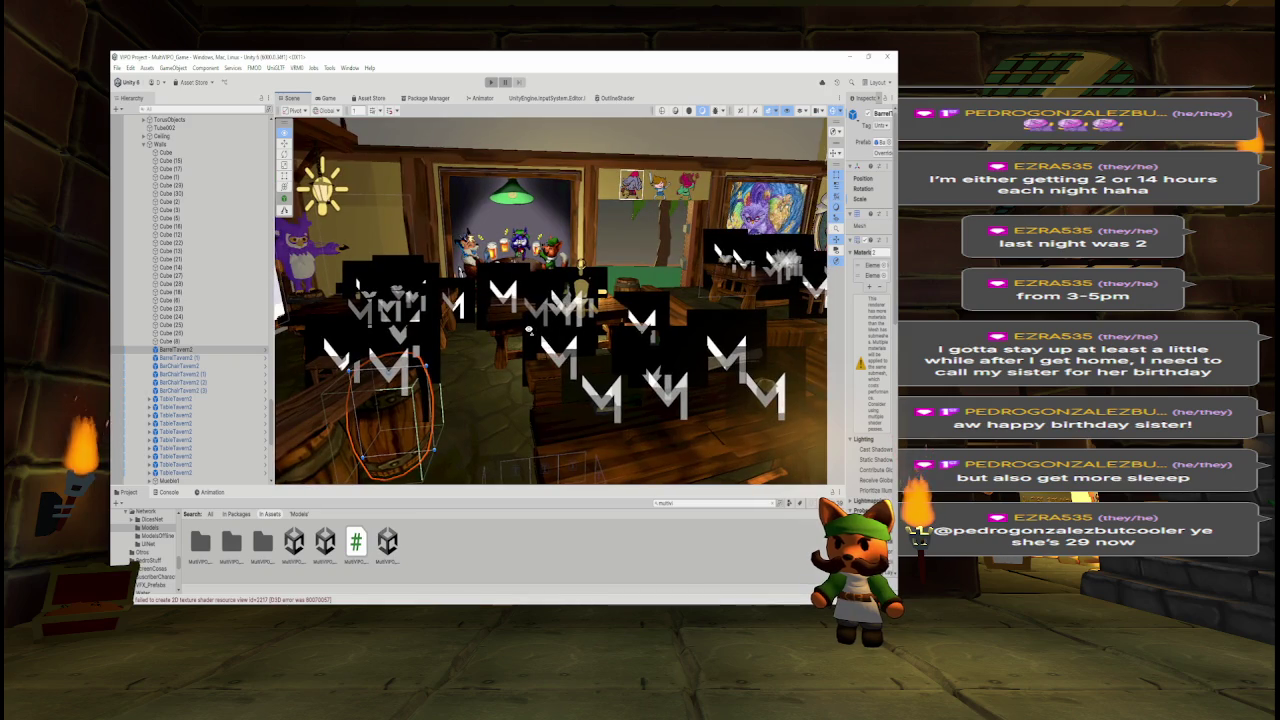
# Clear the Console, then select BarrelTavern2 (1) together with BarChairTavern2 (1) and widen the Inspector.
pyautogui.click(160, 493)
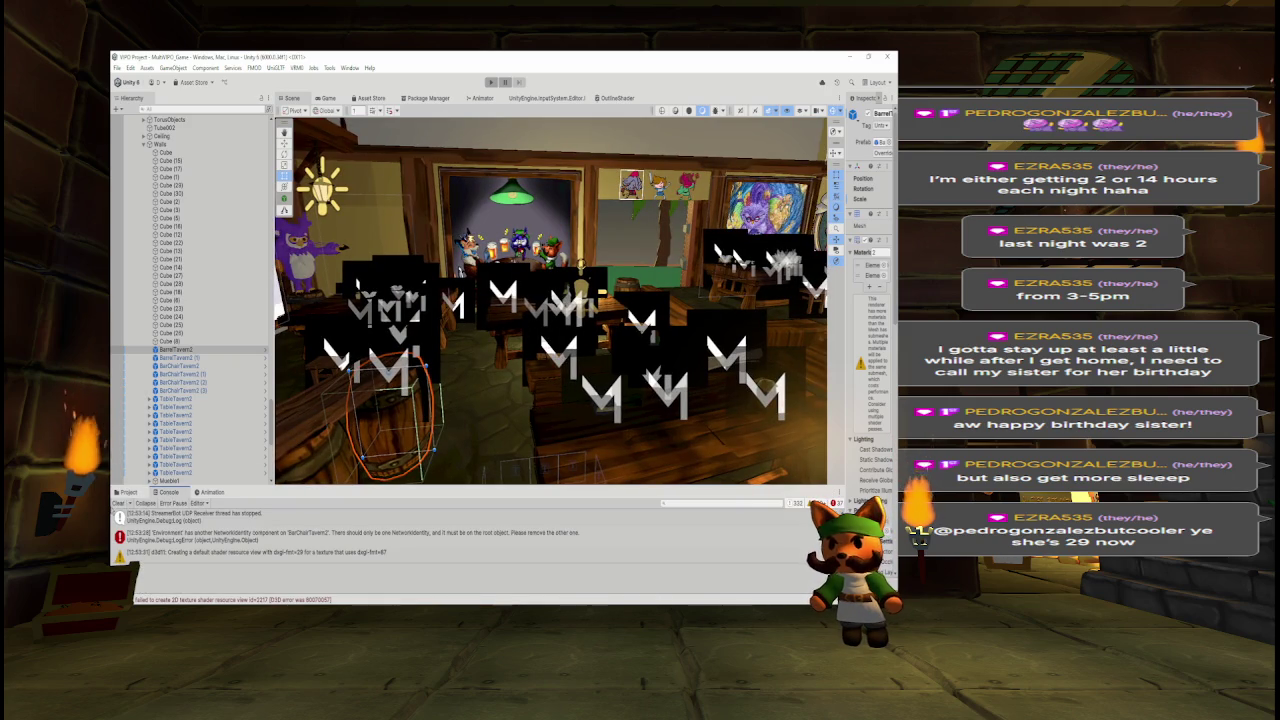
pyautogui.click(119, 503)
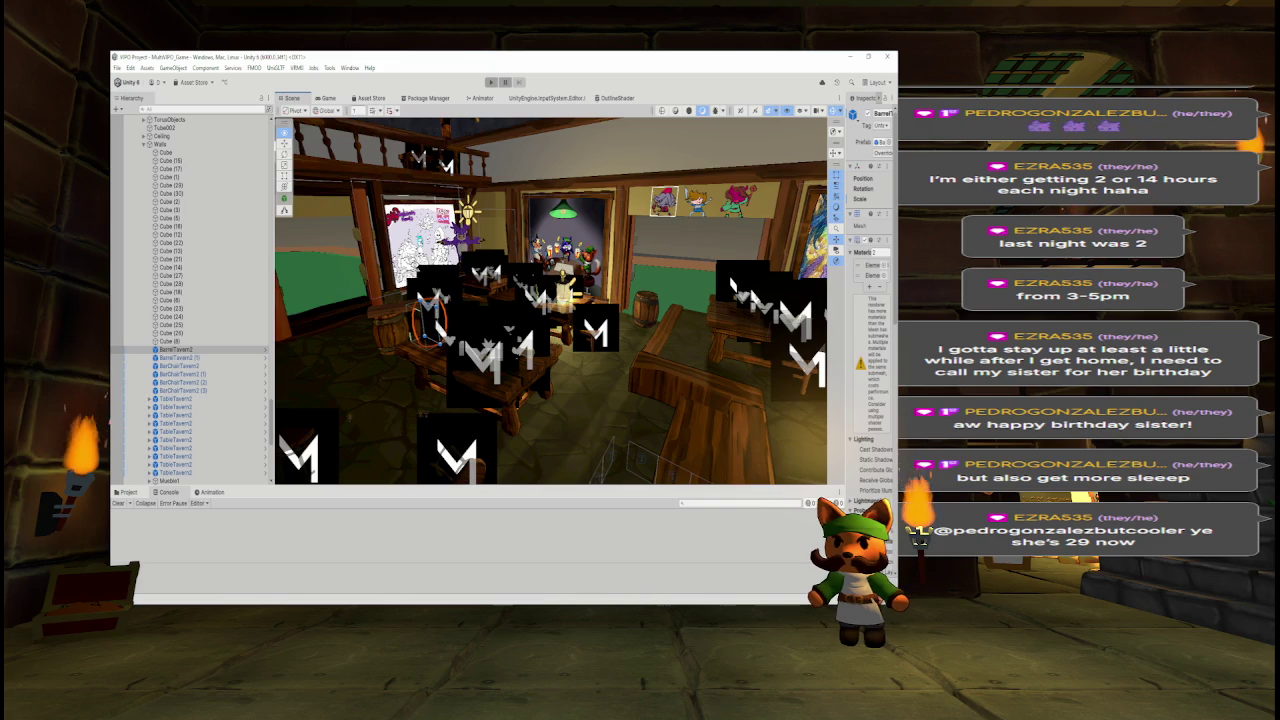
pyautogui.press('f')
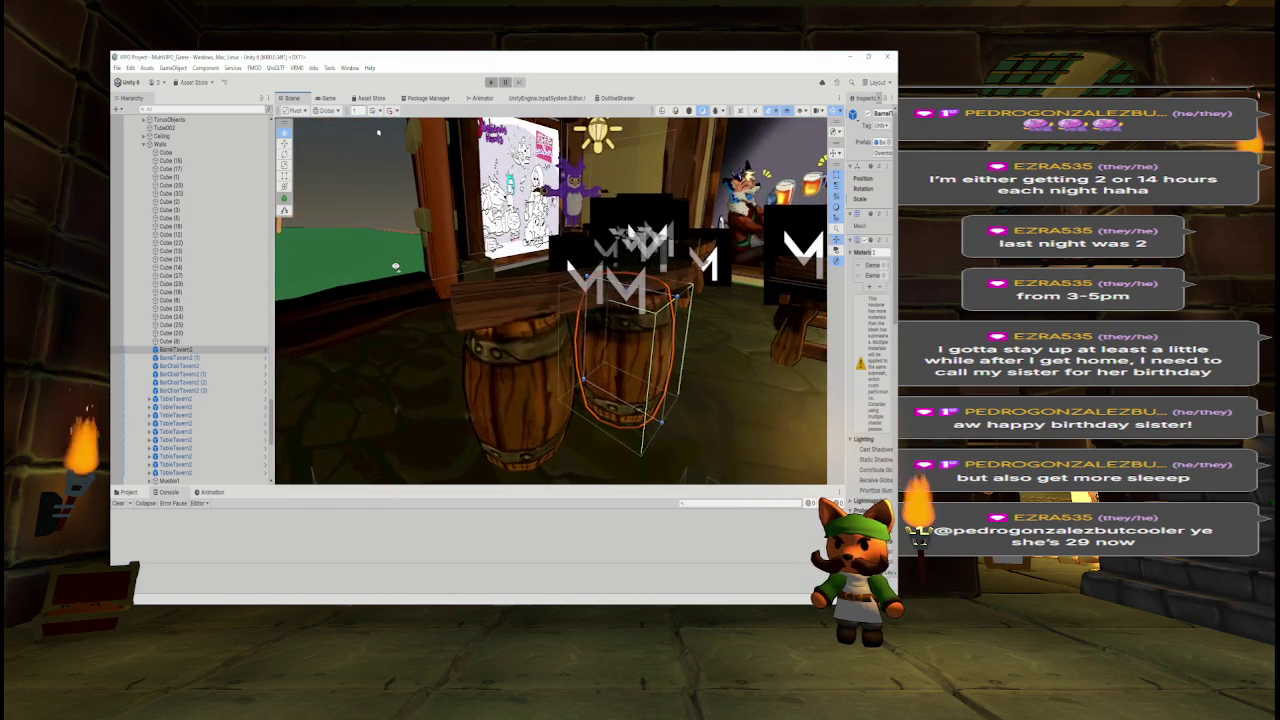
pyautogui.moveTo(378, 133); pyautogui.dragTo(354, 127)
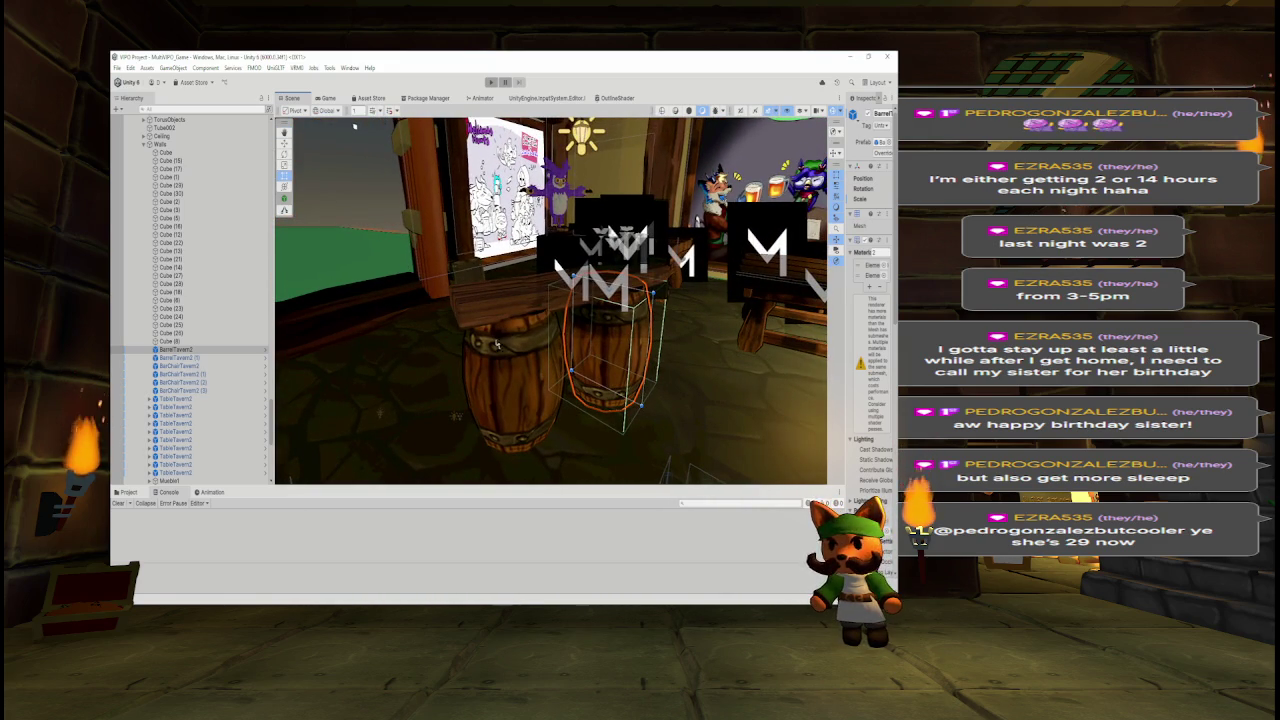
pyautogui.click(446, 348)
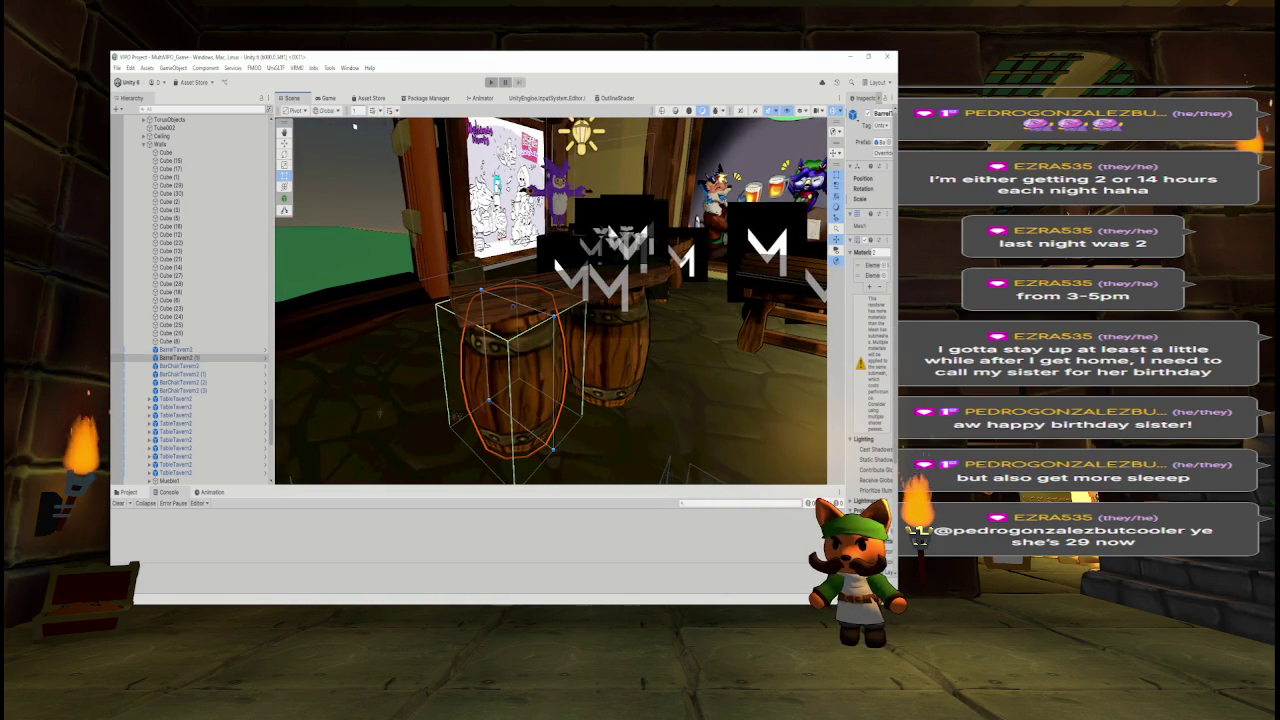
pyautogui.keyDown('ctrl'); pyautogui.click(185, 374); pyautogui.keyUp('ctrl')
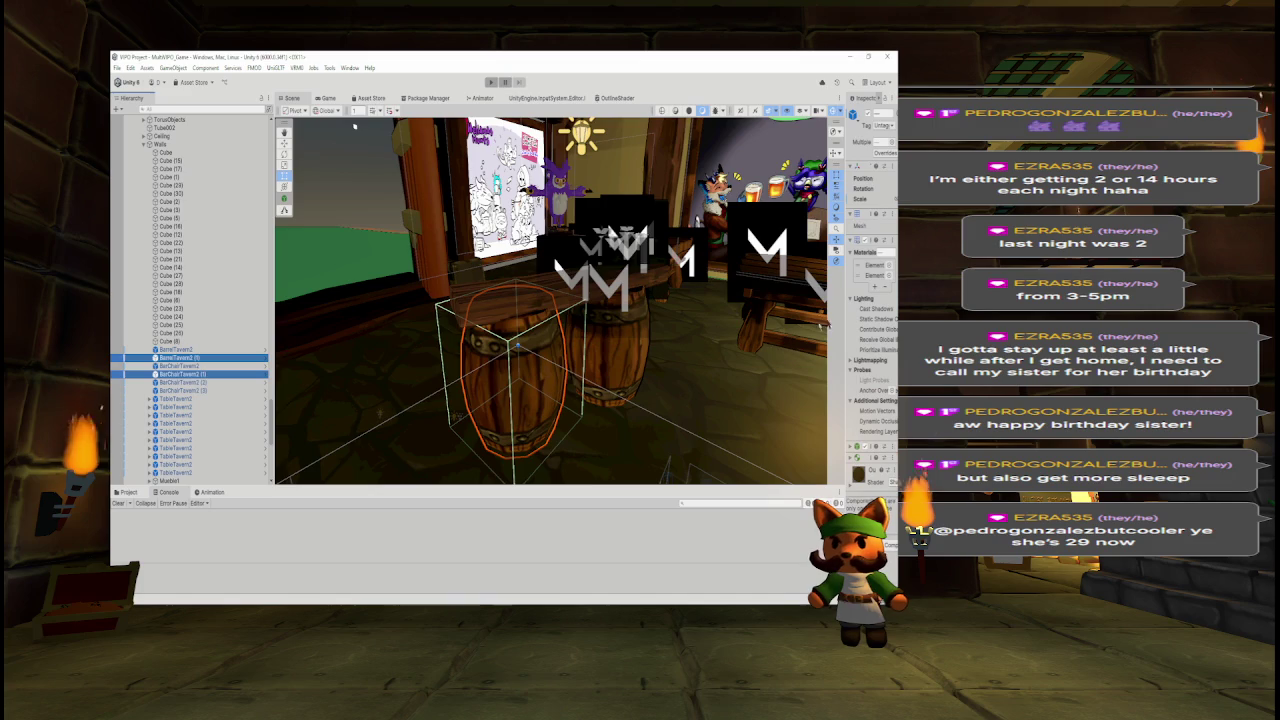
pyautogui.moveTo(829, 360); pyautogui.dragTo(718, 360)
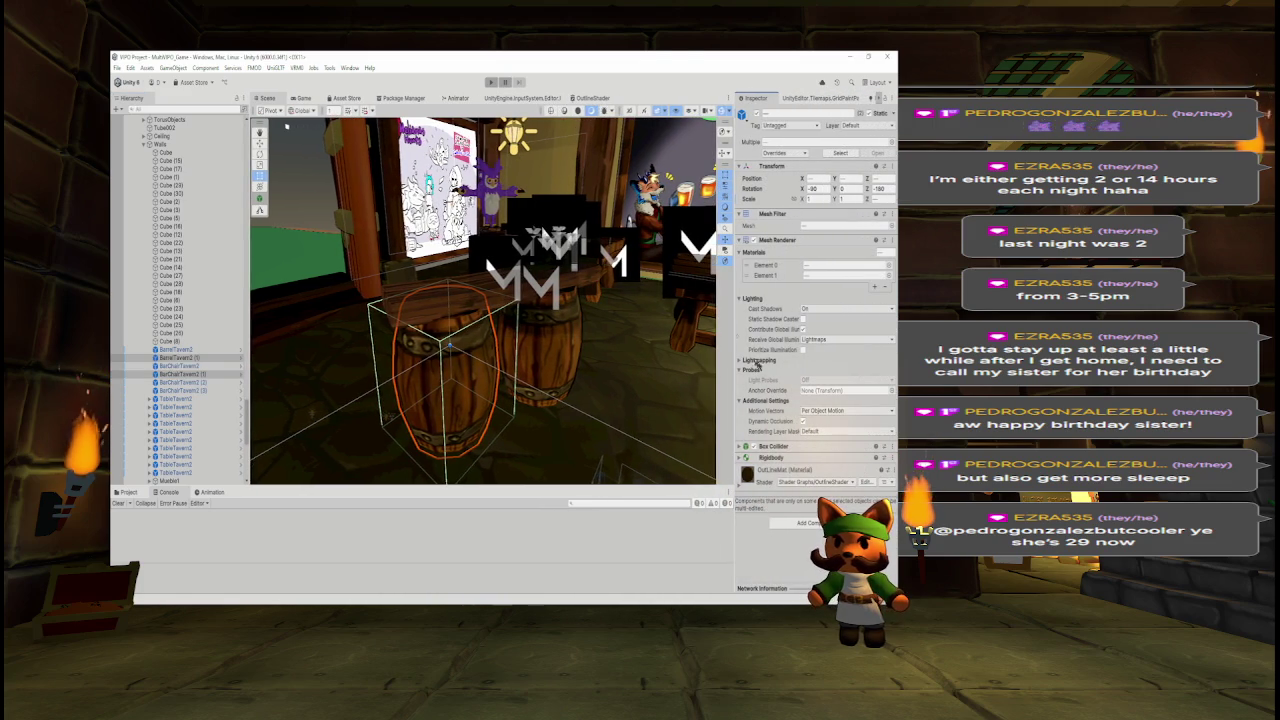
# Try adding Network Identity to both selected objects and dismiss the invalid-operation error.
pyautogui.click(805, 523)
pyautogui.write('n')
pyautogui.press('Down')
pyautogui.press('Return')
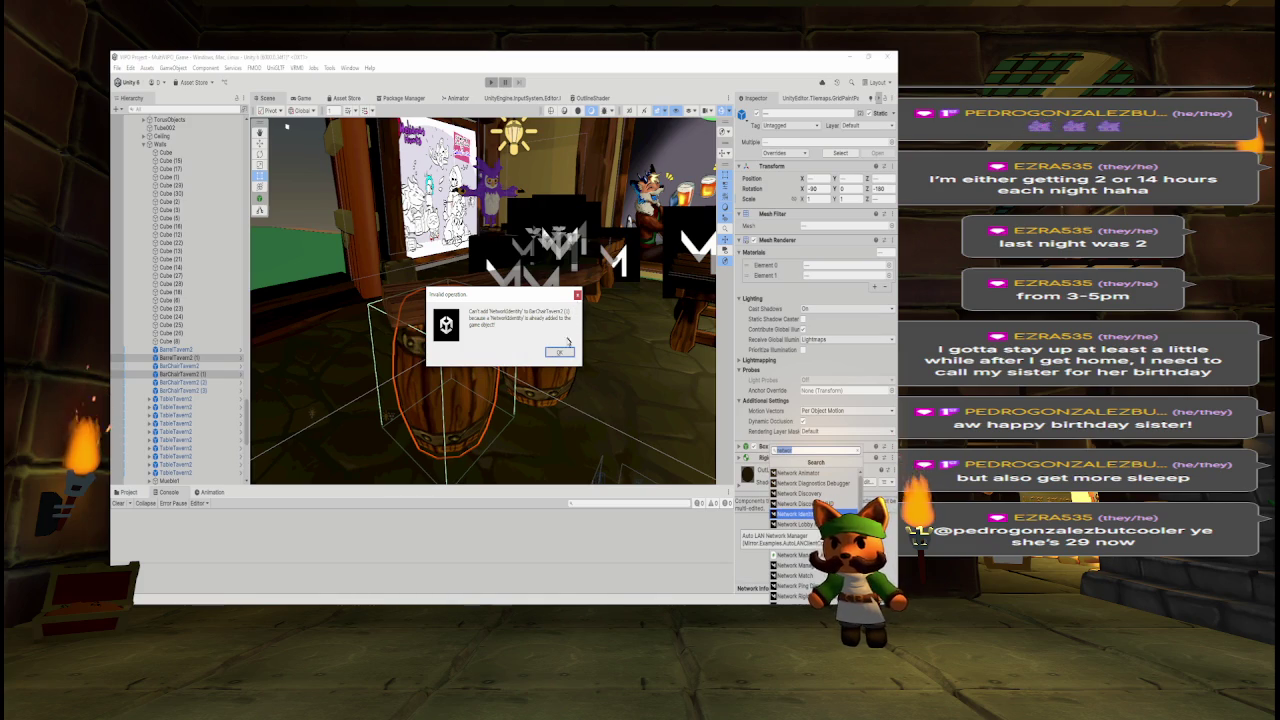
pyautogui.click(560, 351)
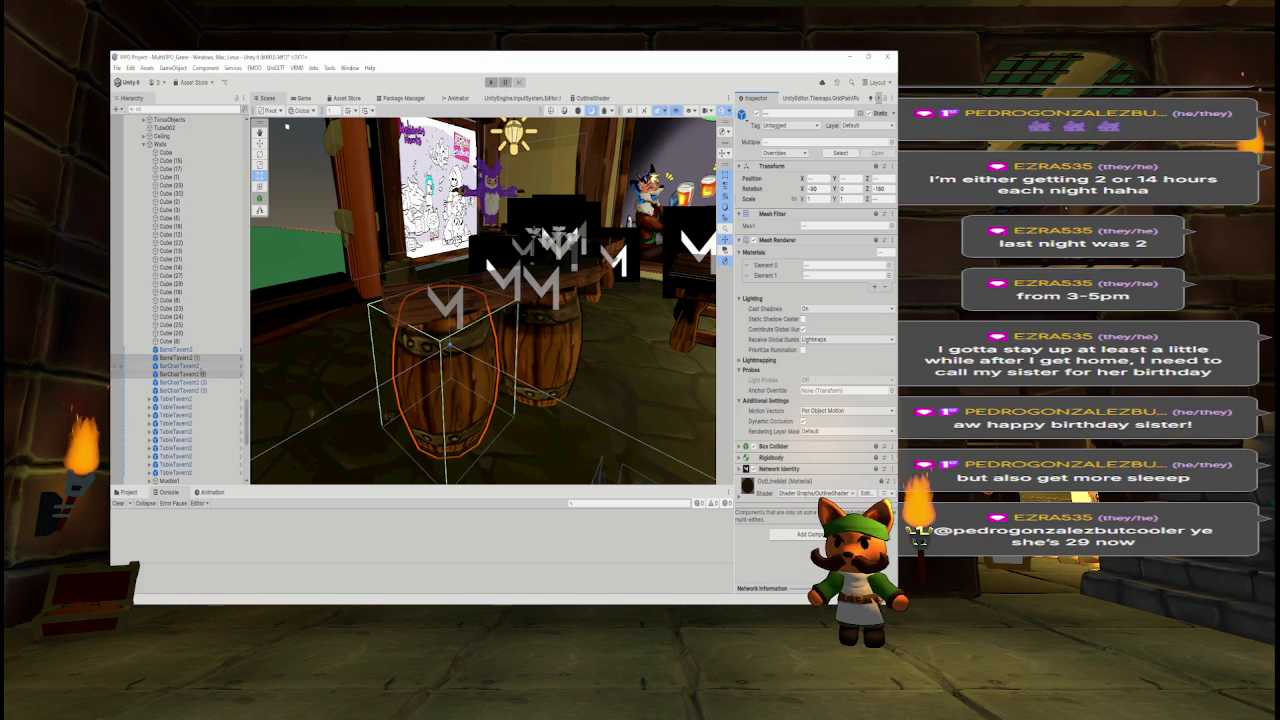
# Restore the removed Network Identity on BarrelTavern2, undoing an accidental component removal on BarrelTavern2 (1).
pyautogui.click(218, 358)
pyautogui.click(218, 350)
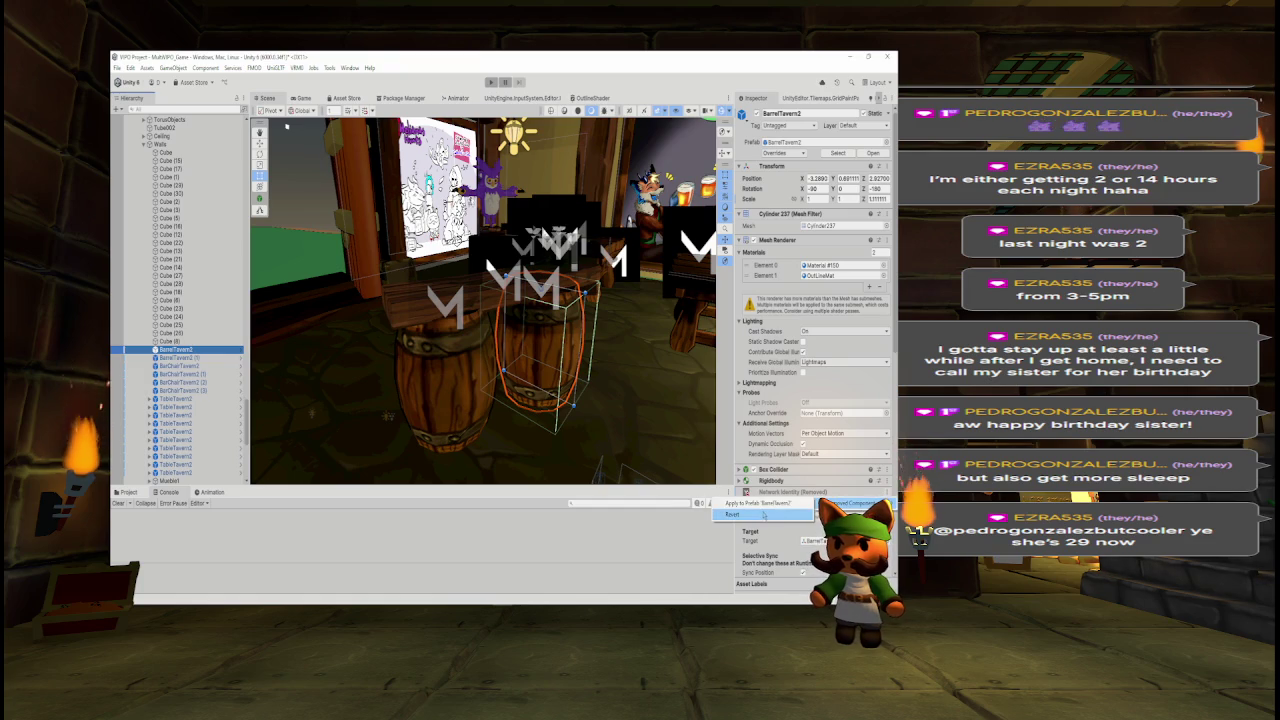
pyautogui.click(740, 512)
pyautogui.click(219, 358)
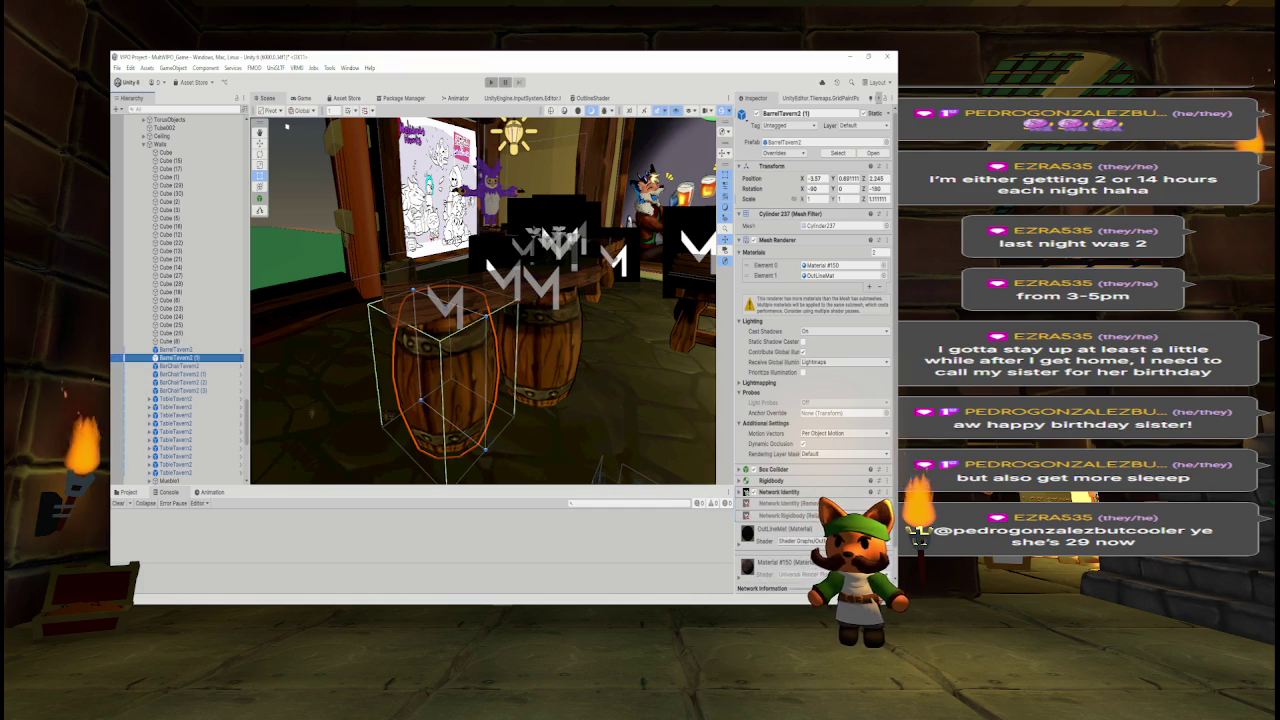
pyautogui.click(879, 481)
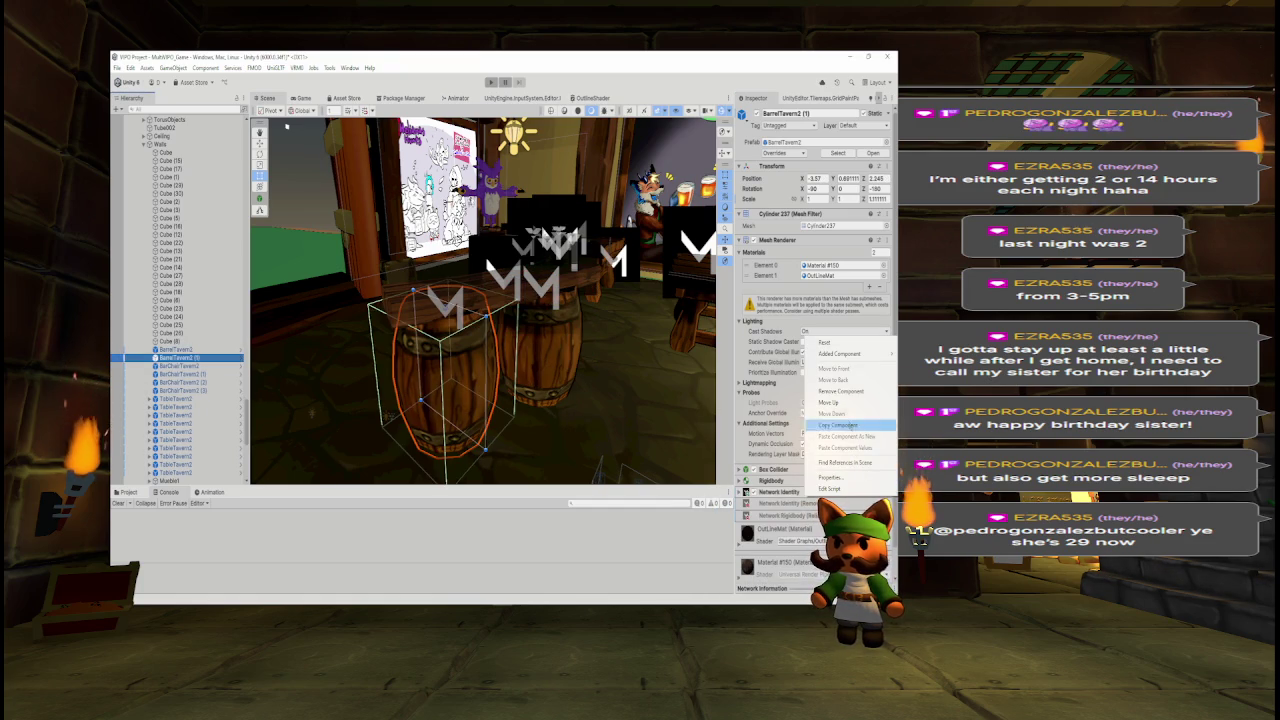
pyautogui.click(847, 392)
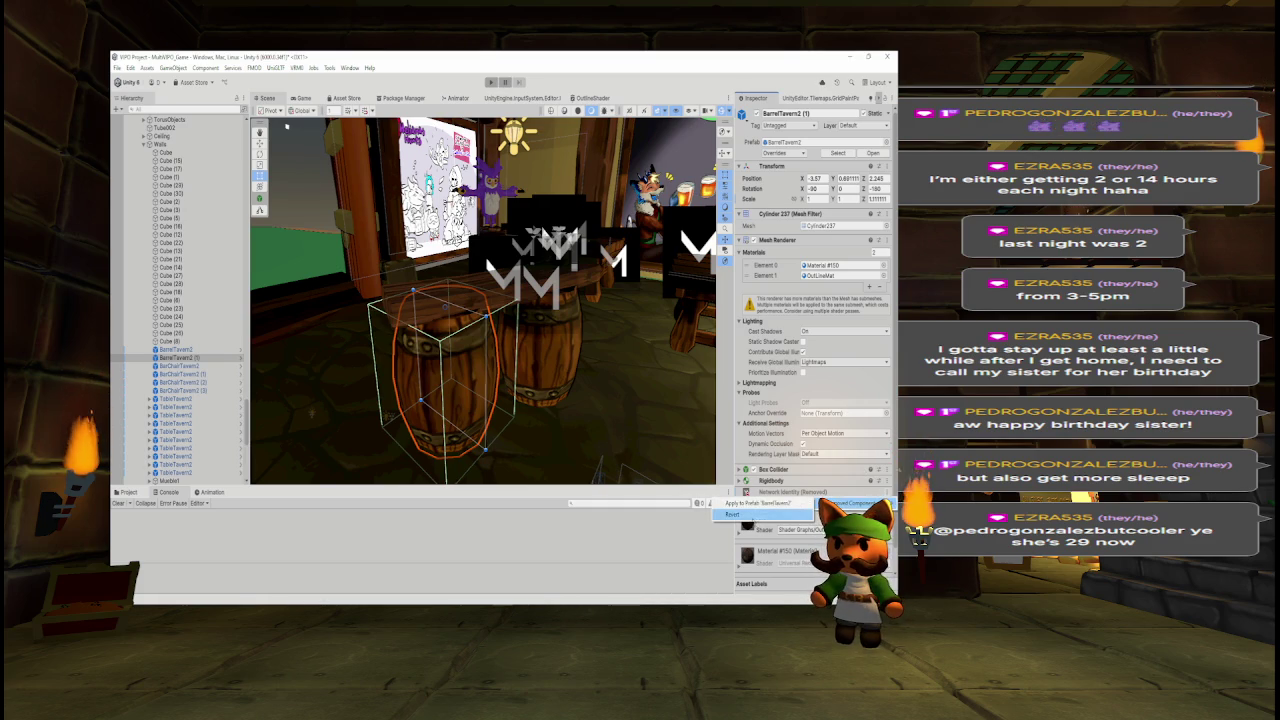
pyautogui.hotkey('ctrl', 'z')
# Revert the removed Network Rigidbody override, then step the selection toward BarChairTavern2.
pyautogui.rightClick(760, 503)
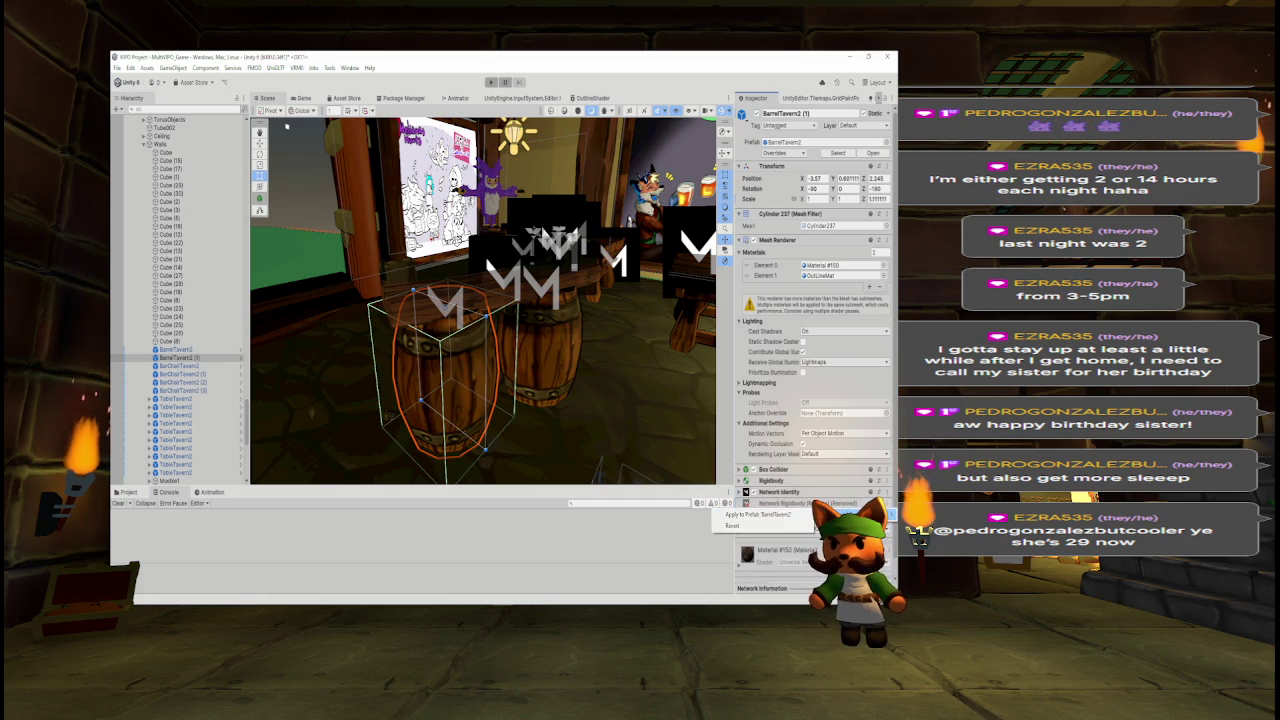
pyautogui.click(740, 525)
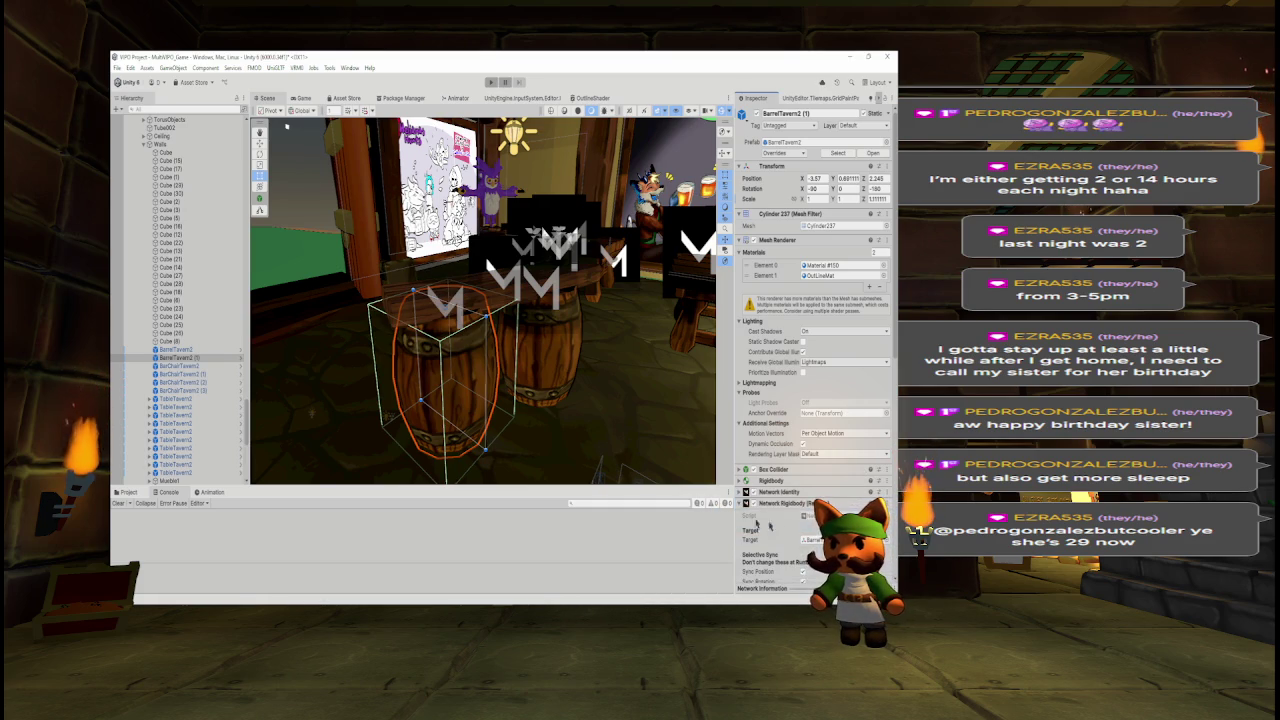
pyautogui.click(198, 350)
pyautogui.press('Down')
pyautogui.press('Down')
pyautogui.press('Down')
pyautogui.press('Down')
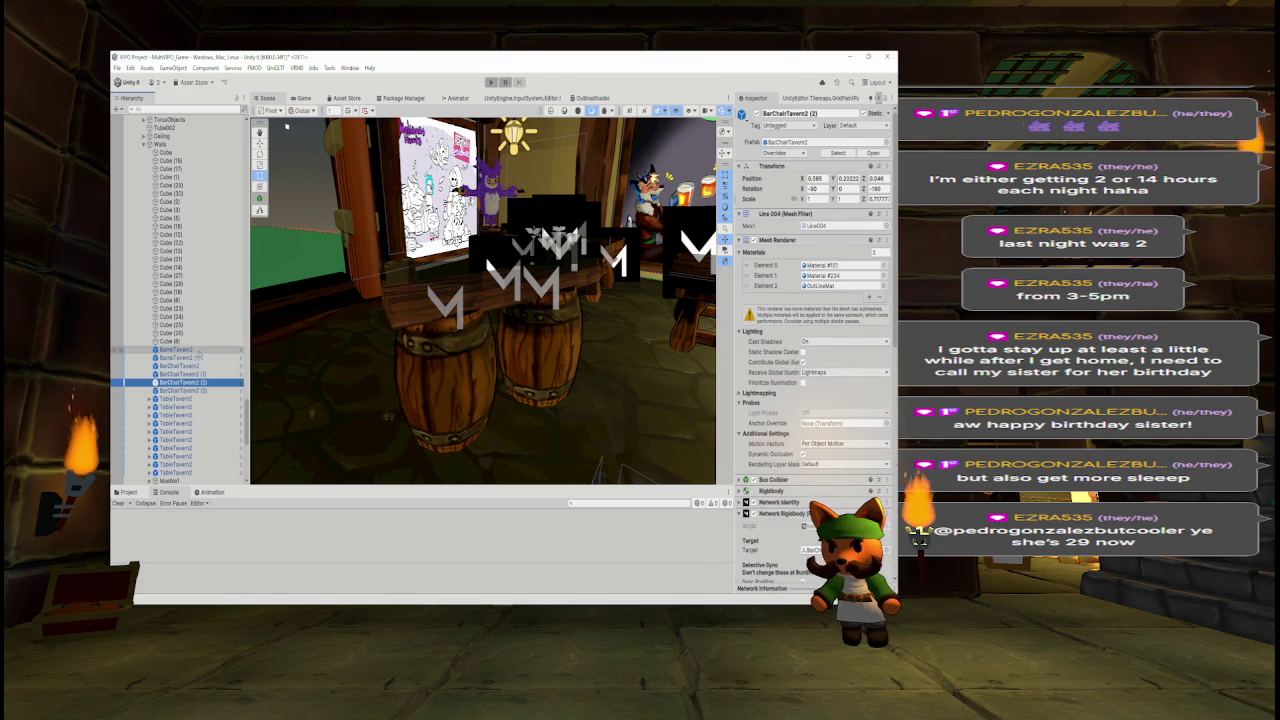
# Select BarChairTavern2 (3), collapse the Walls group, and move the view outside the tavern.
pyautogui.press('Down')
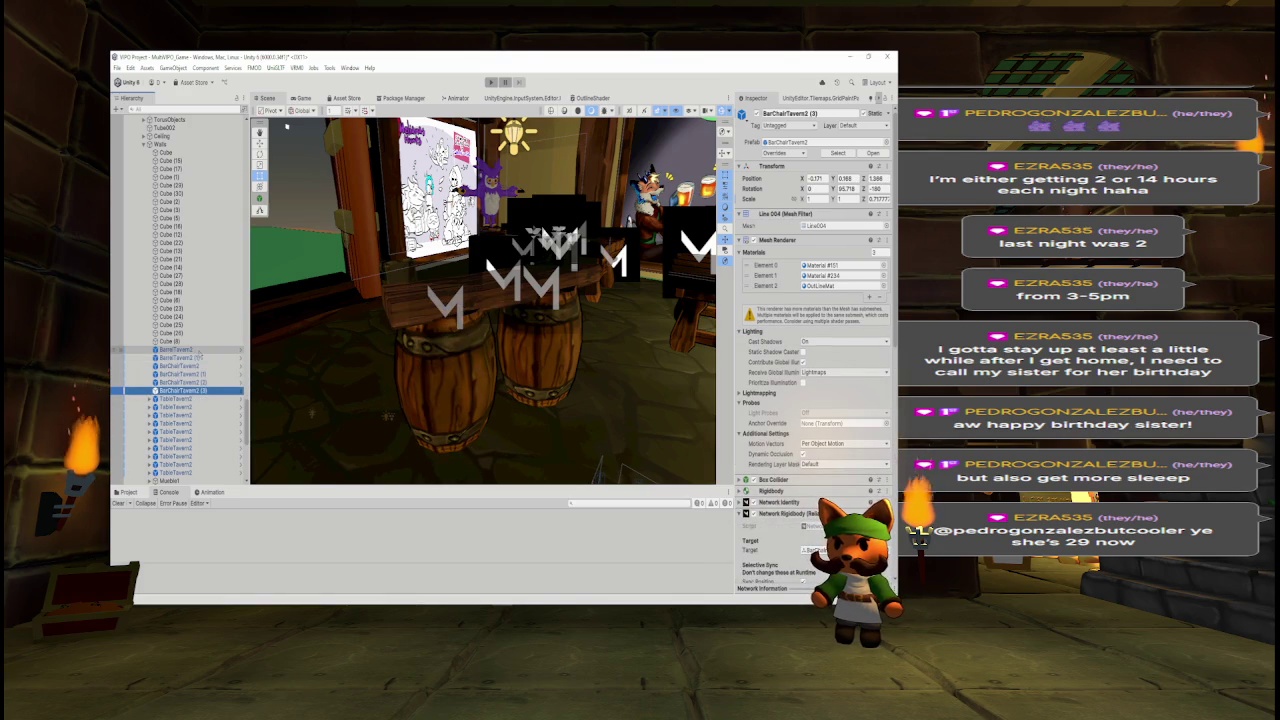
pyautogui.moveTo(450, 300)
pyautogui.mouseDown()
pyautogui.moveTo(710, 315)
pyautogui.moveTo(732, 300)
pyautogui.mouseUp()
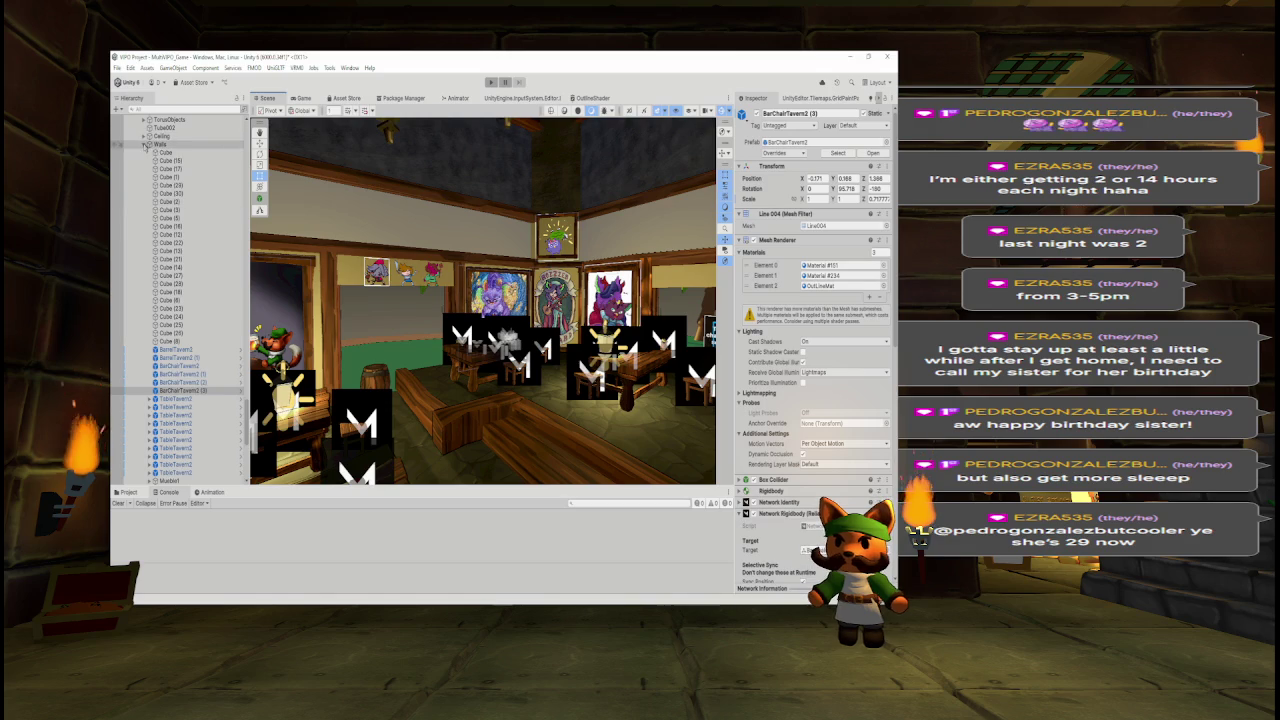
pyautogui.click(147, 145)
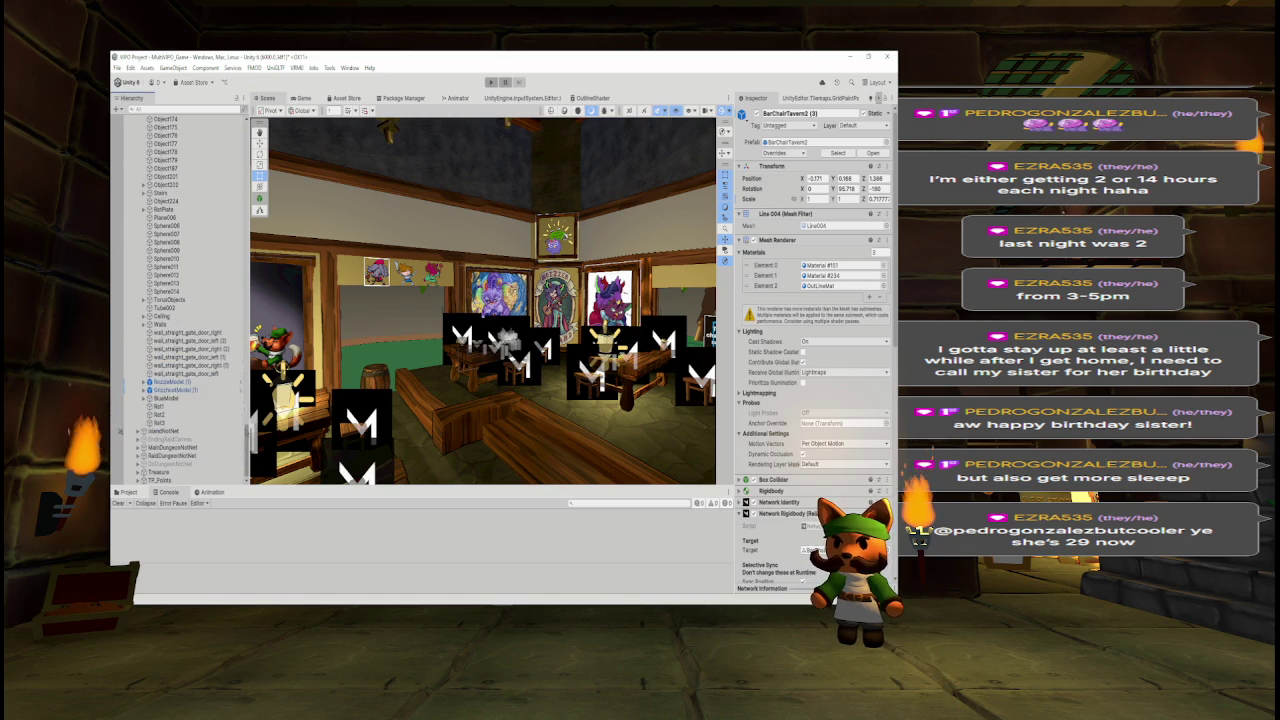
pyautogui.scroll(4, 219, 301)
pyautogui.scroll(-4, 190, 300)
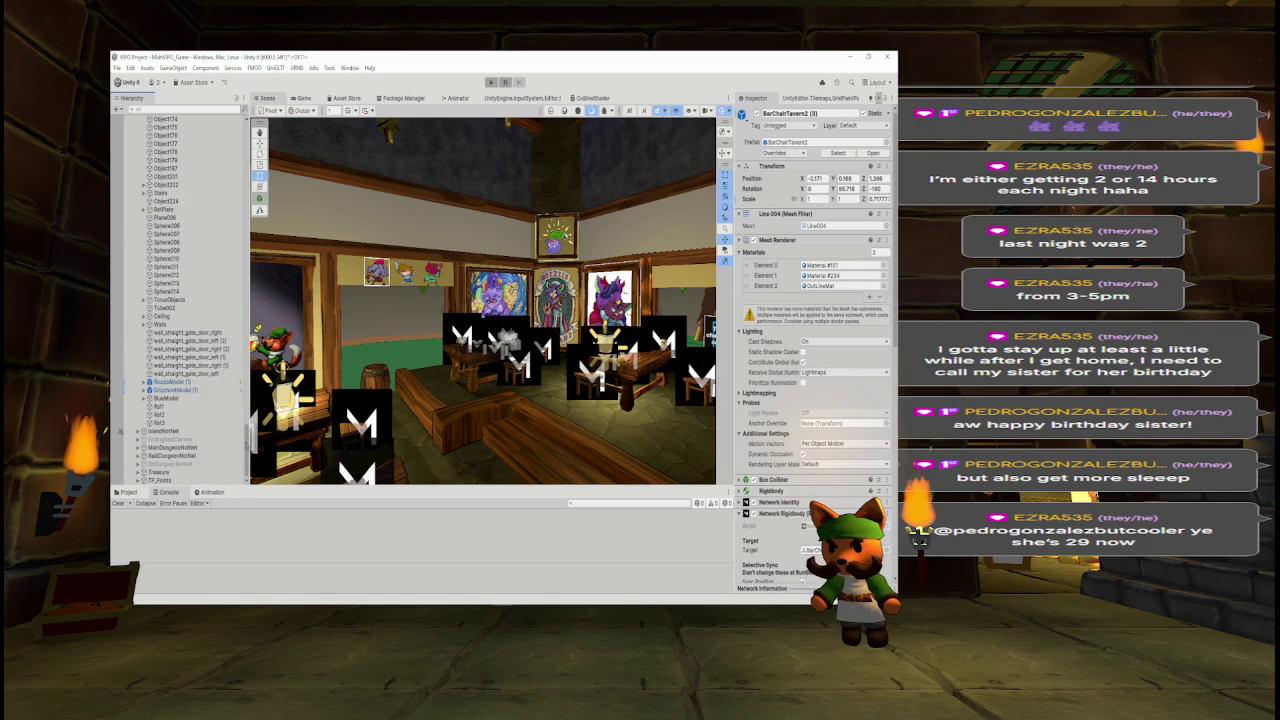
pyautogui.scroll(15, 190, 300)
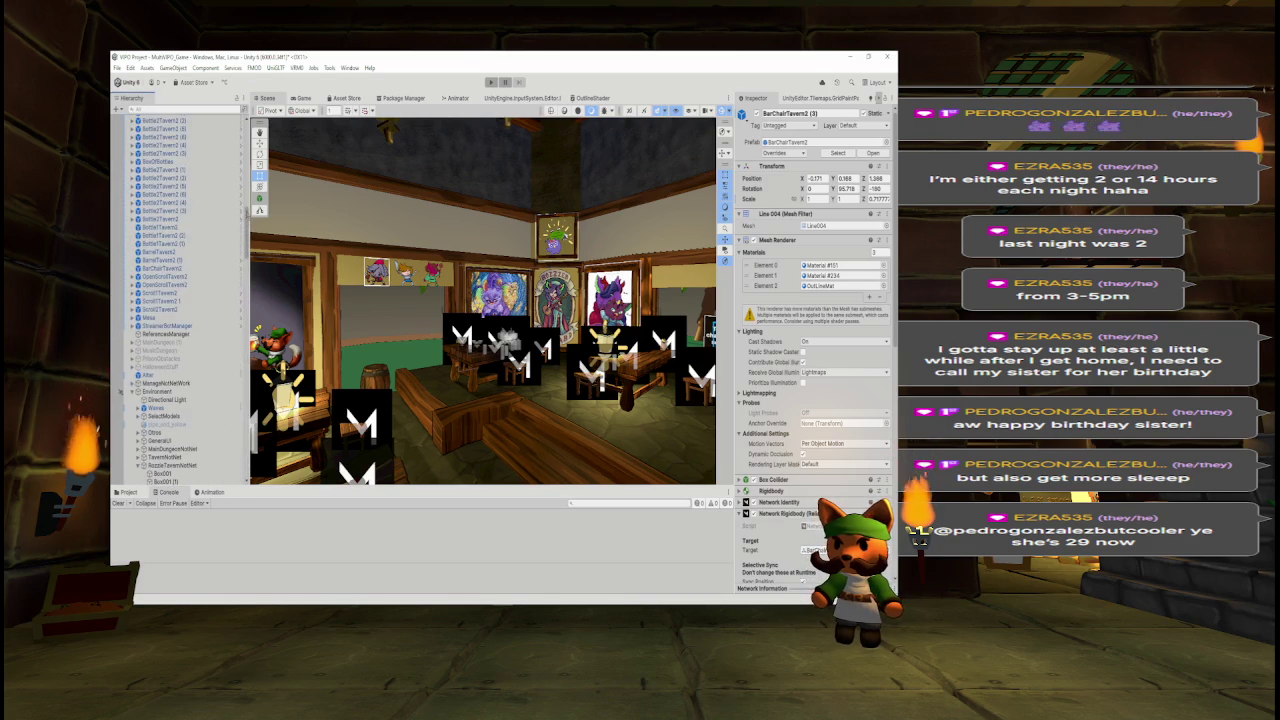
pyautogui.scroll(4, 242, 289)
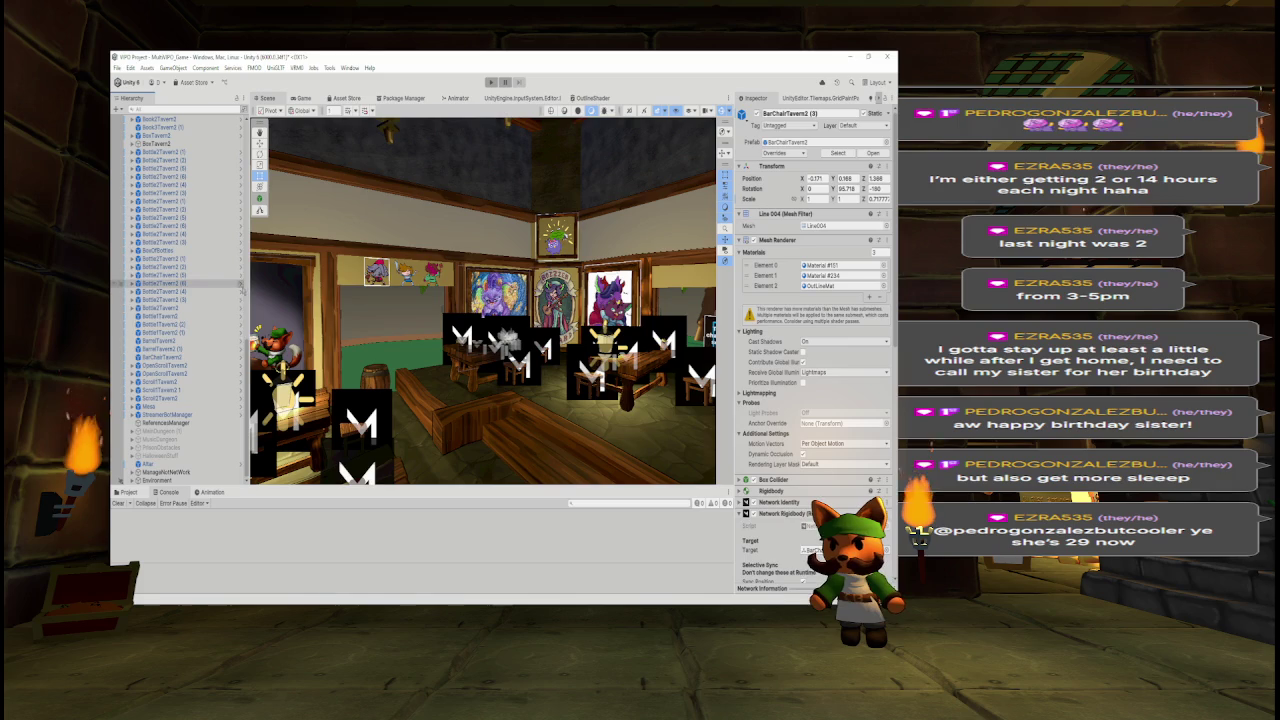
pyautogui.scroll(-2, 483, 300)
pyautogui.moveTo(483, 300)
pyautogui.mouseDown()
pyautogui.moveTo(575, 294)
pyautogui.moveTo(548, 350)
pyautogui.moveTo(472, 357)
pyautogui.moveTo(524, 361)
pyautogui.mouseUp()
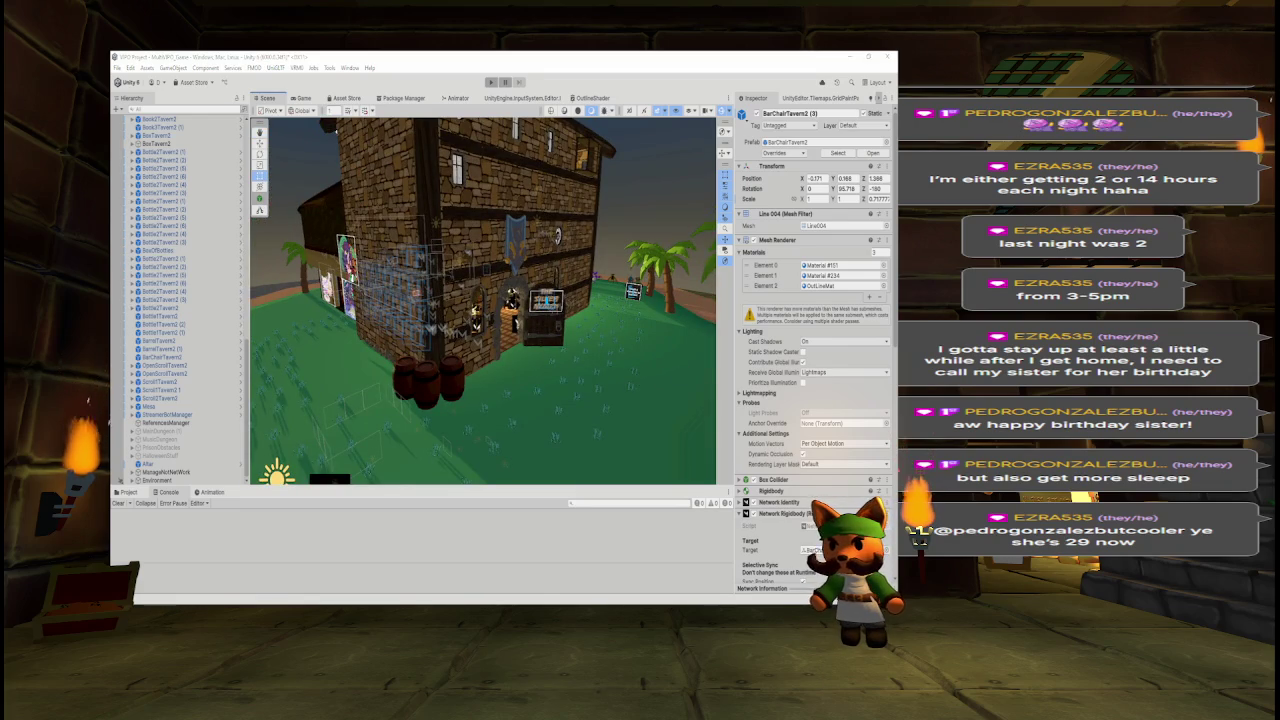
# Switch to Clip Studio Paint and toggle layer visibility to hide the Display/Load diagram.
pyautogui.hotkey('alt', 'Tab')
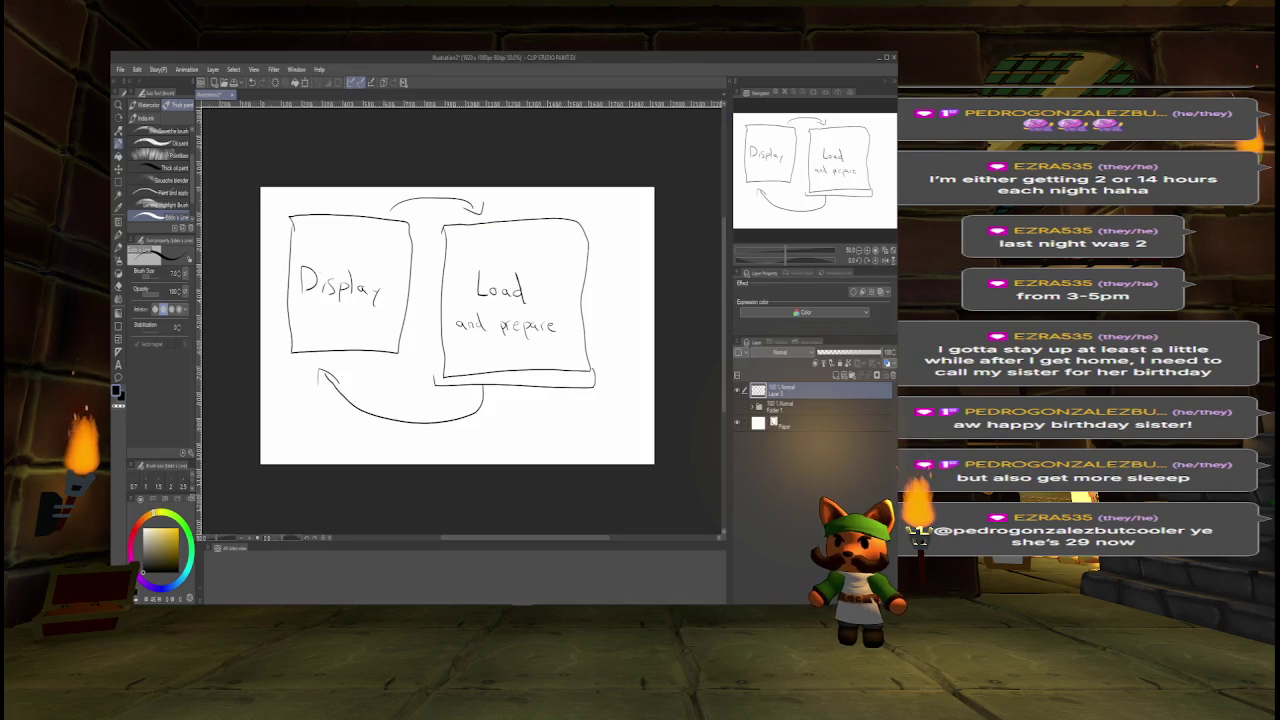
pyautogui.click(737, 390)
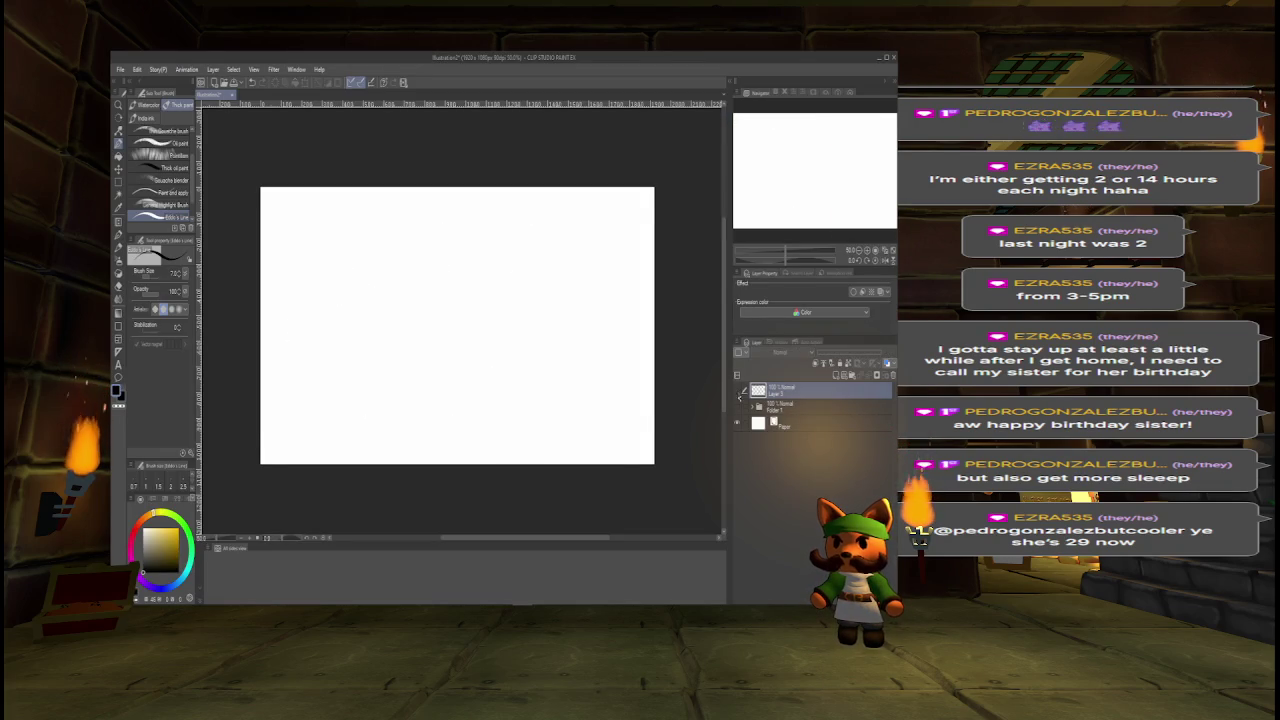
pyautogui.click(737, 405)
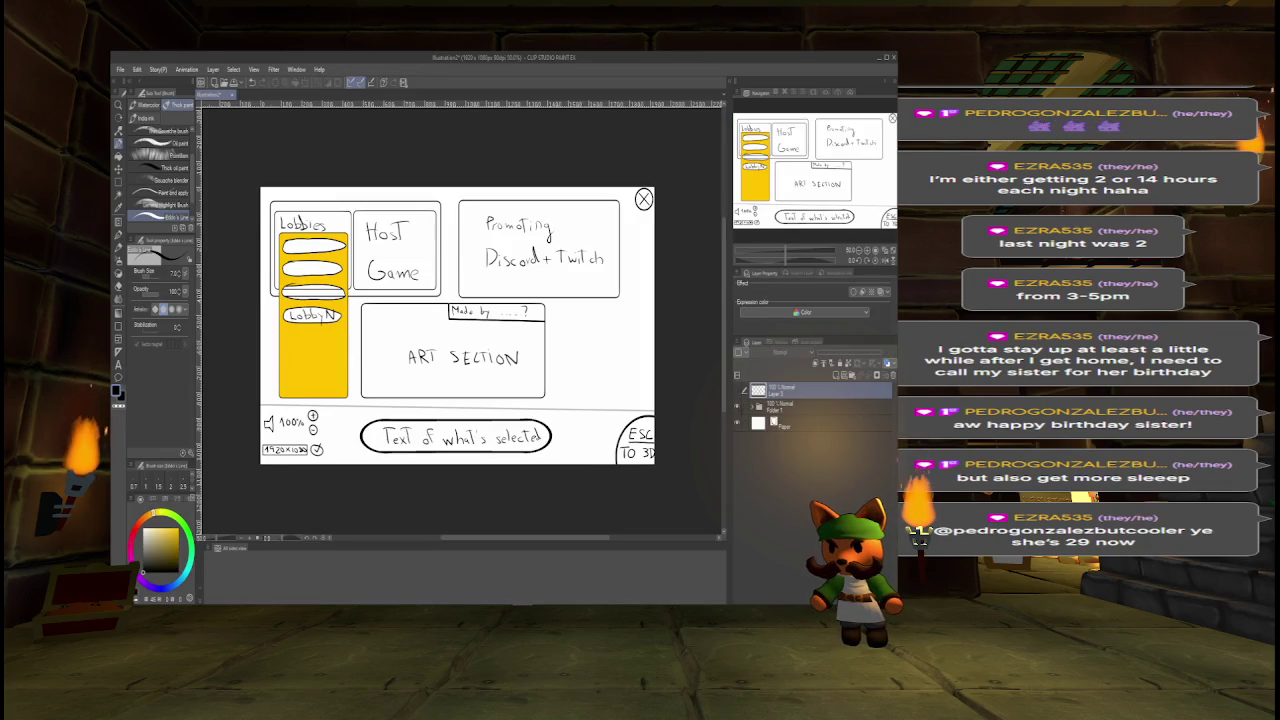